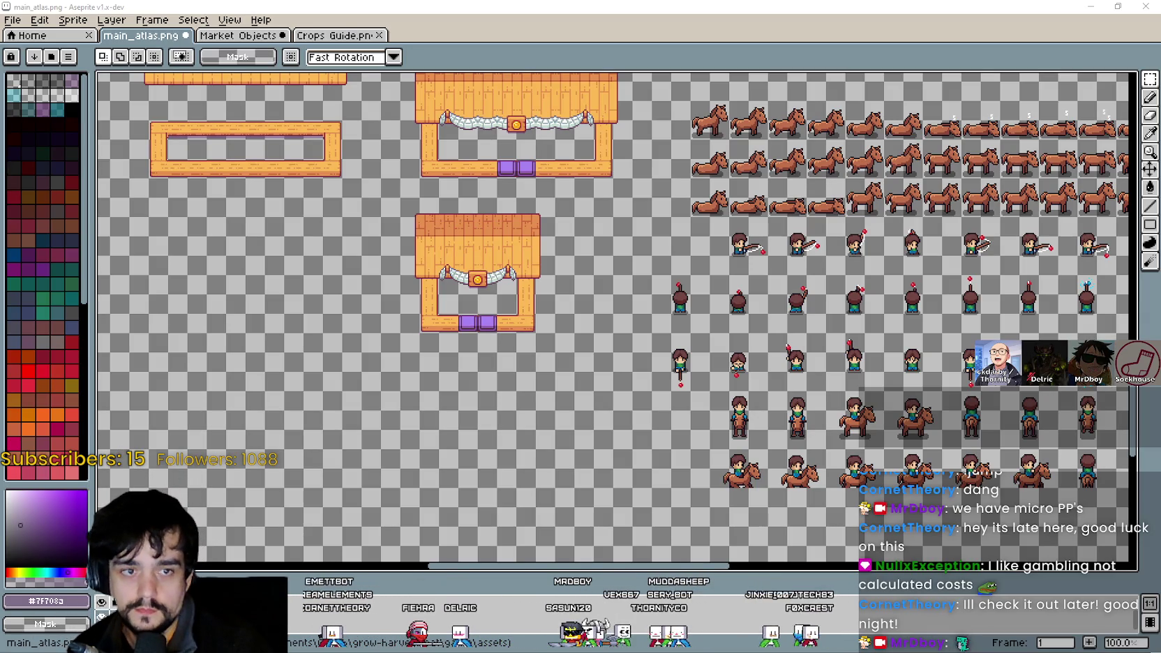
# - Paste the copied sign piece and move it onto the stall's centre
pyautogui.scroll(4, 481, 282)
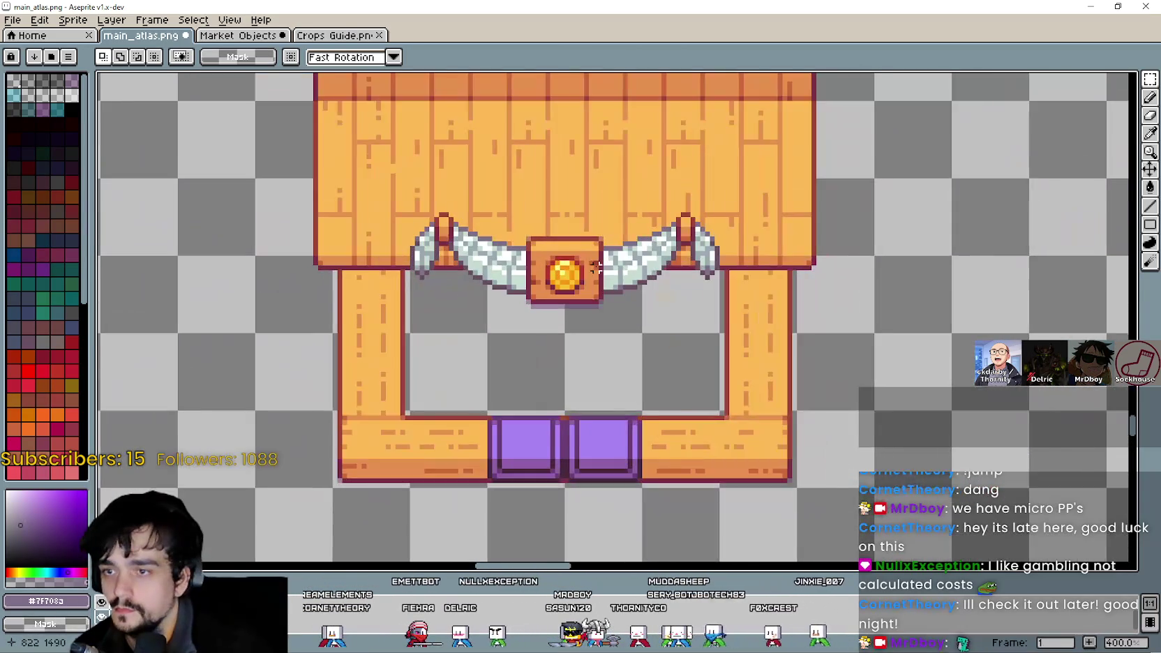
pyautogui.hotkey('ctrl', 'v')
pyautogui.scroll(1, 599, 334)
pyautogui.moveTo(596, 337)
pyautogui.mouseDown()
pyautogui.moveTo(540, 276)
pyautogui.moveTo(606, 377)
pyautogui.moveTo(711, 397)
pyautogui.moveTo(708, 376)
pyautogui.moveTo(726, 394)
pyautogui.moveTo(993, 441)
pyautogui.mouseUp()
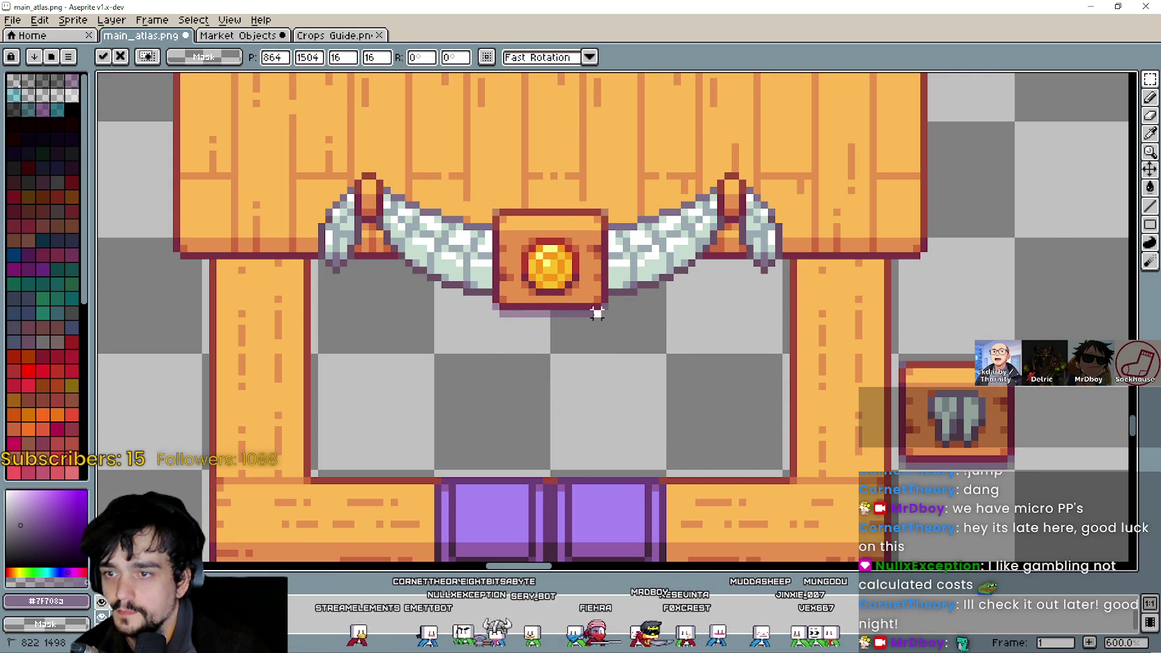
# - Select areas around the sign, try moving the shovel sign over the coin, then undo
pyautogui.moveTo(599, 312); pyautogui.dragTo(497, 316)
pyautogui.scroll(3, 495, 363)
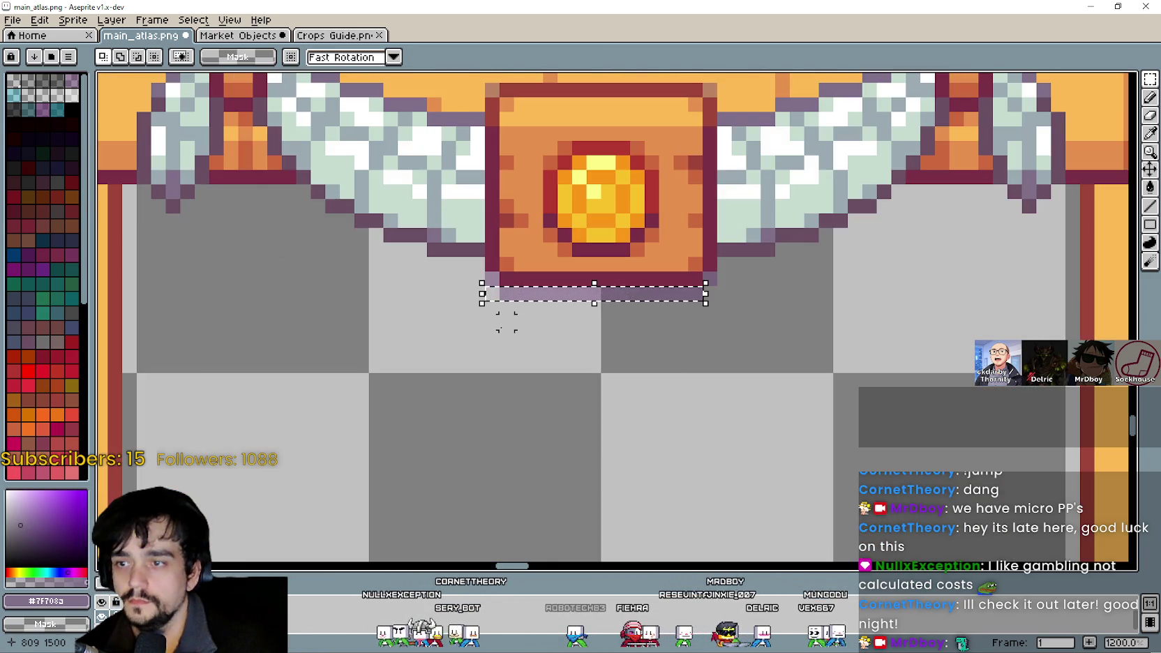
pyautogui.scroll(-2, 504, 321)
pyautogui.scroll(1, 544, 365)
pyautogui.moveTo(492, 283)
pyautogui.mouseDown()
pyautogui.moveTo(554, 324)
pyautogui.moveTo(638, 333)
pyautogui.mouseUp()
pyautogui.scroll(-2, 642, 334)
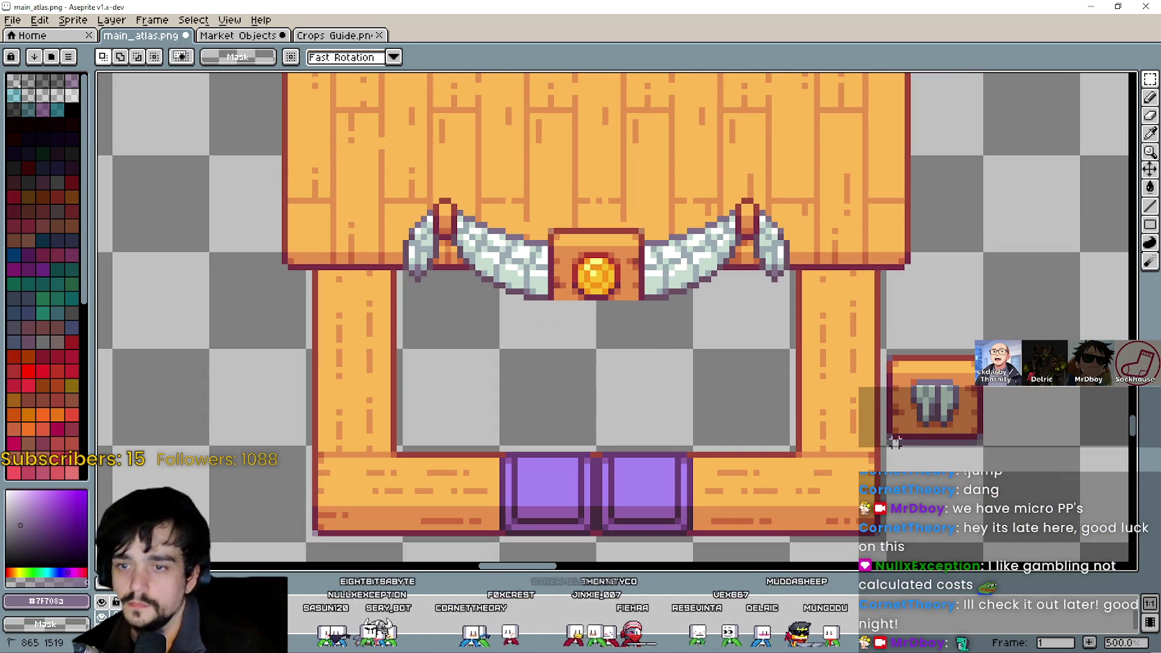
pyautogui.moveTo(950, 400)
pyautogui.mouseDown()
pyautogui.moveTo(609, 298)
pyautogui.moveTo(602, 272)
pyautogui.moveTo(737, 382)
pyautogui.moveTo(985, 403)
pyautogui.mouseUp()
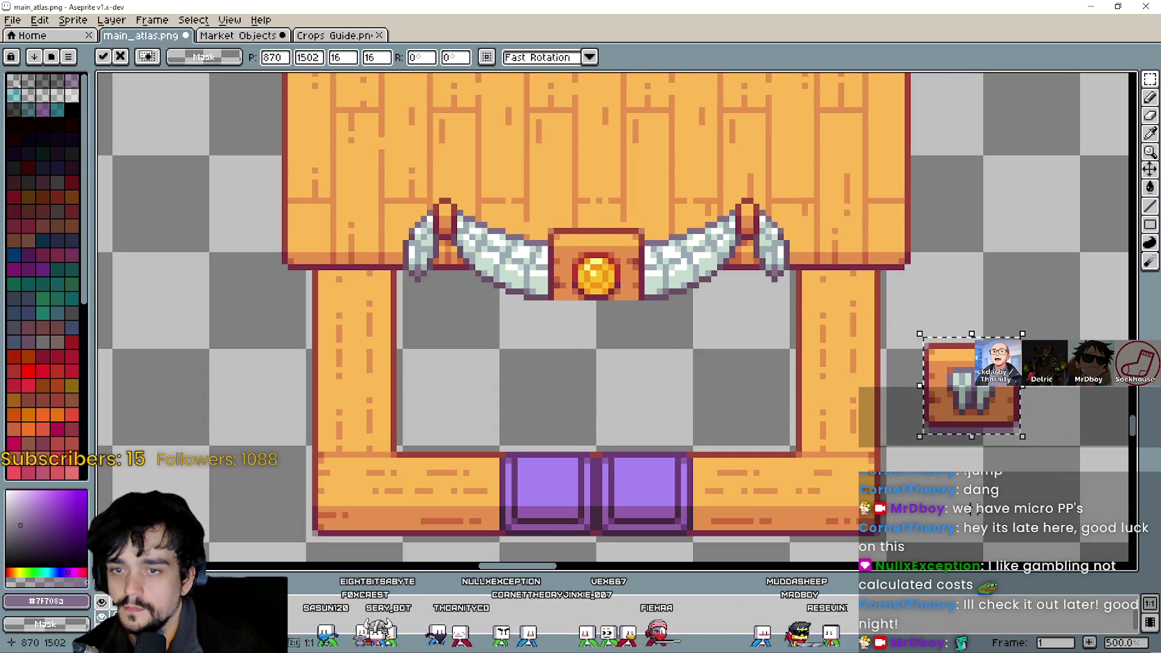
pyautogui.hotkey('ctrl', 'z')
pyautogui.hotkey('ctrl', 'z')
pyautogui.hotkey('ctrl', 'z')
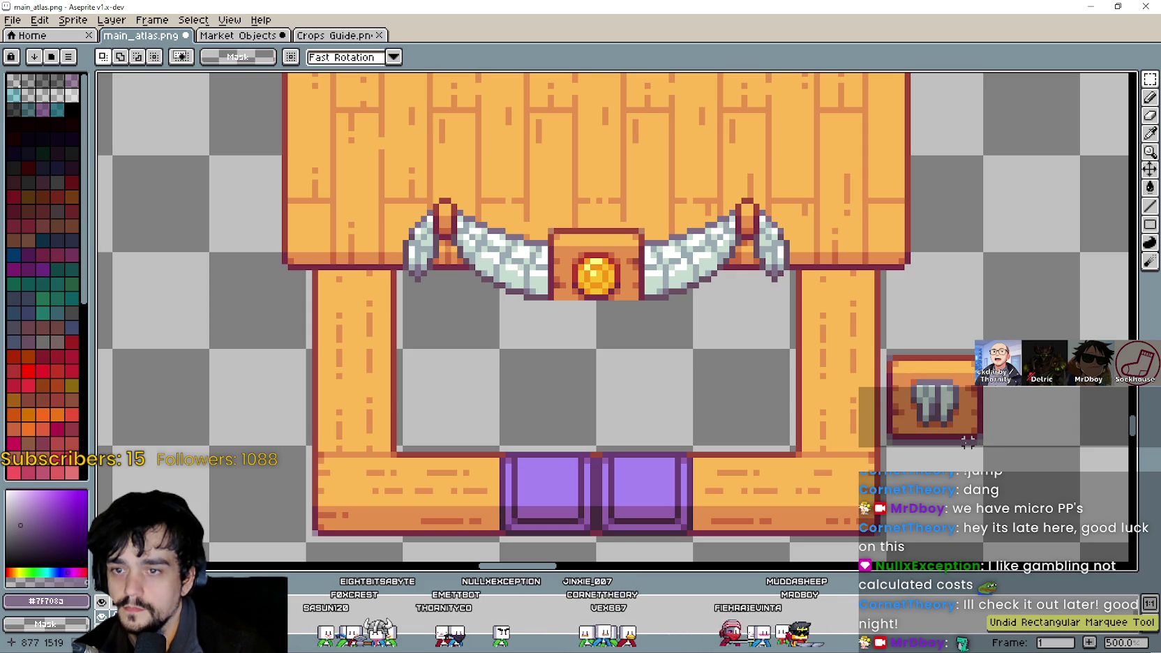
# - Paste a copy of the small shovel sign over the lower stall's coin sign and deselect
pyautogui.scroll(5, 935, 416)
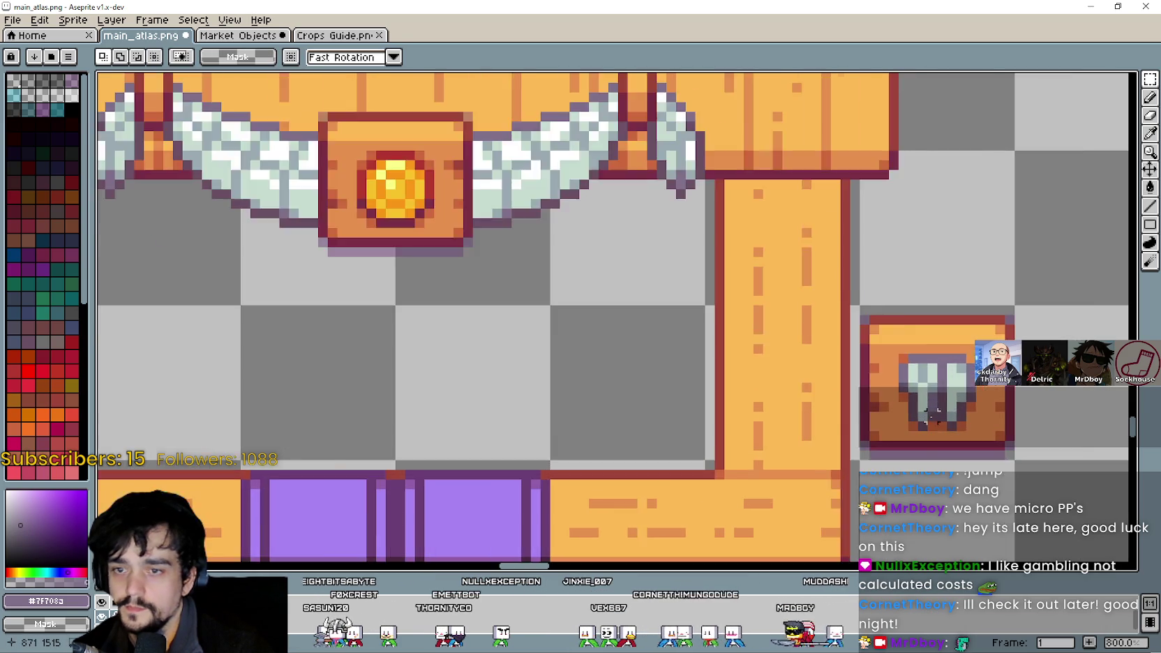
pyautogui.moveTo(870, 312)
pyautogui.mouseDown()
pyautogui.moveTo(977, 390)
pyautogui.moveTo(997, 435)
pyautogui.mouseUp()
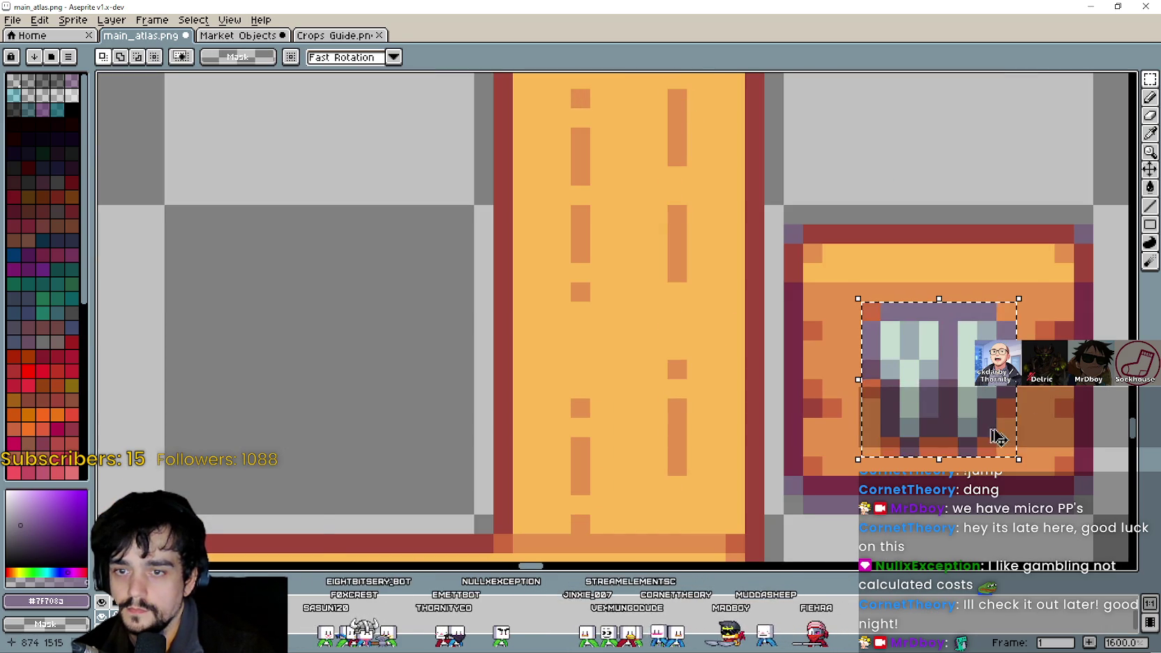
pyautogui.scroll(-3, 998, 435)
pyautogui.scroll(1, 760, 317)
pyautogui.scroll(2, 760, 318)
pyautogui.hotkey('ctrl', 'v')
pyautogui.moveTo(647, 310)
pyautogui.mouseDown()
pyautogui.moveTo(751, 336)
pyautogui.moveTo(784, 324)
pyautogui.mouseUp()
pyautogui.scroll(-4, 784, 324)
pyautogui.press('Return')
pyautogui.scroll(-2, 924, 404)
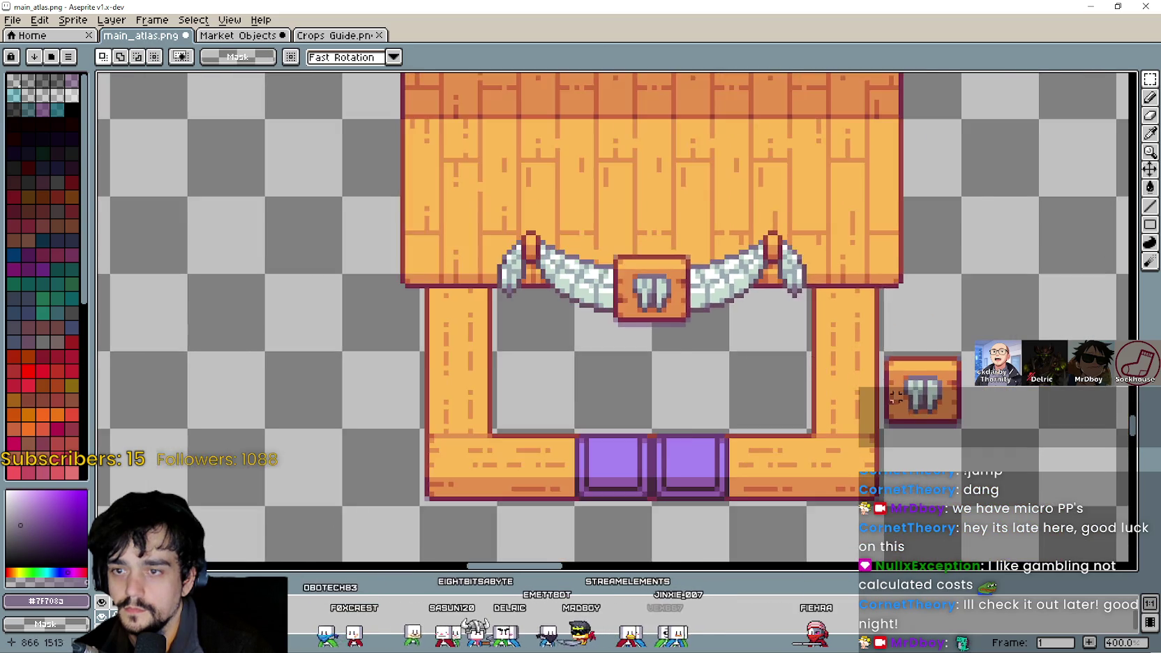
pyautogui.hotkey('ctrl', 'd')
# - Save main_atlas.png with both stalls in view and minimize Aseprite
pyautogui.scroll(-2, 920, 406)
pyautogui.scroll(1, 920, 407)
pyautogui.moveTo(921, 380); pyautogui.dragTo(864, 368)
pyautogui.hotkey('ctrl', 's')
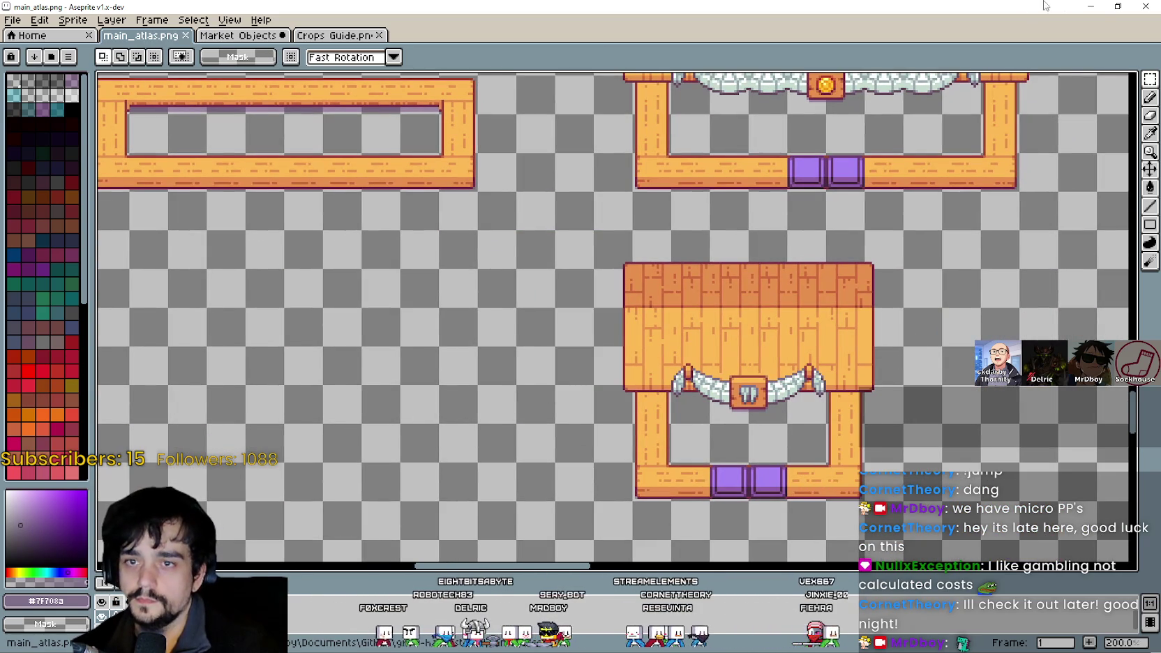
pyautogui.click(1086, 5)
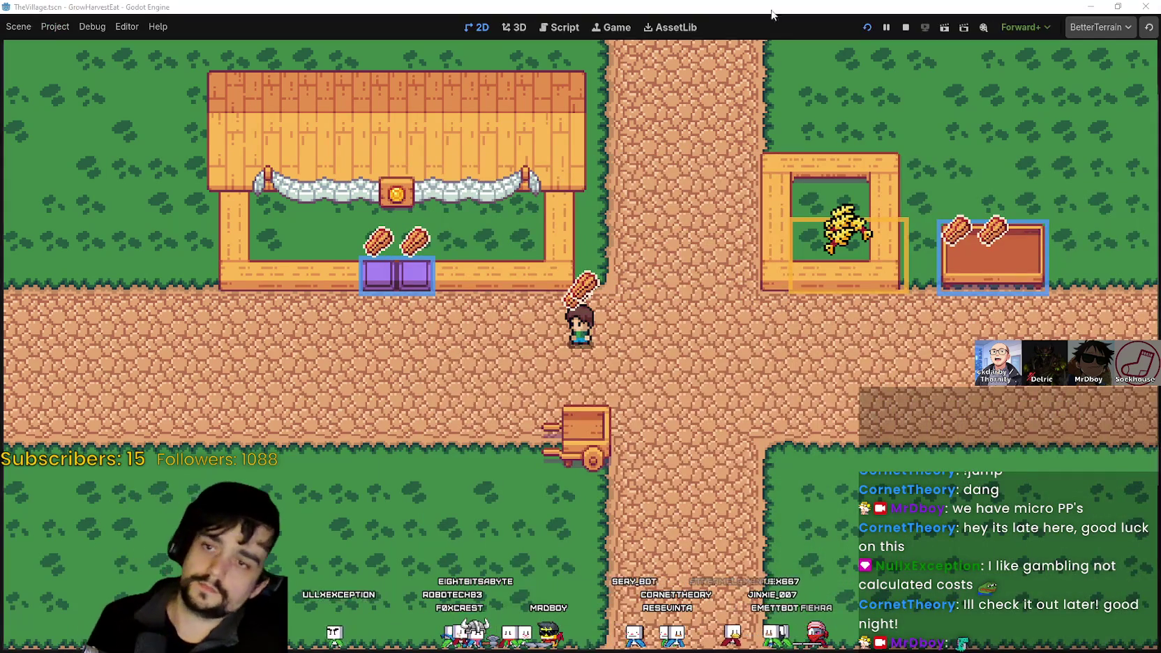
# - Exit the running game, maximize the TheVillage editor, stop playback, and zoom onto the crop processor
pyautogui.press('F8')
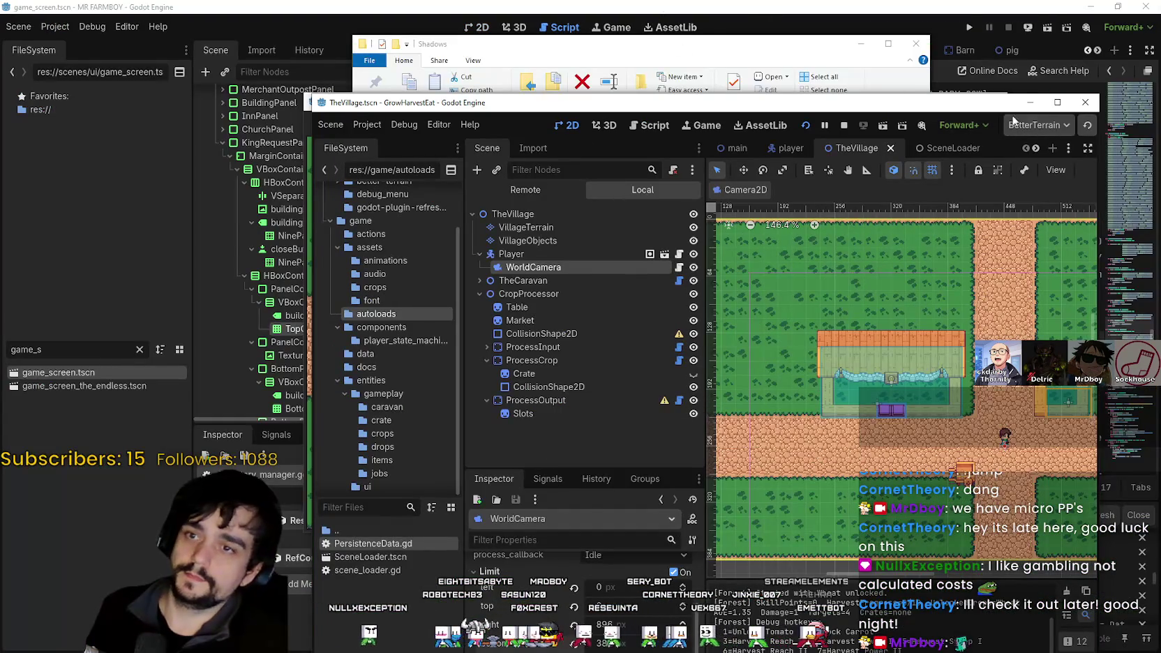
pyautogui.click(1055, 105)
pyautogui.click(907, 32)
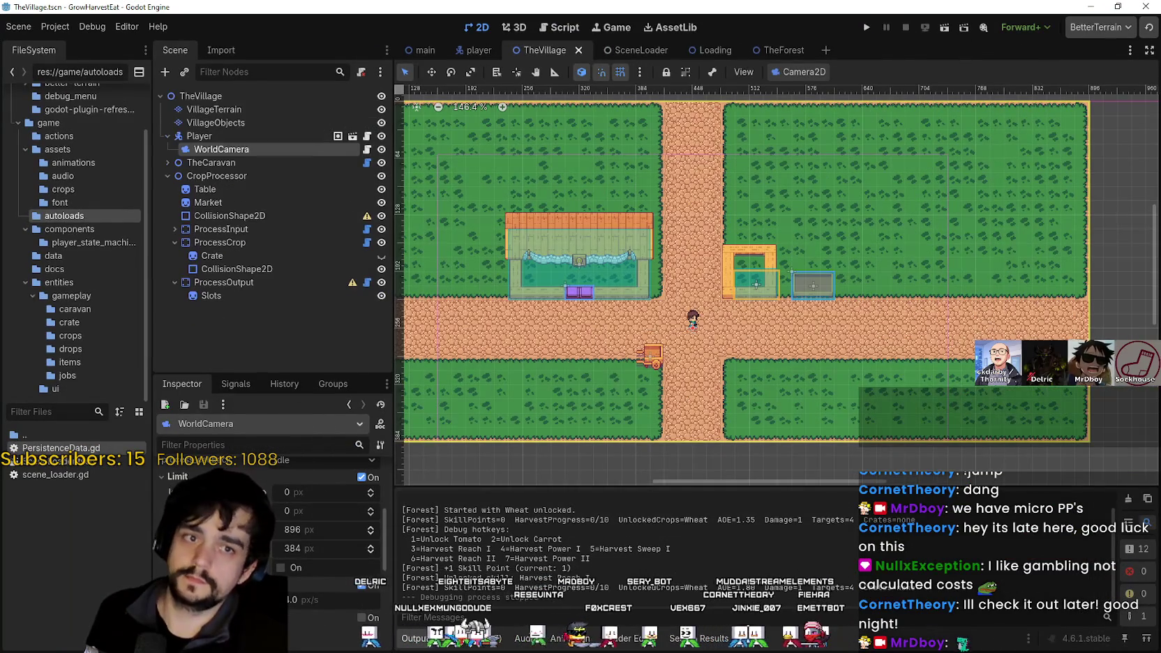
pyautogui.scroll(2, 610, 261)
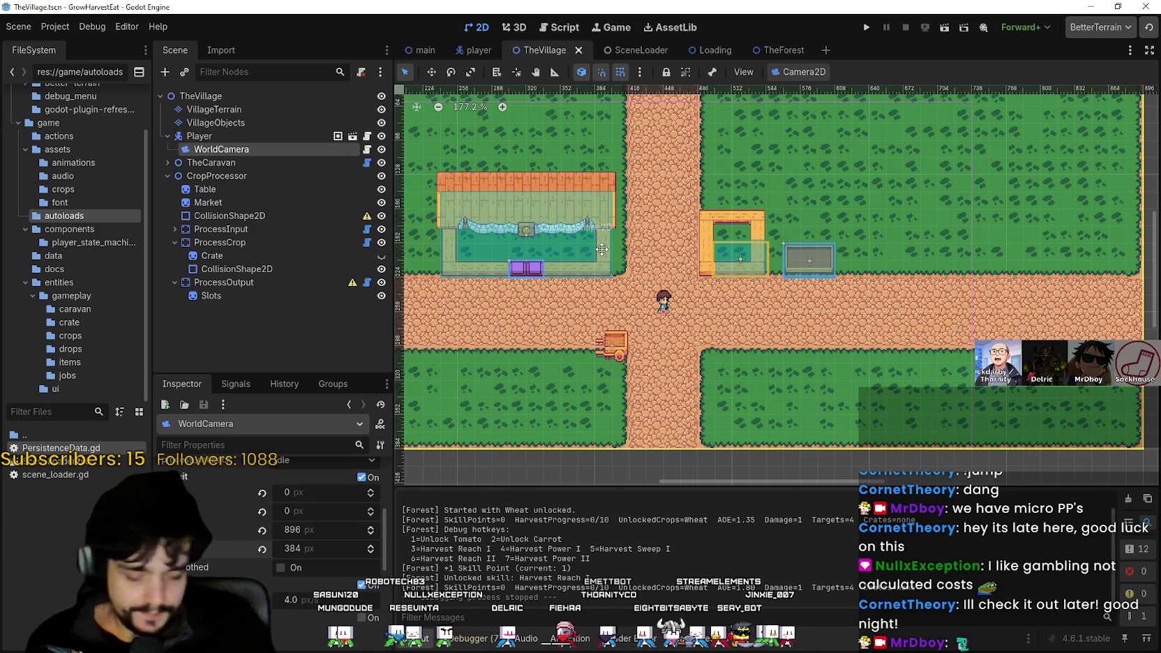
pyautogui.scroll(2, 612, 263)
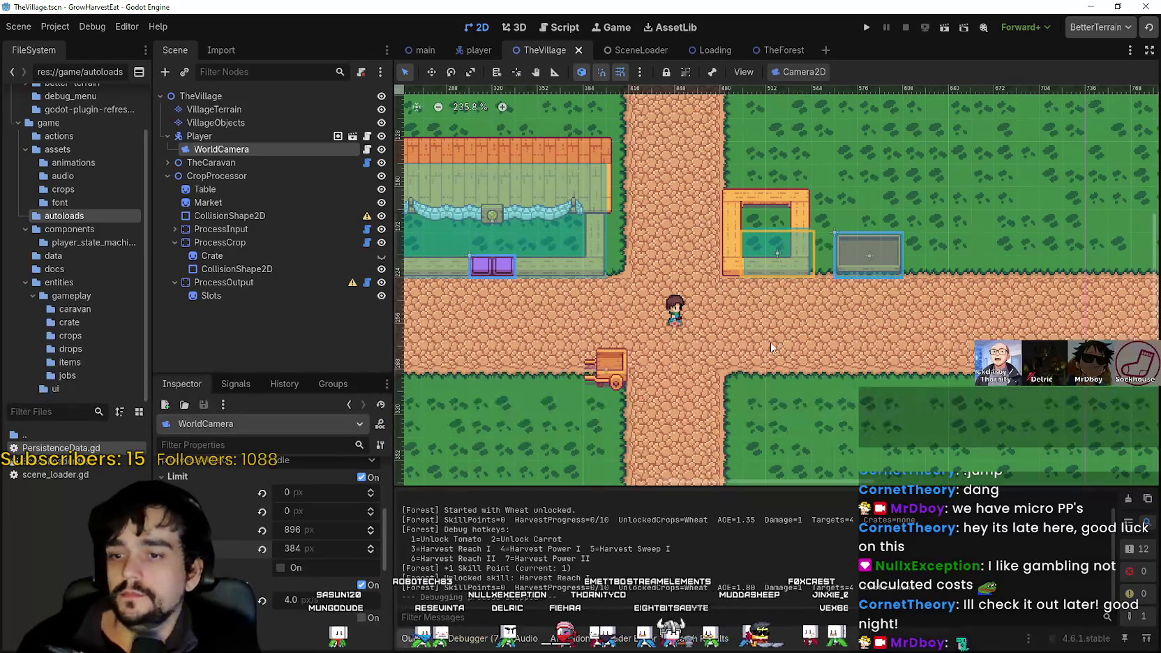
pyautogui.scroll(2, 604, 354)
pyautogui.scroll(4, 604, 354)
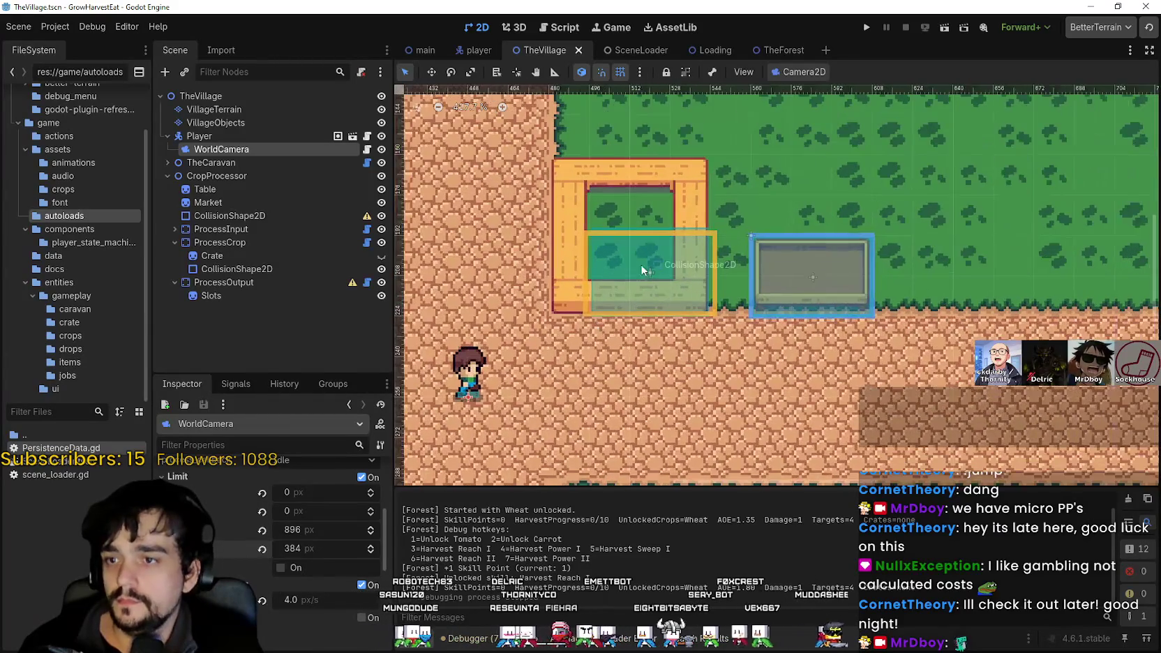
pyautogui.scroll(2, 642, 256)
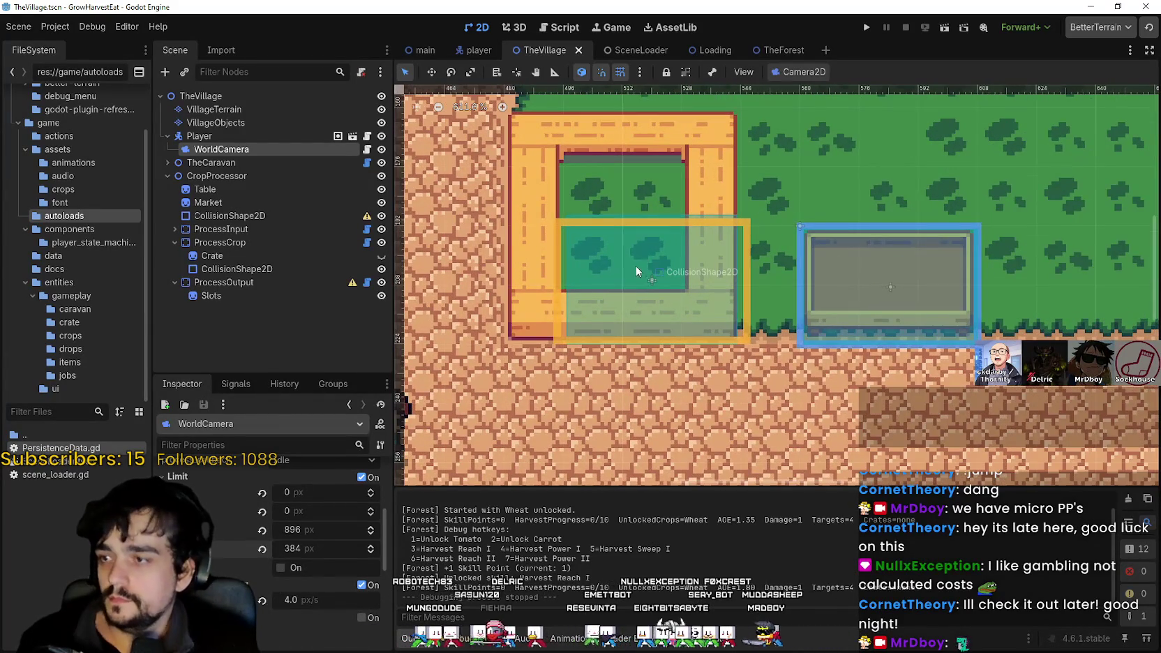
pyautogui.scroll(-4, 635, 263)
# - Rename the Table node to Processser
pyautogui.click(330, 242)
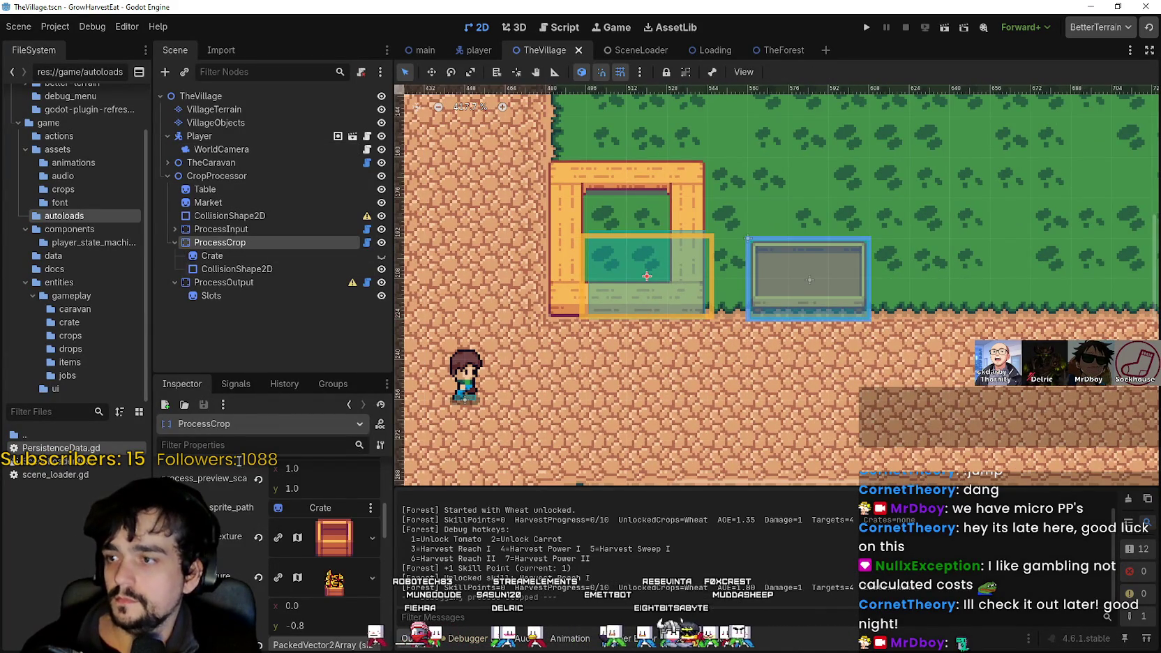
pyautogui.click(234, 188)
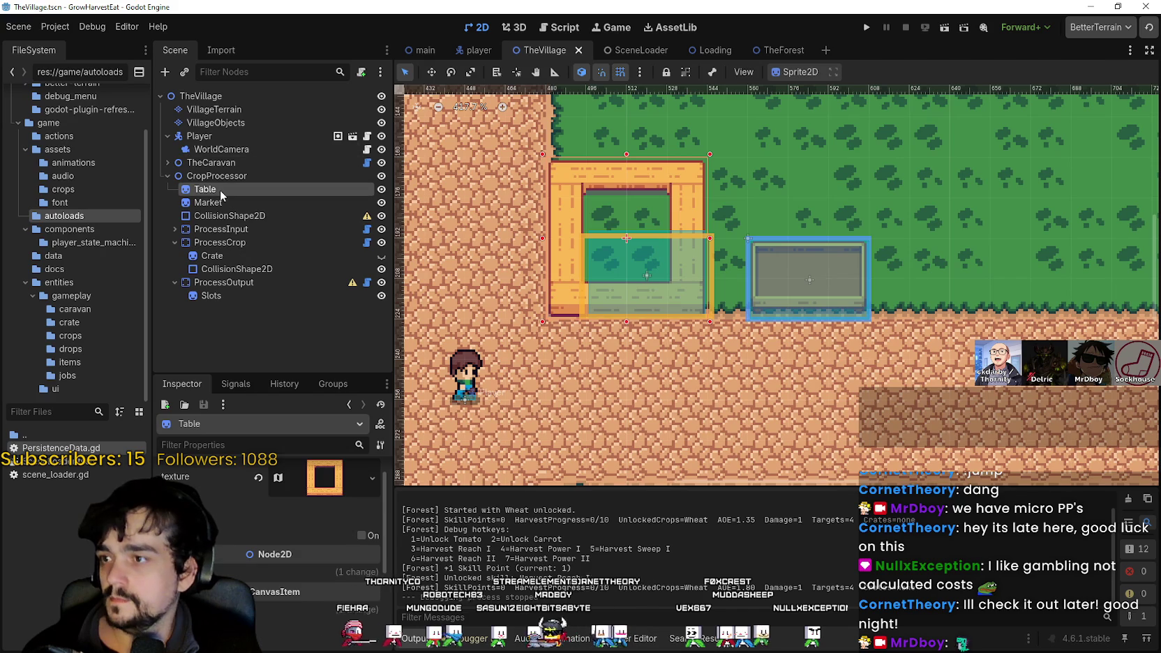
pyautogui.doubleClick(223, 187)
pyautogui.write('Process')
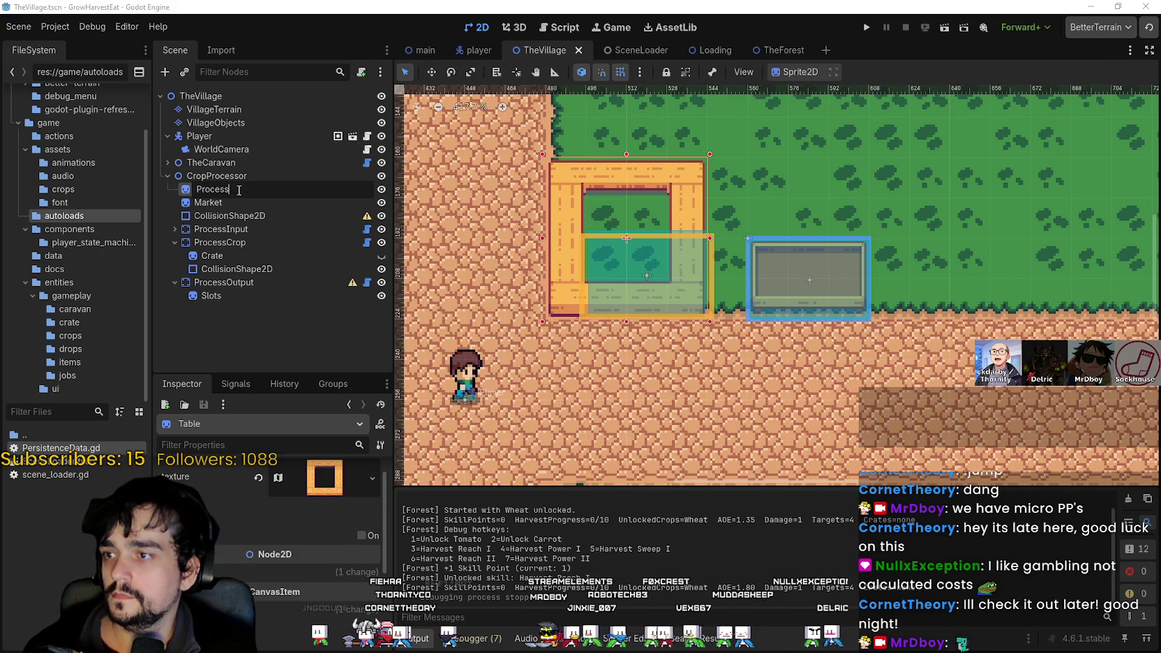
pyautogui.press('Return')
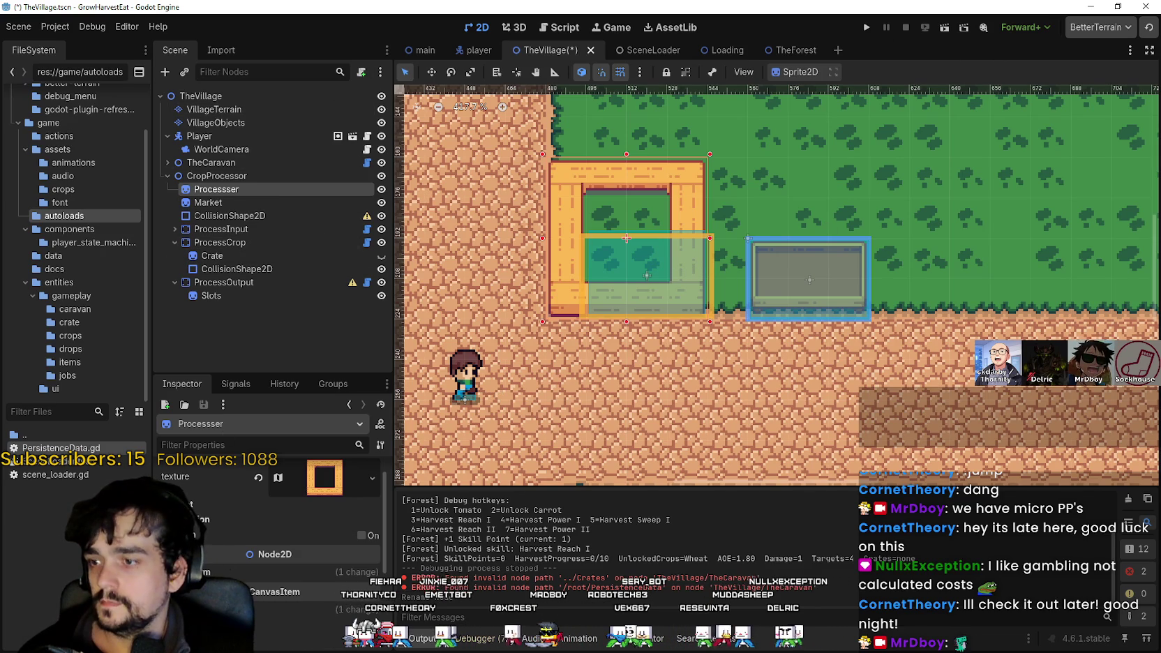
# - Replace Processser's texture with a new AtlasTexture and open the atlas file picker
pyautogui.scroll(1, 276, 552)
pyautogui.click(262, 502)
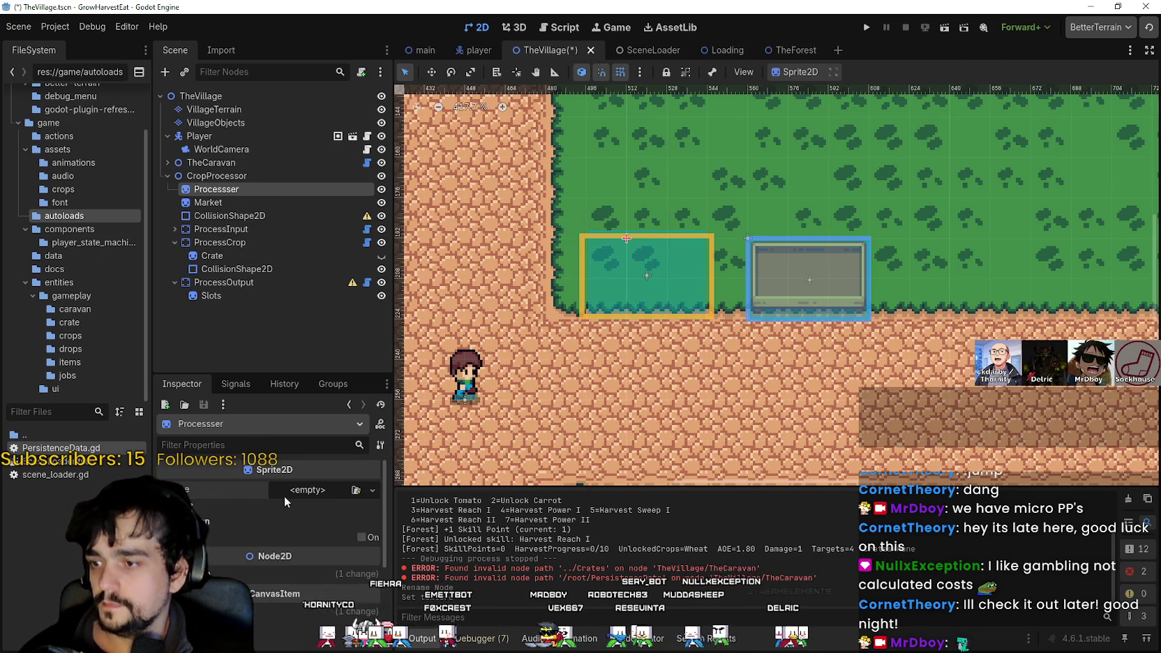
pyautogui.click(283, 496)
pyautogui.click(265, 407)
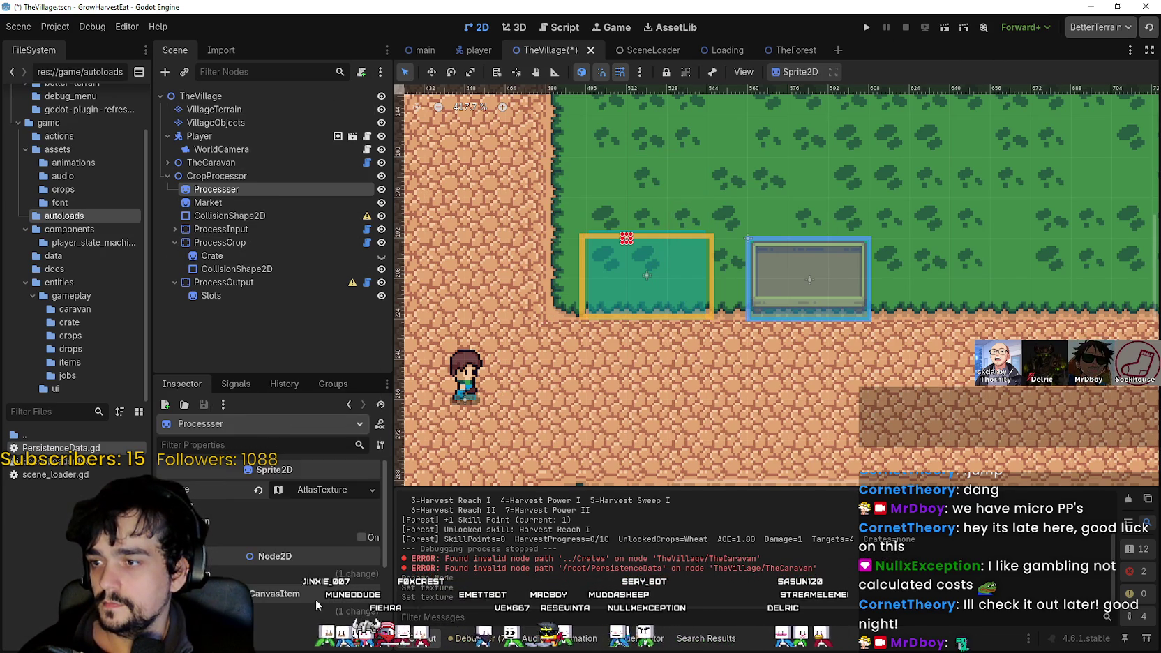
pyautogui.click(299, 488)
pyautogui.scroll(-2, 265, 548)
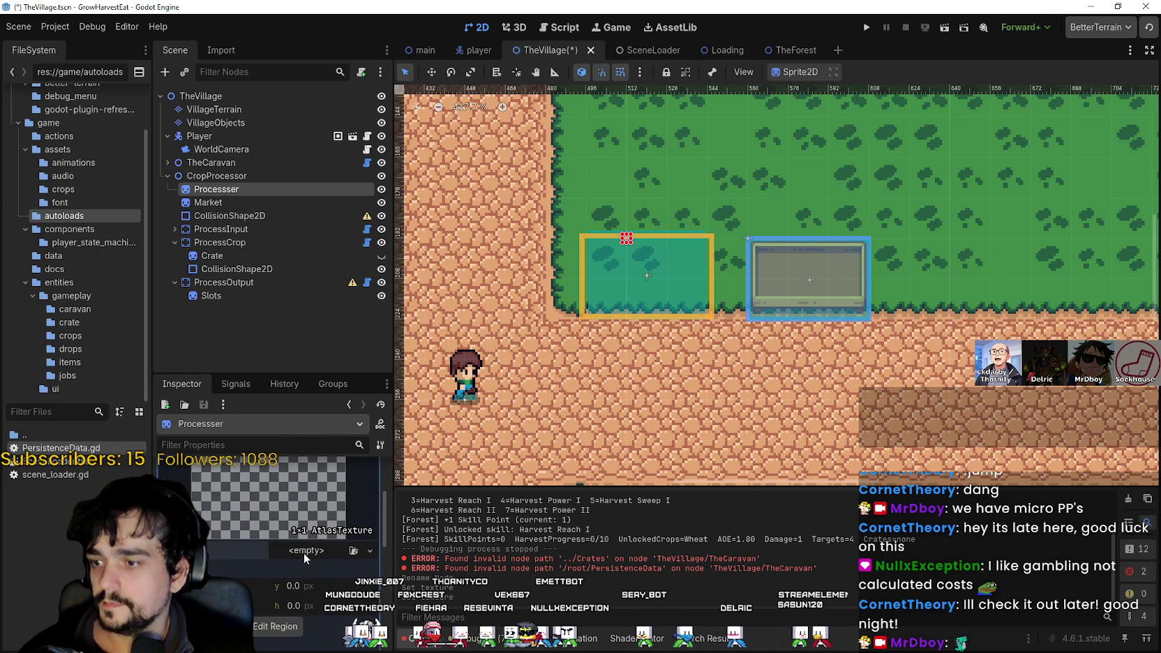
pyautogui.click(283, 620)
pyautogui.click(281, 594)
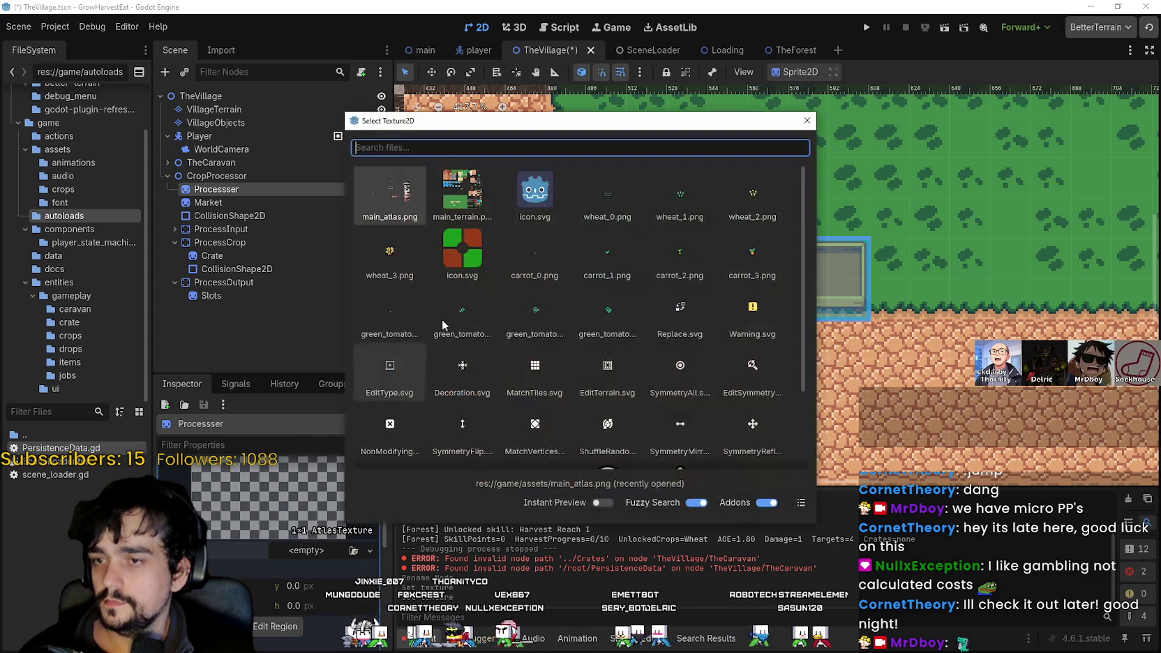
# - Load main_atlas.png as the atlas and outline the stall sprite as its region
pyautogui.doubleClick(389, 192)
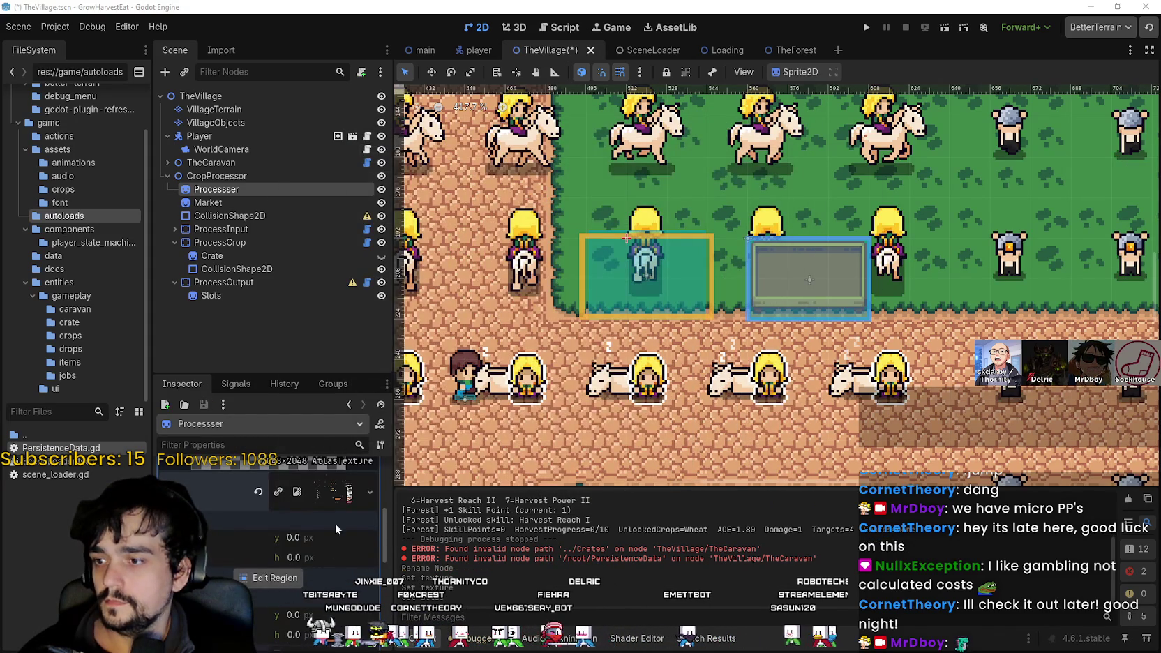
pyautogui.click(293, 576)
pyautogui.scroll(-3, 447, 281)
pyautogui.scroll(5, 598, 432)
pyautogui.scroll(1, 528, 432)
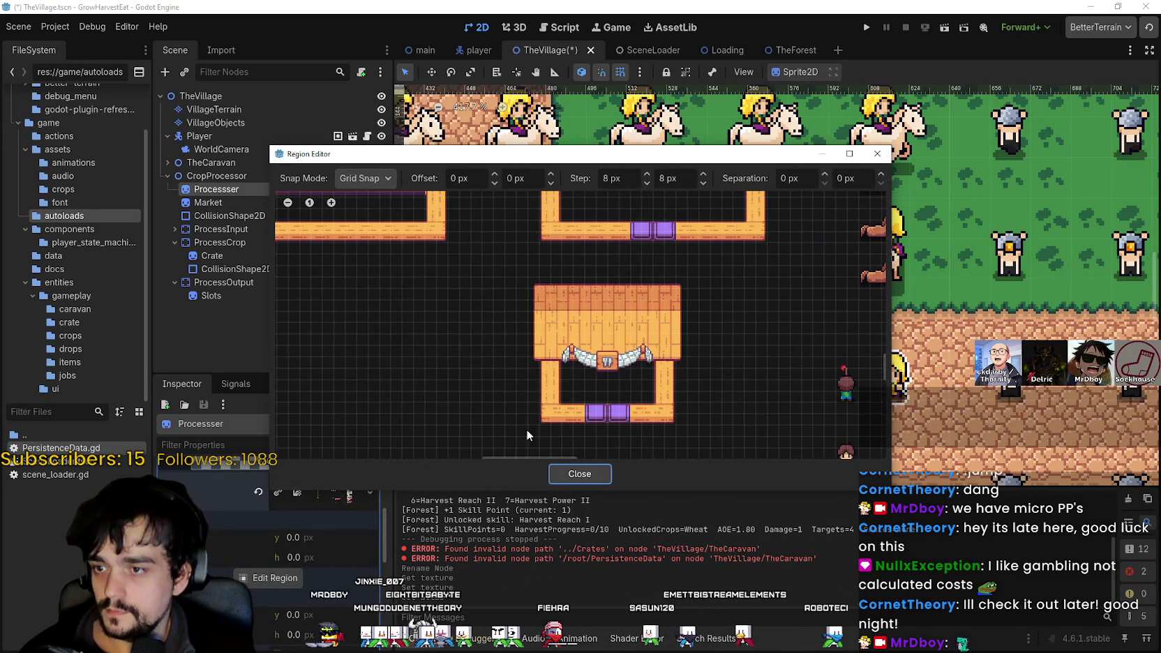
pyautogui.moveTo(526, 438)
pyautogui.mouseDown()
pyautogui.moveTo(689, 263)
pyautogui.moveTo(701, 273)
pyautogui.mouseUp()
pyautogui.moveTo(524, 356); pyautogui.dragTo(512, 356)
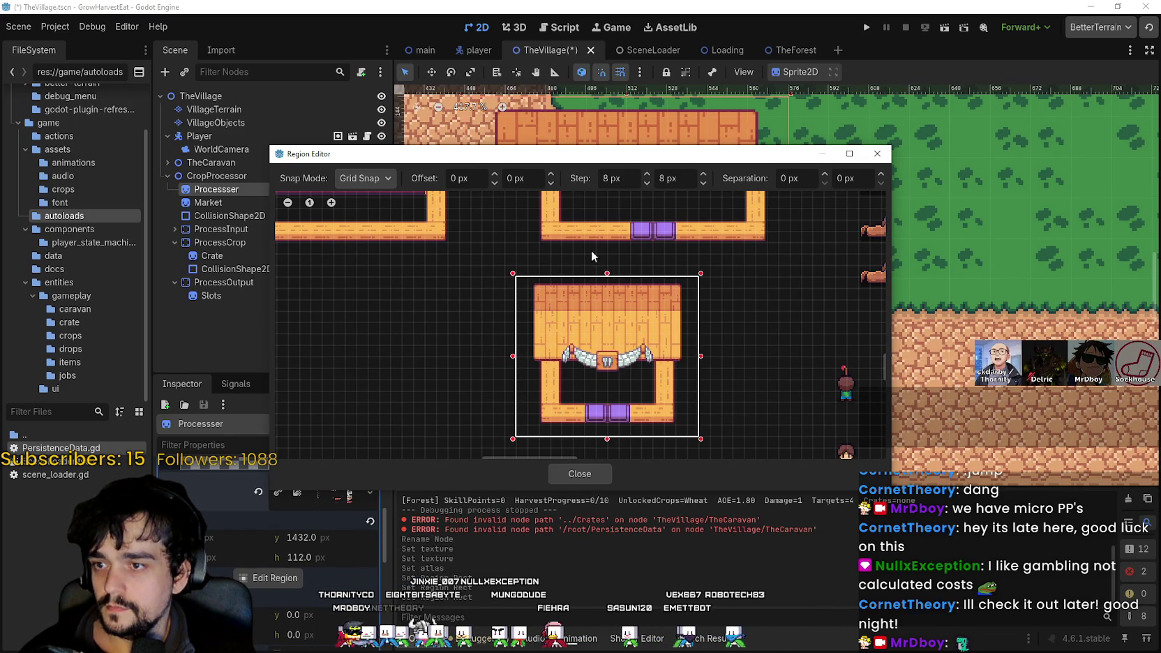
pyautogui.moveTo(607, 274); pyautogui.dragTo(607, 262)
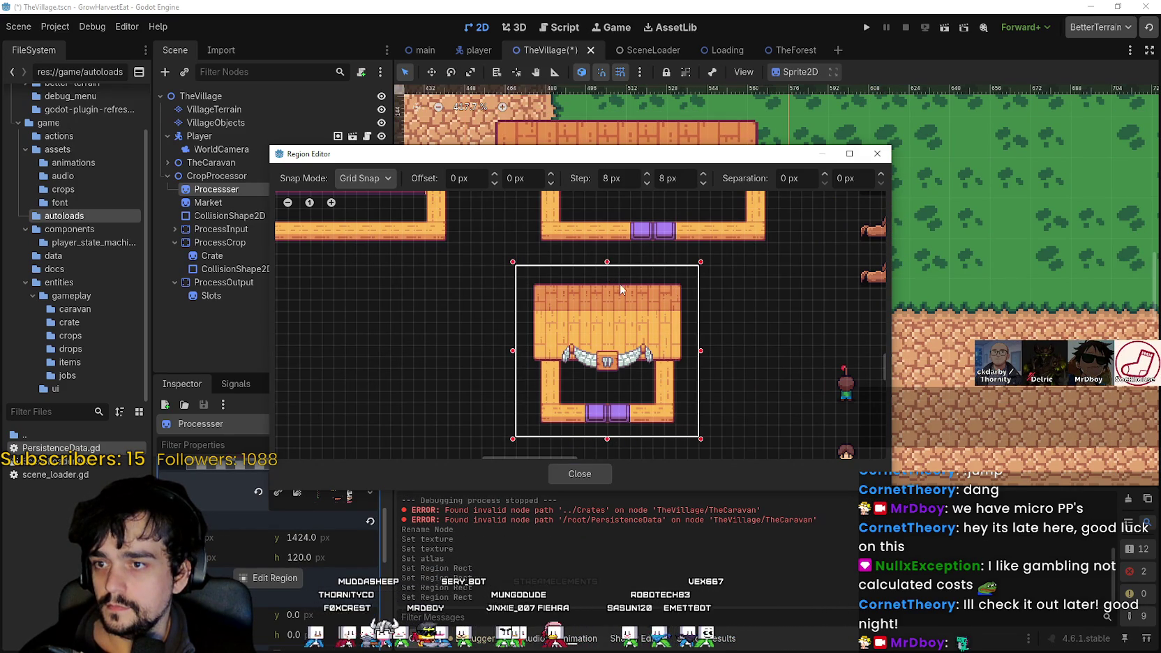
# - Trim the stall region's bottom edge to 112 px tall and close the Region Editor
pyautogui.click(579, 473)
pyautogui.click(270, 578)
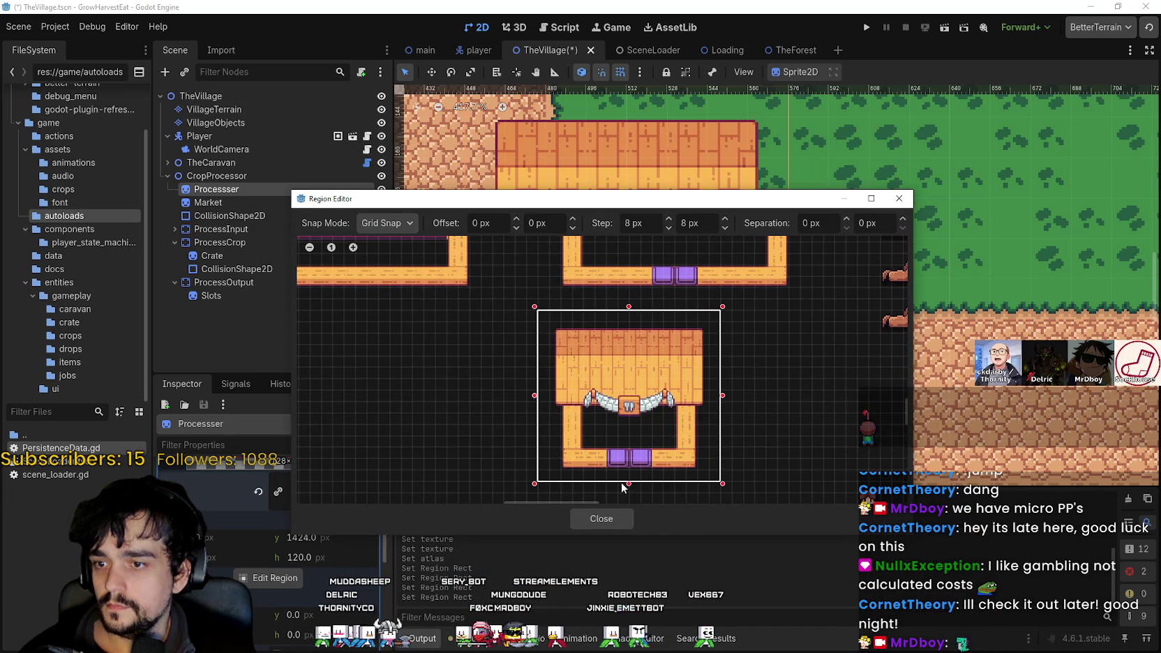
pyautogui.scroll(2, 615, 426)
pyautogui.moveTo(630, 462); pyautogui.dragTo(630, 472)
pyautogui.scroll(-3, 630, 472)
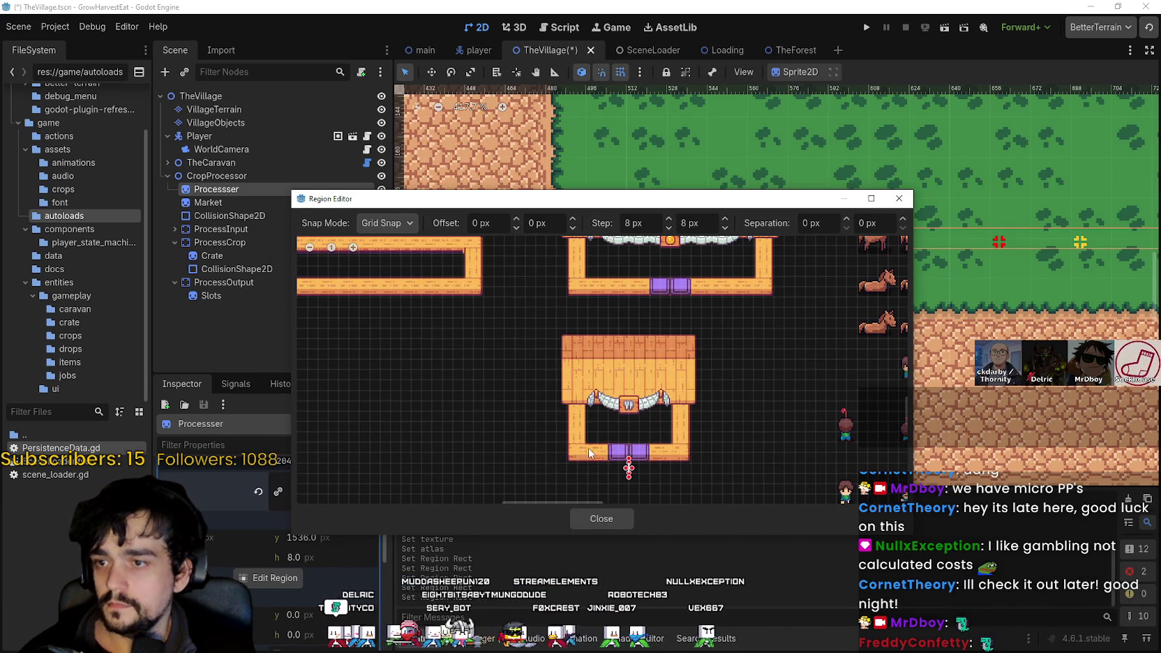
pyautogui.hotkey('ctrl', 'z')
pyautogui.scroll(2, 632, 472)
pyautogui.moveTo(634, 473); pyautogui.dragTo(632, 461)
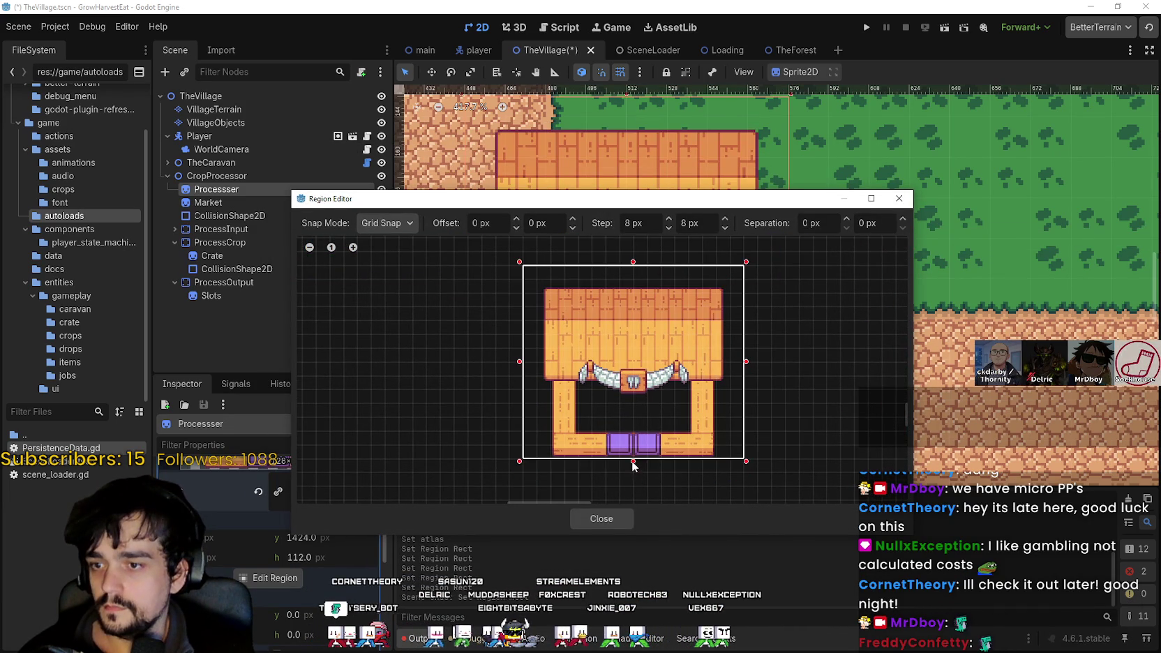
pyautogui.scroll(-2, 646, 421)
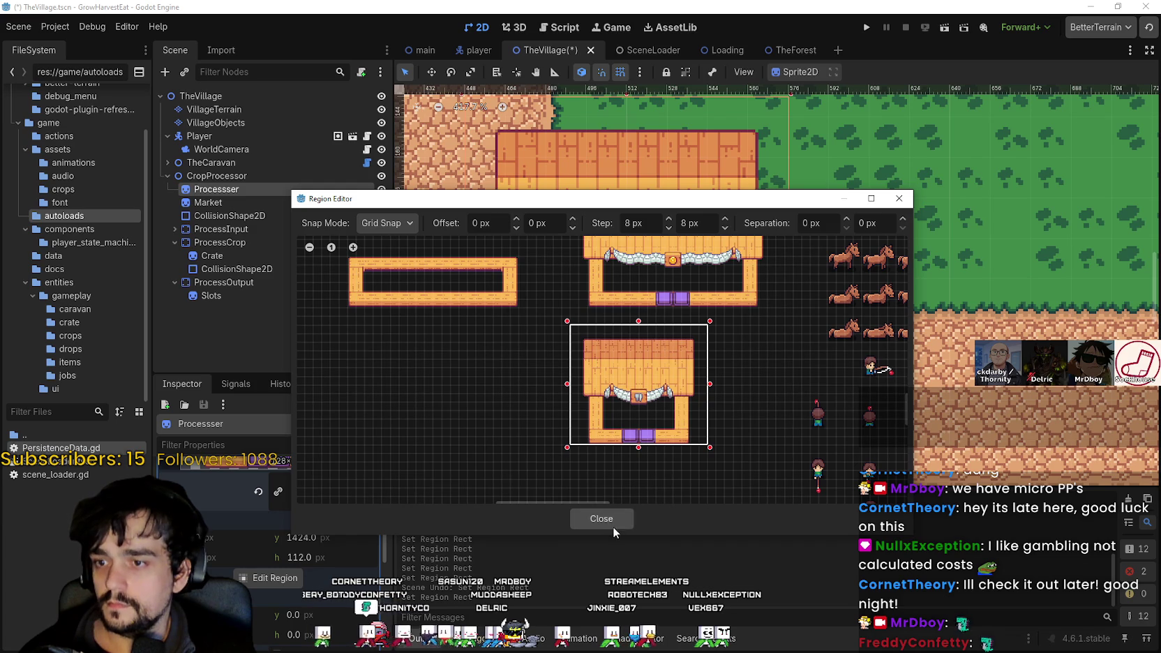
pyautogui.click(601, 518)
pyautogui.scroll(-1, 619, 290)
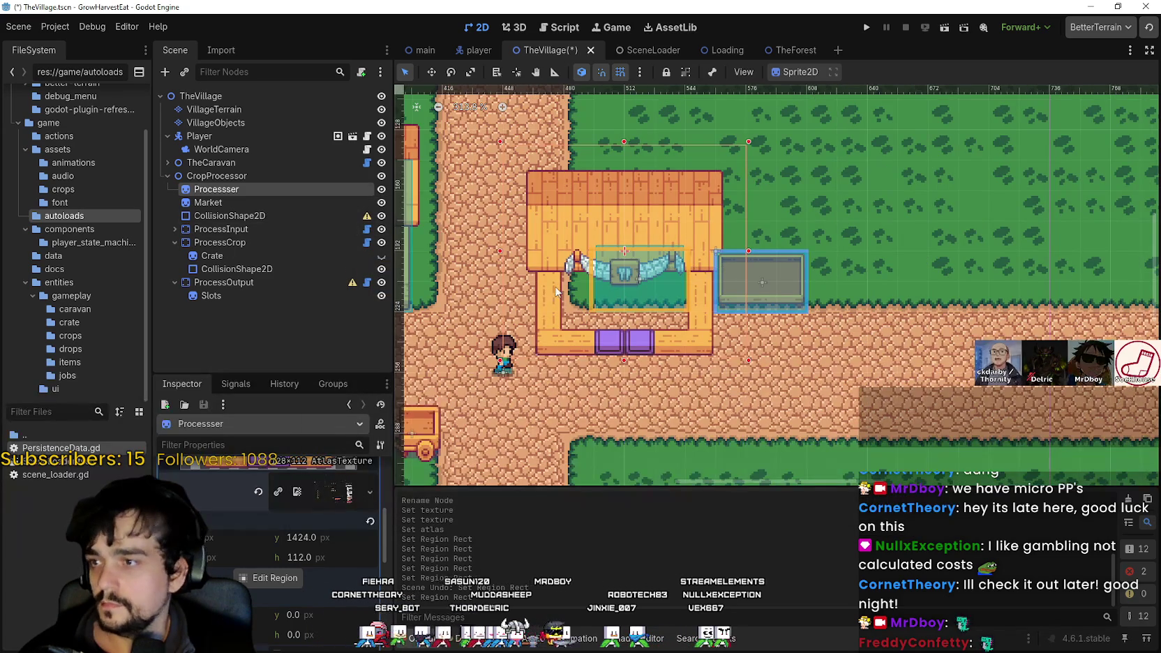
# - Move the Processser stall sprite up and to the right
pyautogui.scroll(1, 544, 239)
pyautogui.click(214, 108)
pyautogui.click(249, 187)
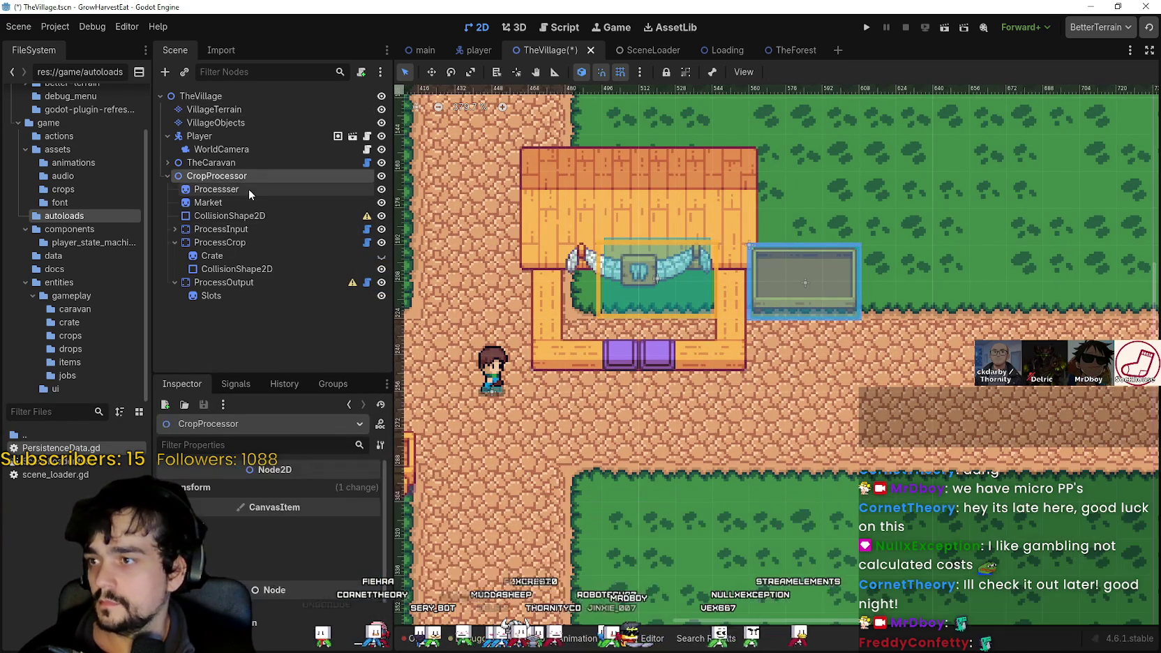
pyautogui.click(431, 72)
pyautogui.moveTo(555, 361)
pyautogui.mouseDown()
pyautogui.moveTo(591, 286)
pyautogui.moveTo(600, 298)
pyautogui.moveTo(582, 295)
pyautogui.mouseUp()
# - Extend the Processser atlas region down to 128×128 to include the purple slots
pyautogui.scroll(2, 579, 286)
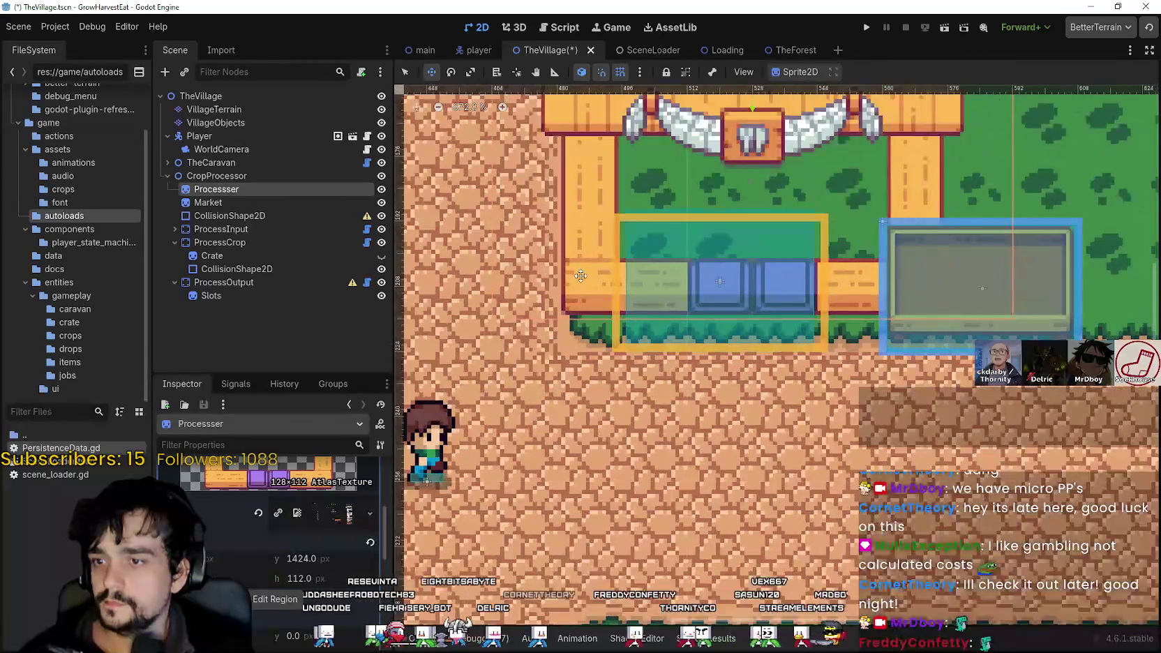
pyautogui.click(274, 599)
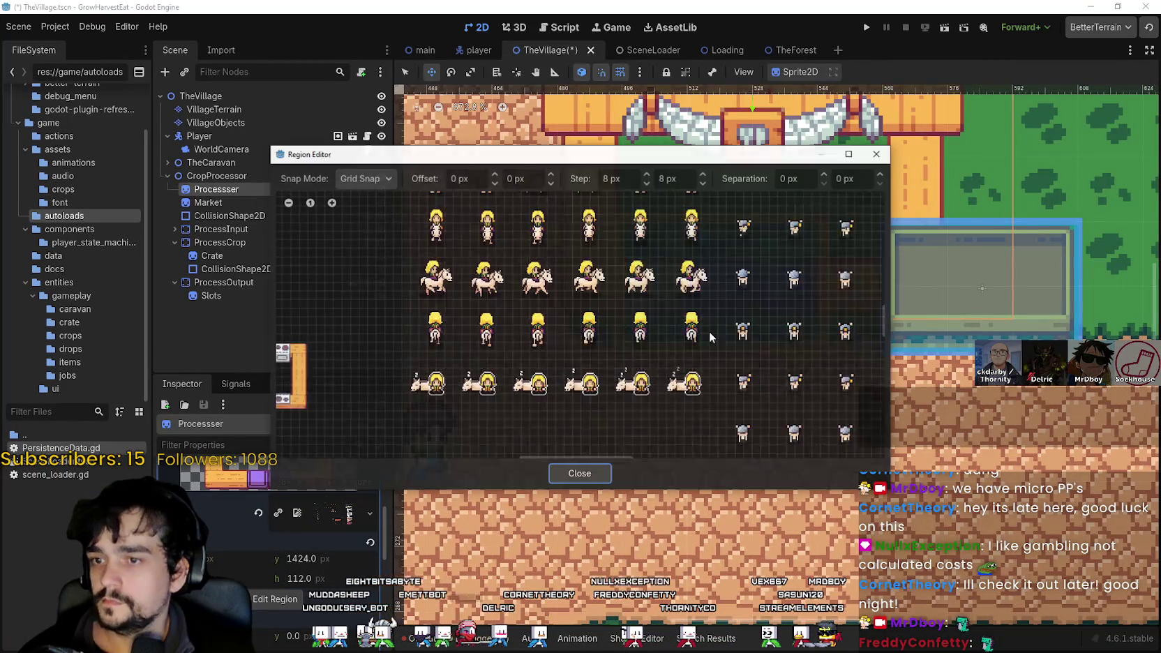
pyautogui.scroll(-6, 528, 390)
pyautogui.scroll(3, 631, 293)
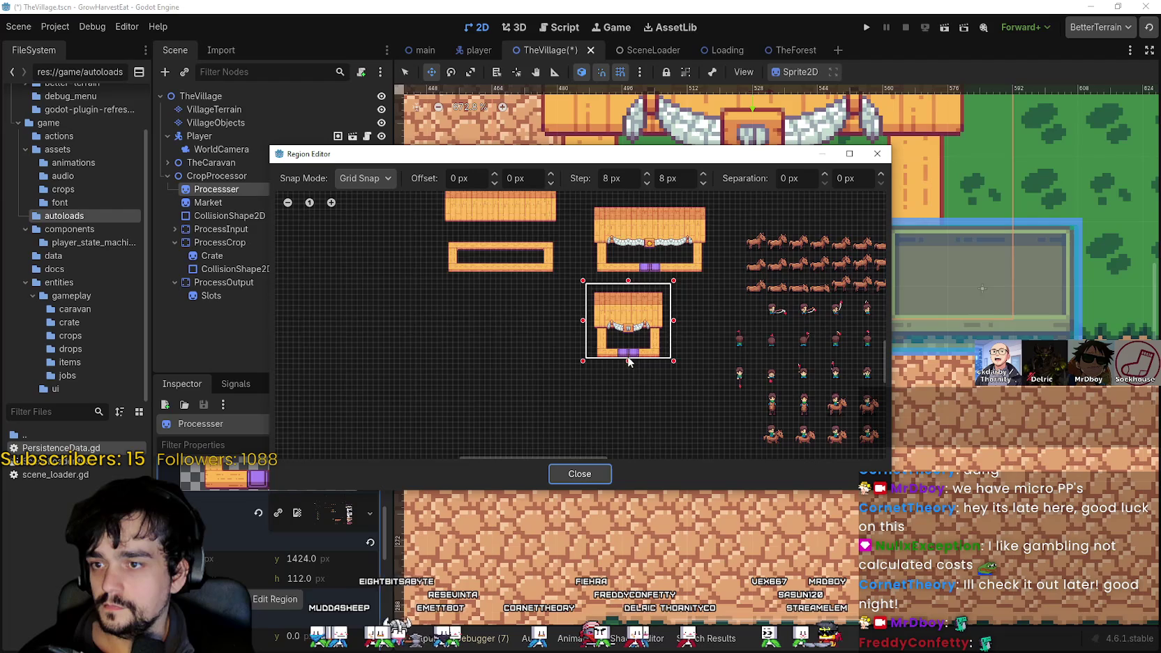
pyautogui.scroll(3, 628, 361)
pyautogui.moveTo(636, 161); pyautogui.dragTo(487, 145)
pyautogui.scroll(1, 482, 333)
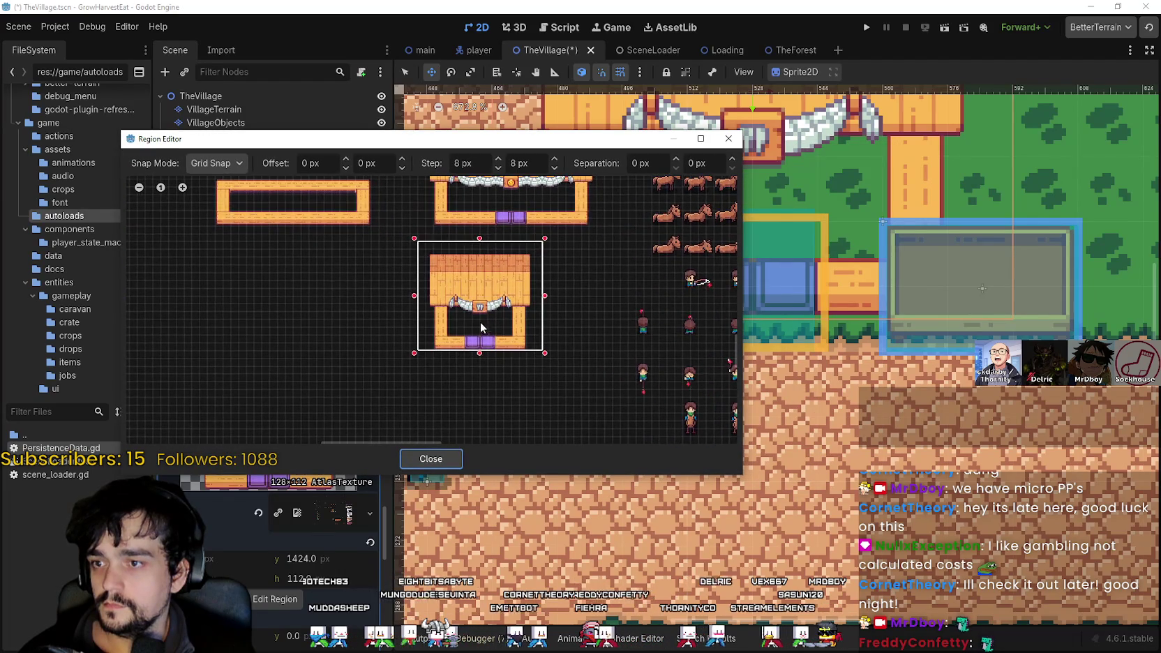
pyautogui.scroll(1, 476, 353)
pyautogui.moveTo(475, 355); pyautogui.dragTo(484, 370)
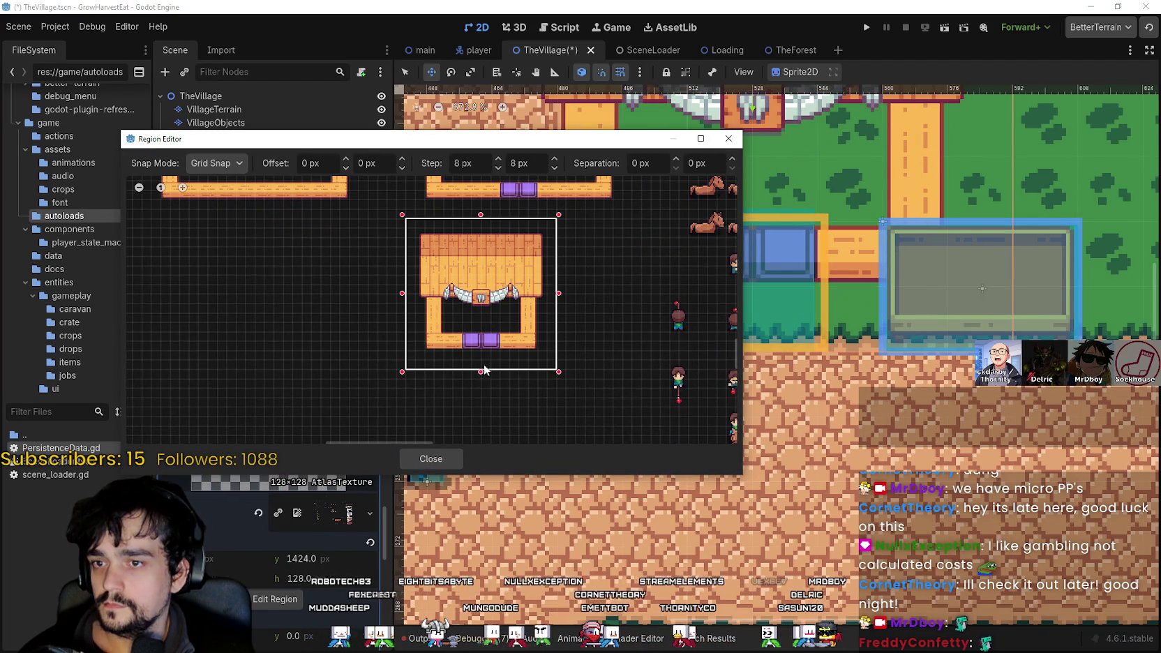
pyautogui.click(431, 459)
# - Save the TheVillage scene with the purple-slot building in view
pyautogui.scroll(-6, 604, 410)
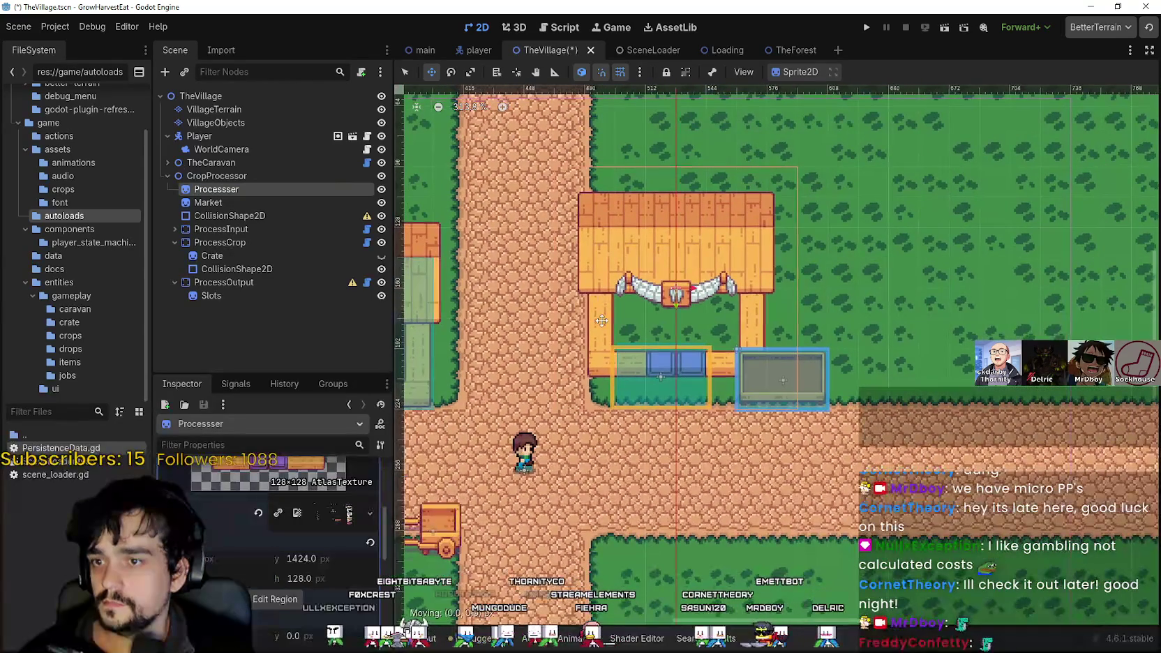
pyautogui.scroll(4, 550, 361)
pyautogui.moveTo(550, 362)
pyautogui.mouseDown()
pyautogui.moveTo(956, 333)
pyautogui.moveTo(1141, 342)
pyautogui.moveTo(707, 354)
pyautogui.moveTo(835, 341)
pyautogui.mouseUp()
pyautogui.scroll(-5, 708, 355)
pyautogui.scroll(1, 708, 369)
pyautogui.hotkey('ctrl', 's')
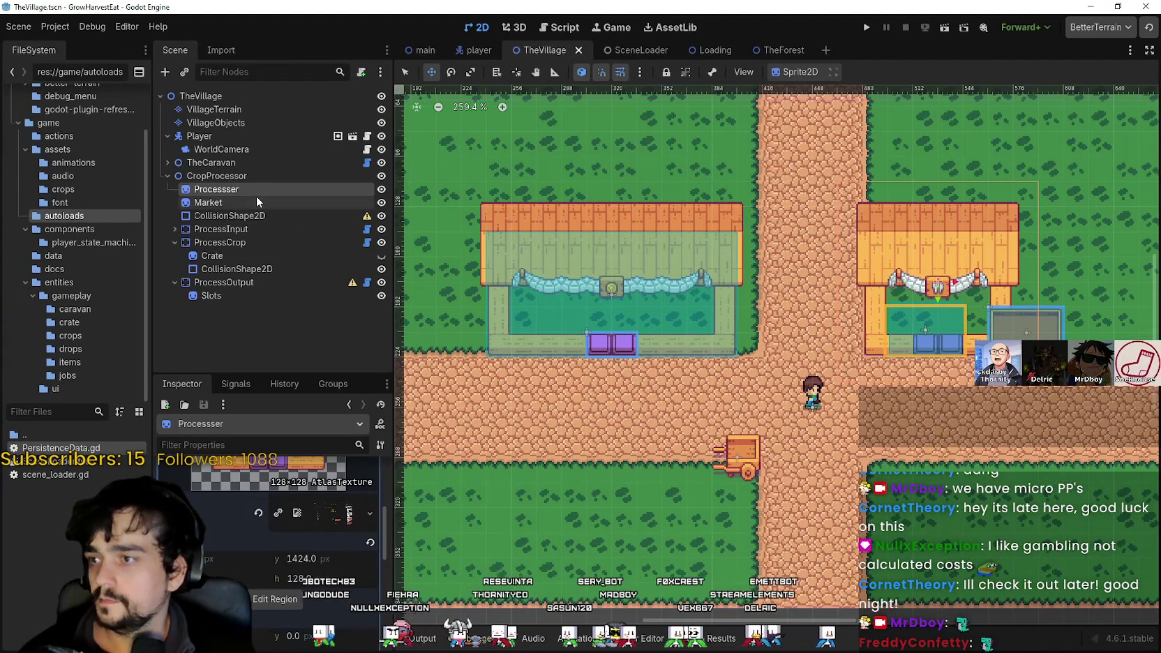
# - Shift the Market sprite slightly to the right
pyautogui.click(208, 202)
pyautogui.scroll(-1, 458, 300)
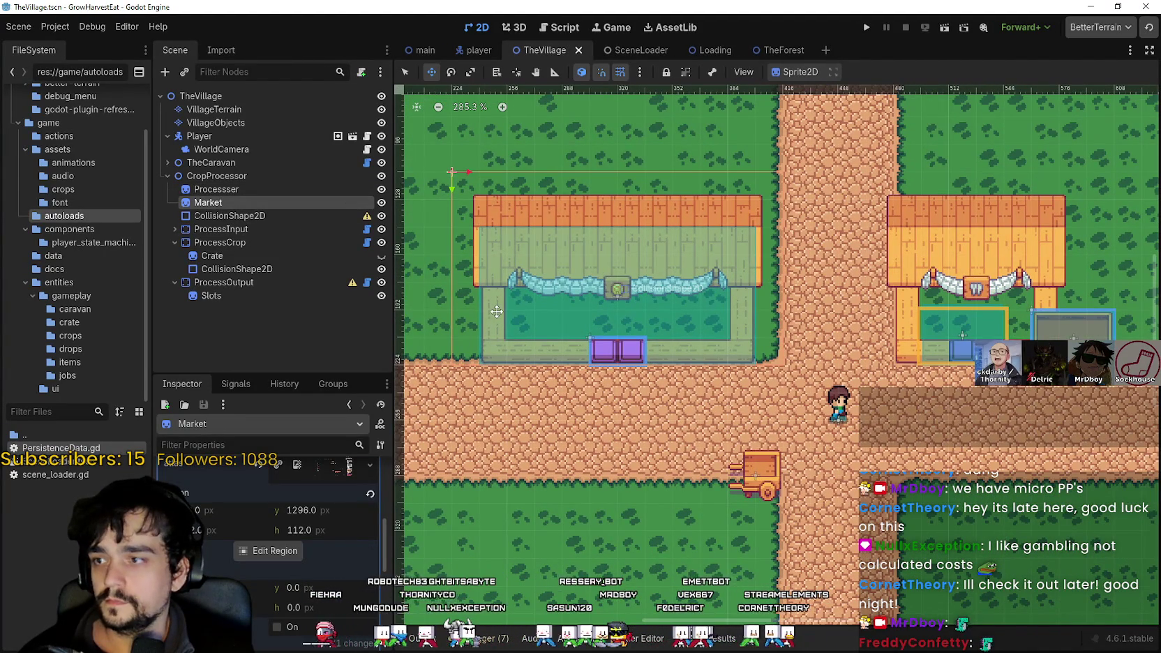
pyautogui.moveTo(496, 311); pyautogui.dragTo(516, 307)
pyautogui.scroll(1, 795, 410)
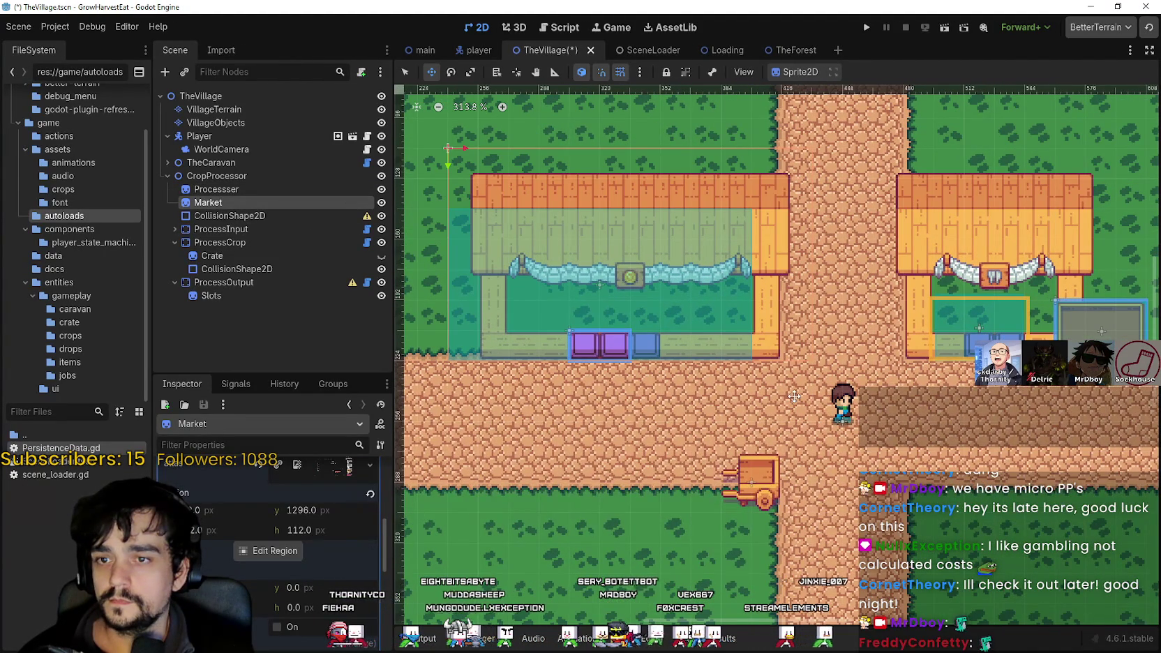
pyautogui.scroll(-1, 759, 398)
# - Shift ProcessCrop's collision box right, nudge it up one pixel, and save the scene
pyautogui.click(228, 216)
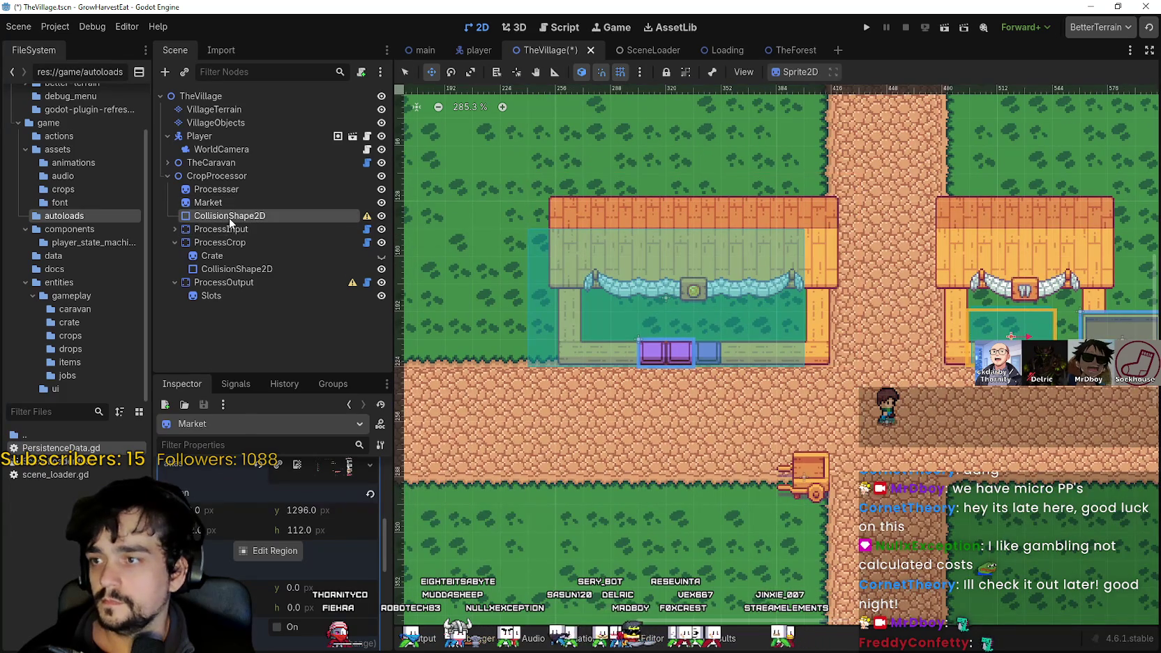
pyautogui.click(237, 269)
pyautogui.moveTo(546, 325); pyautogui.dragTo(570, 324)
pyautogui.scroll(3, 569, 322)
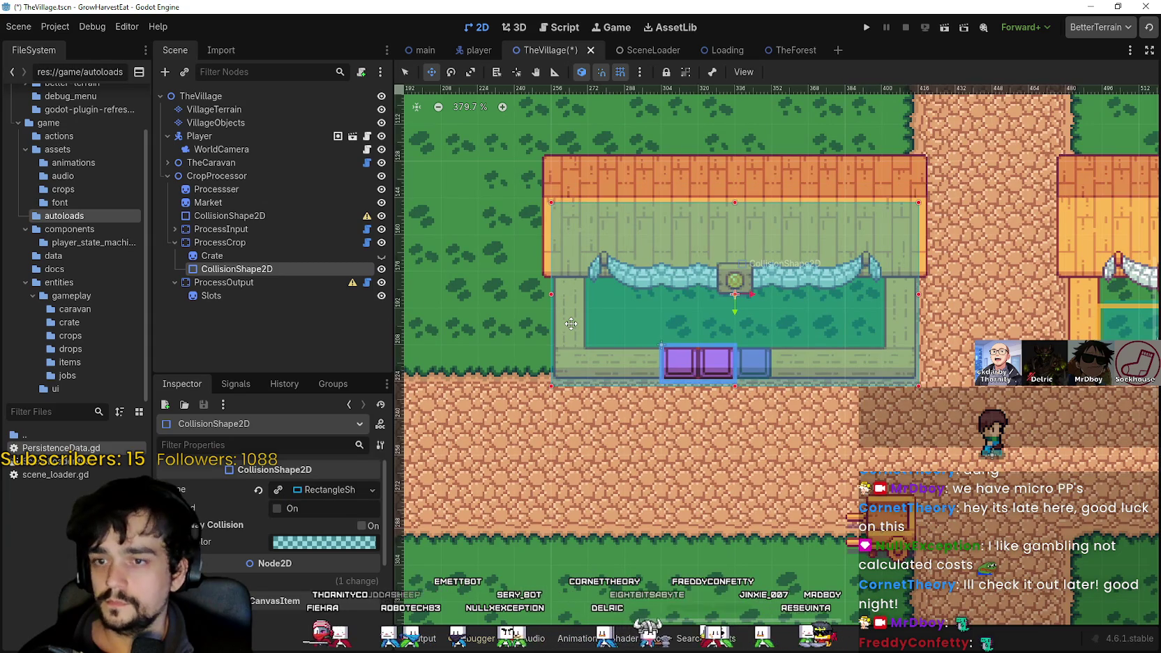
pyautogui.press('Up')
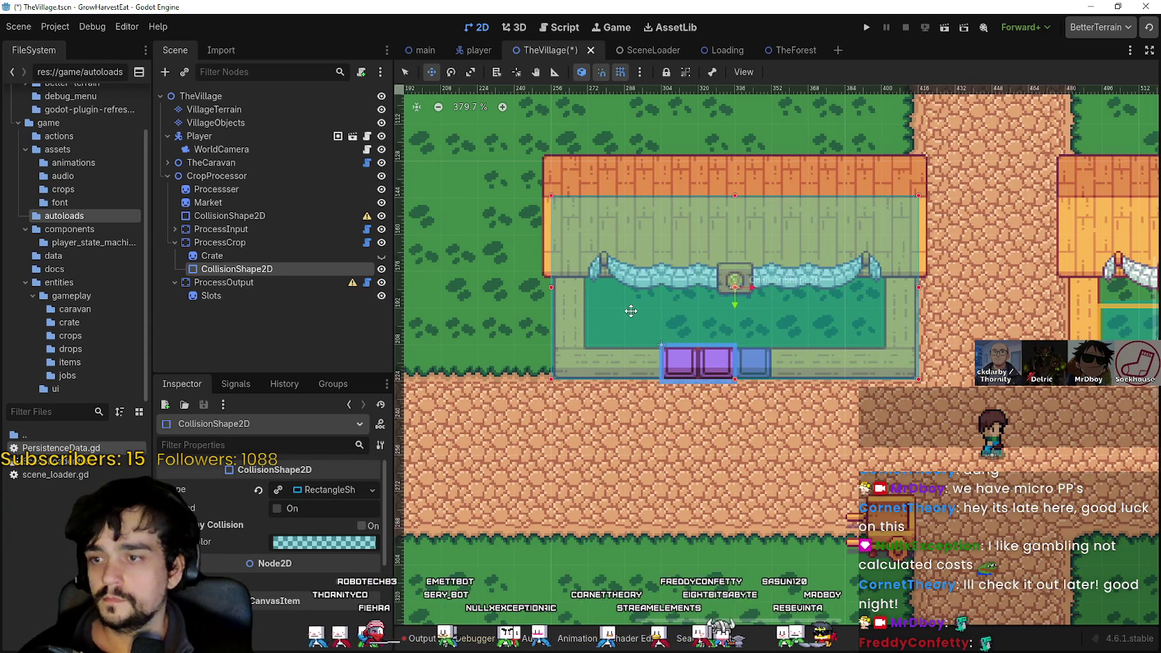
pyautogui.hscroll(5, 630, 311)
pyautogui.scroll(1, 716, 350)
pyautogui.hotkey('ctrl', 's')
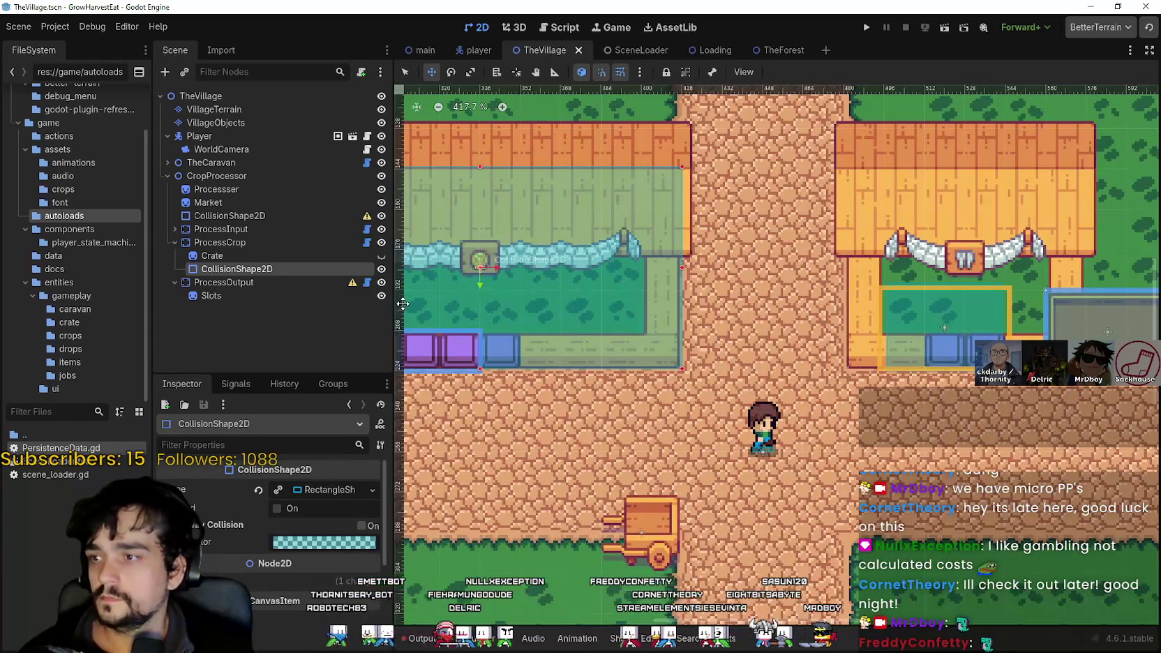
# - Select CropProcessor's CollisionShape2D in Select mode and adjust its left edge
pyautogui.scroll(-2, 681, 320)
pyautogui.hscroll(3, 624, 319)
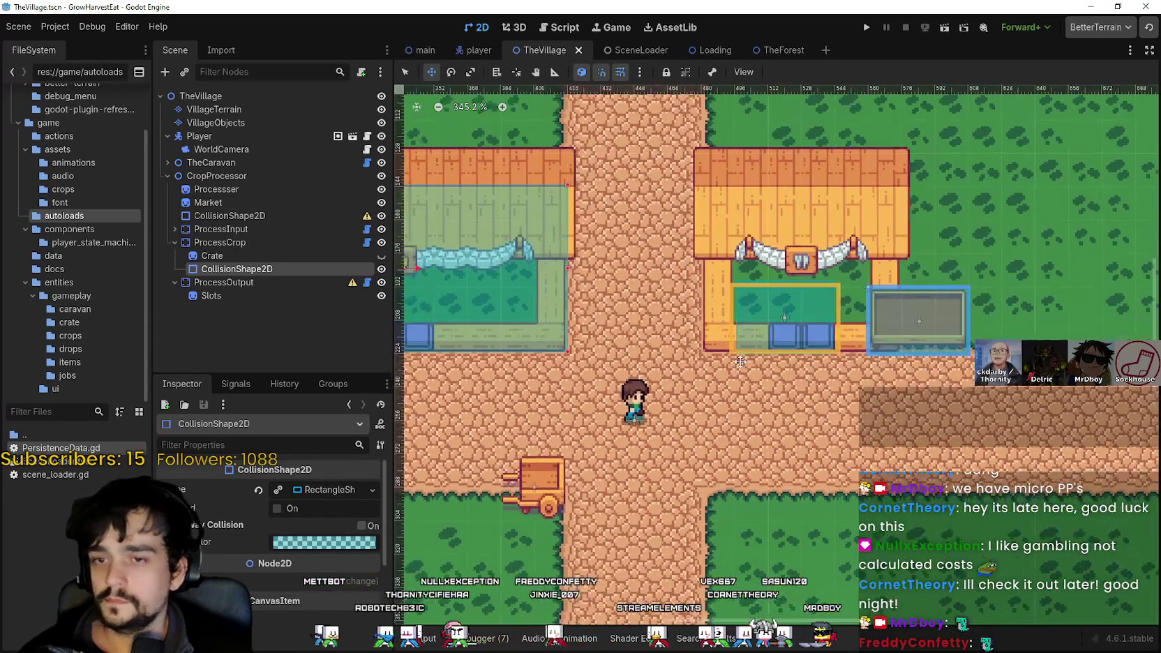
pyautogui.scroll(4, 722, 298)
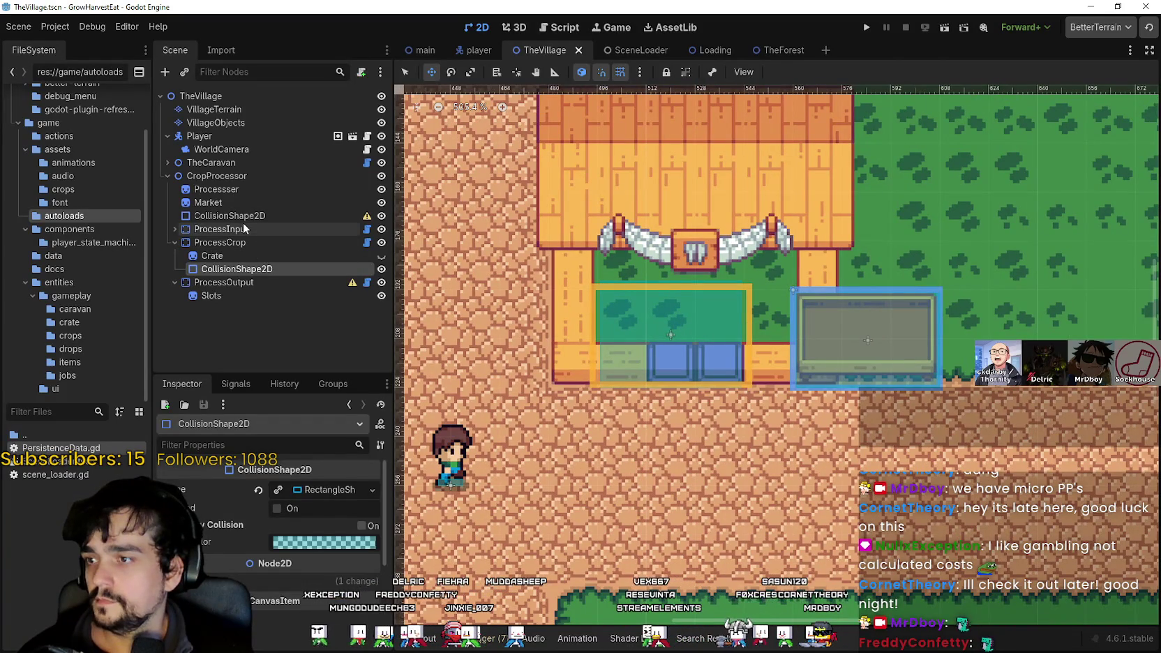
pyautogui.click(233, 215)
pyautogui.scroll(1, 740, 322)
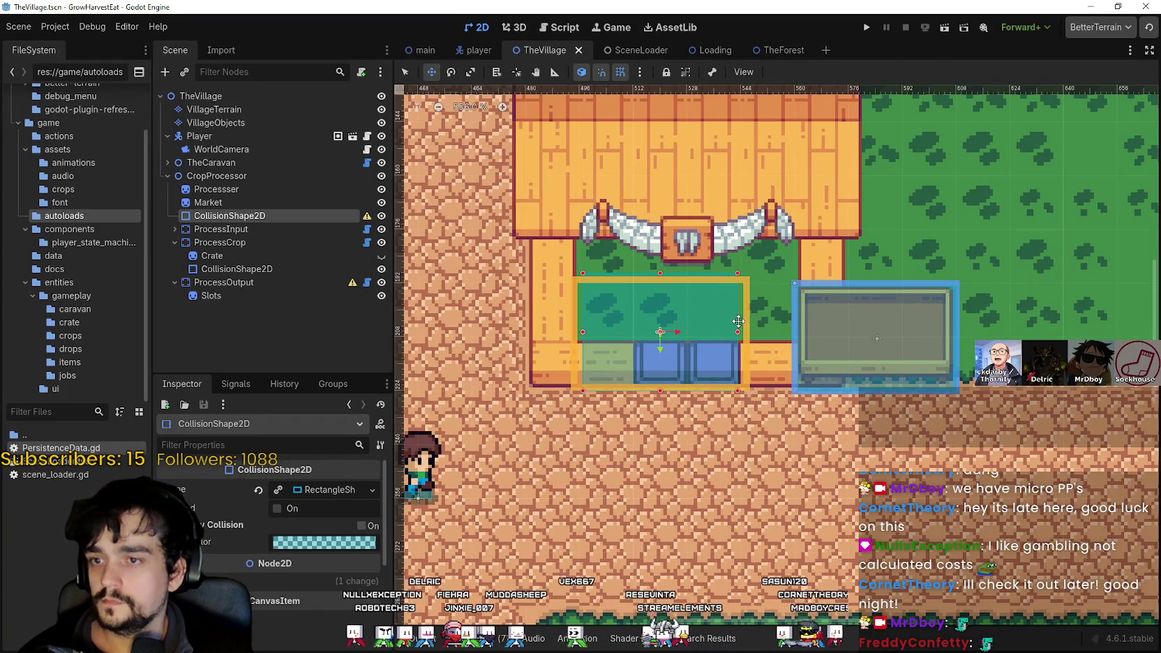
pyautogui.click(406, 73)
pyautogui.scroll(3, 704, 294)
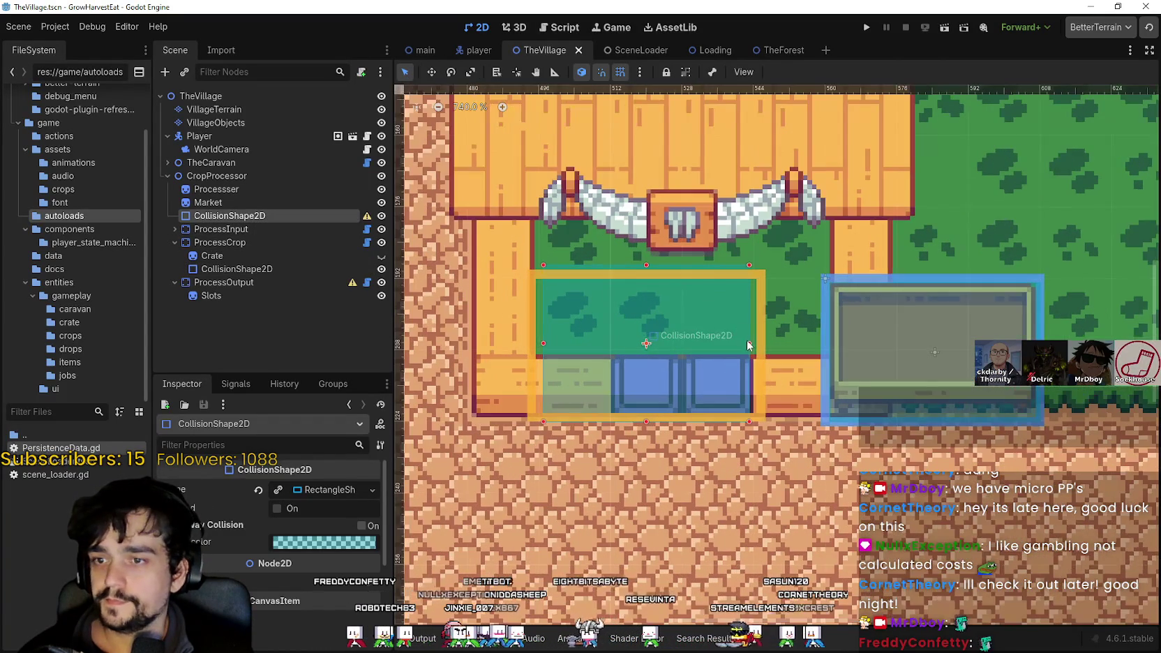
pyautogui.click(540, 343)
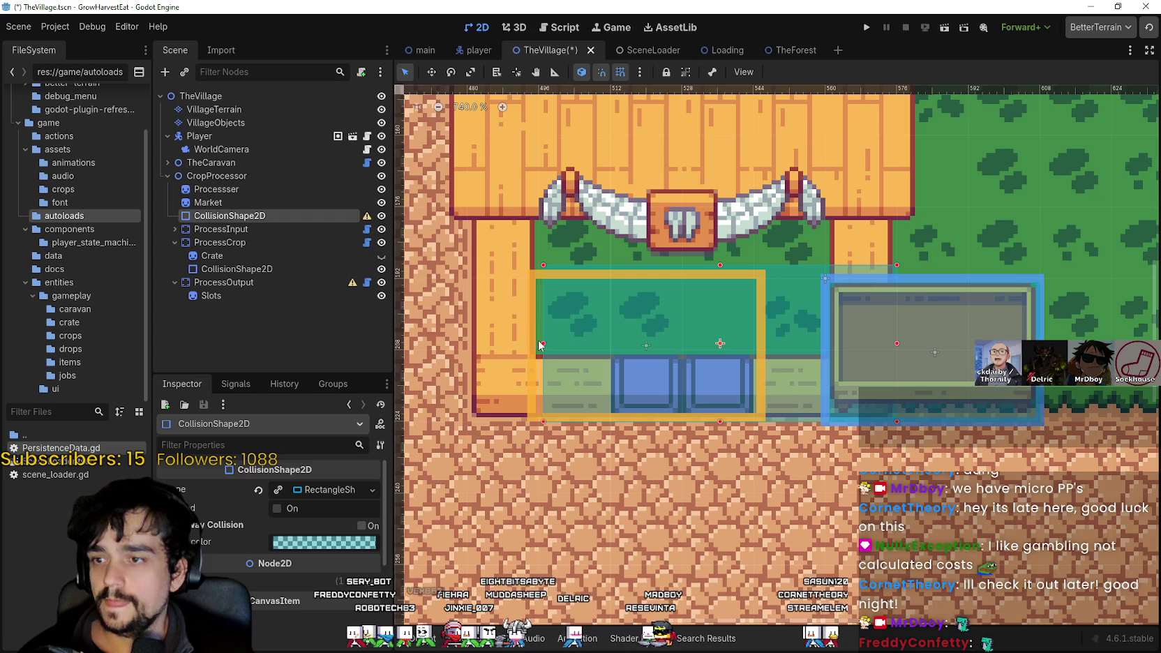
# - Stretch the CropProcessor collision shape's top up over the stall roof
pyautogui.click(509, 349)
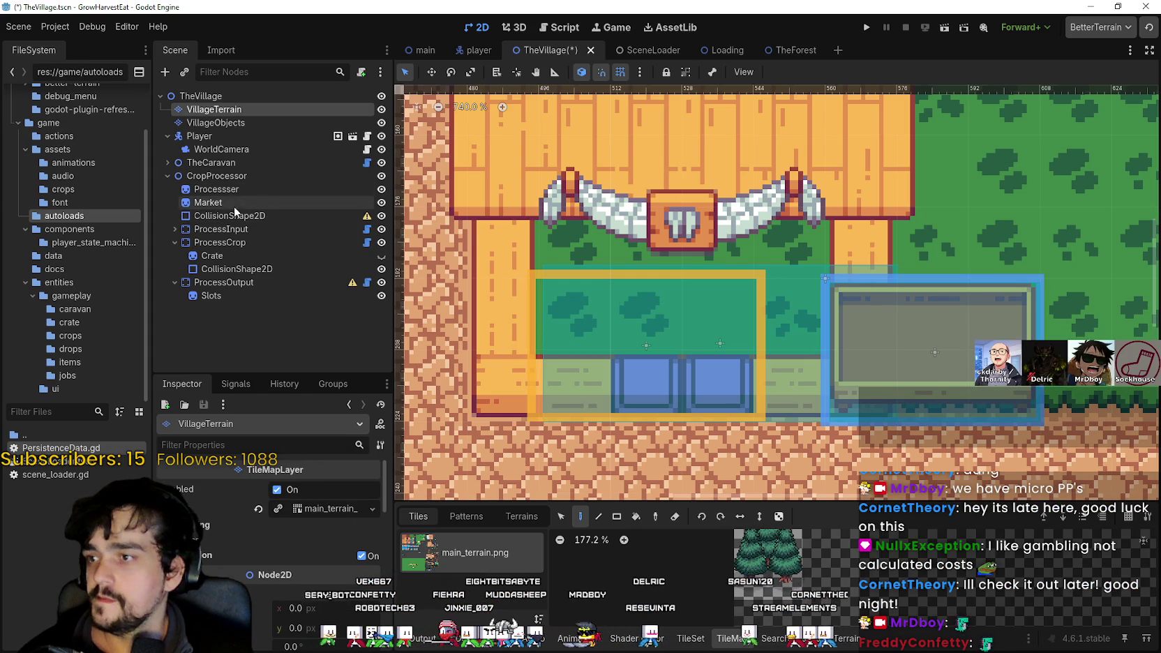
pyautogui.click(314, 216)
pyautogui.scroll(-4, 524, 346)
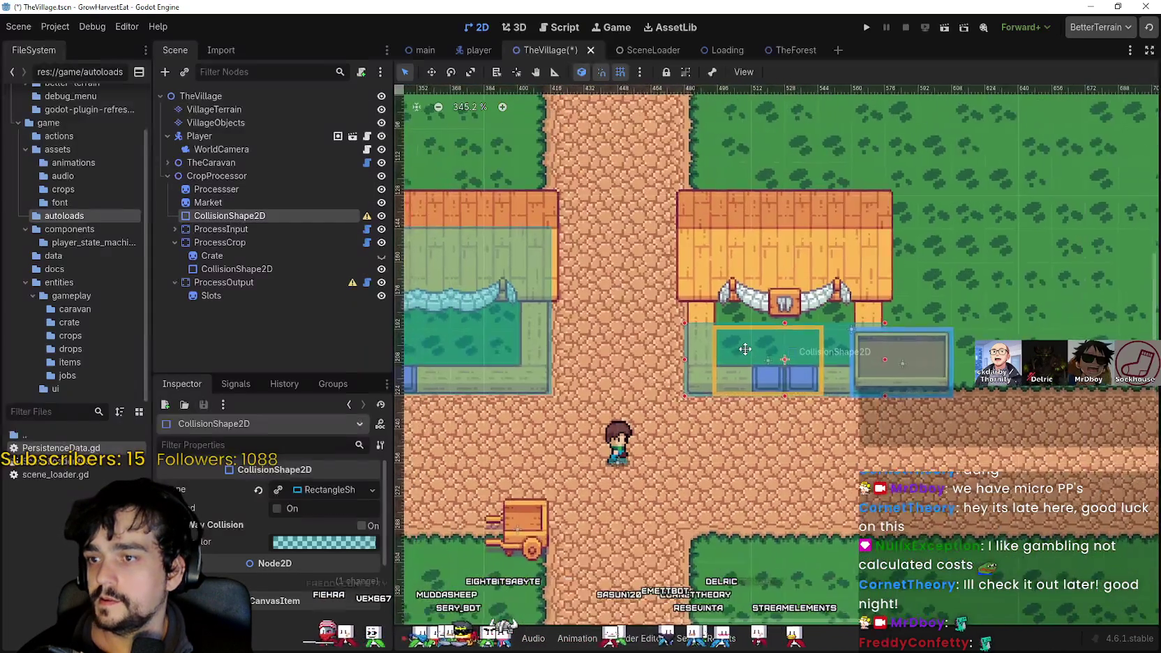
pyautogui.moveTo(744, 348)
pyautogui.mouseDown()
pyautogui.moveTo(778, 368)
pyautogui.moveTo(819, 312)
pyautogui.moveTo(818, 248)
pyautogui.mouseUp()
pyautogui.moveTo(817, 325); pyautogui.dragTo(714, 320)
pyautogui.scroll(1, 818, 389)
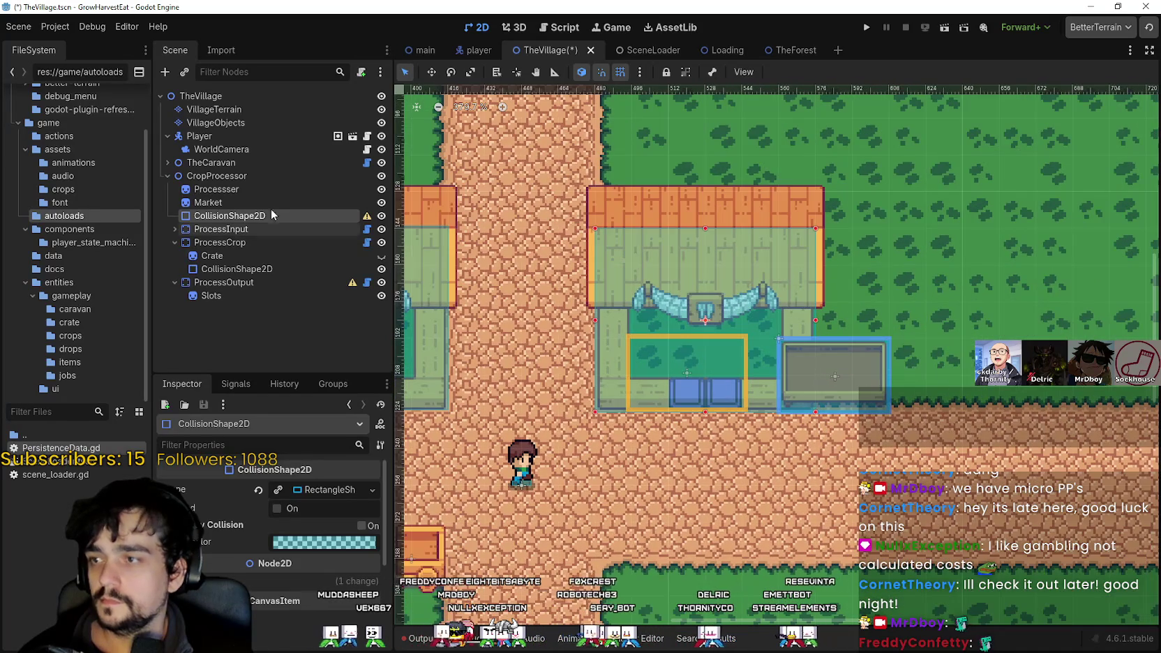
# - Move the ProcessInput box further right beside the stall and expand its child nodes
pyautogui.click(239, 230)
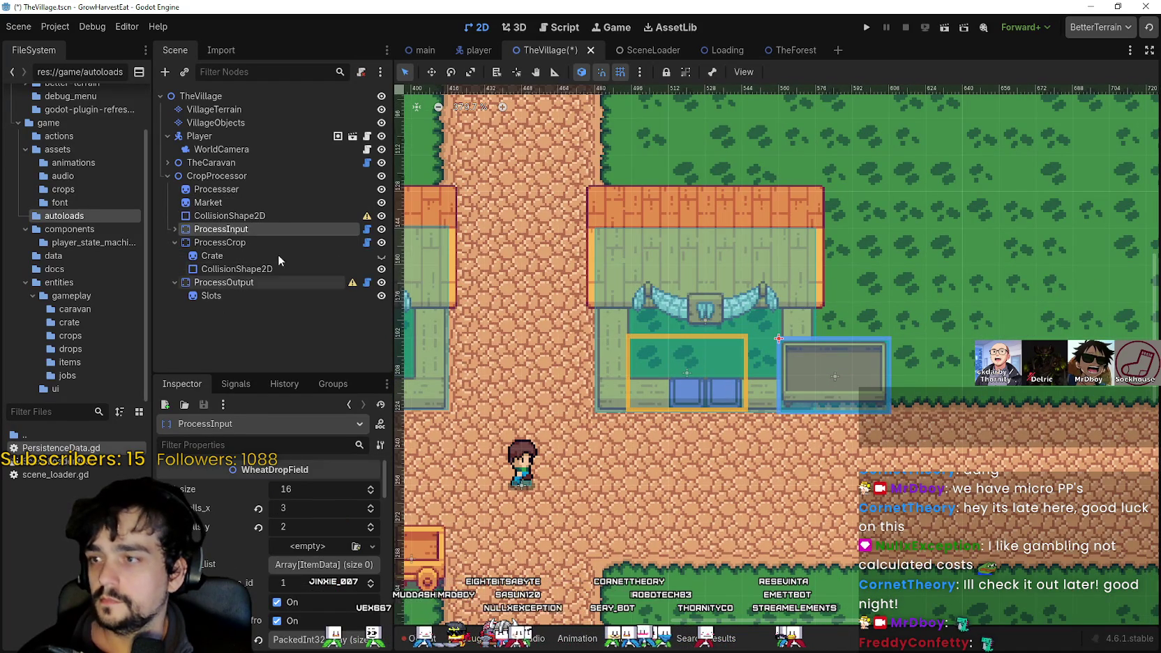
pyautogui.moveTo(618, 186); pyautogui.dragTo(501, 162)
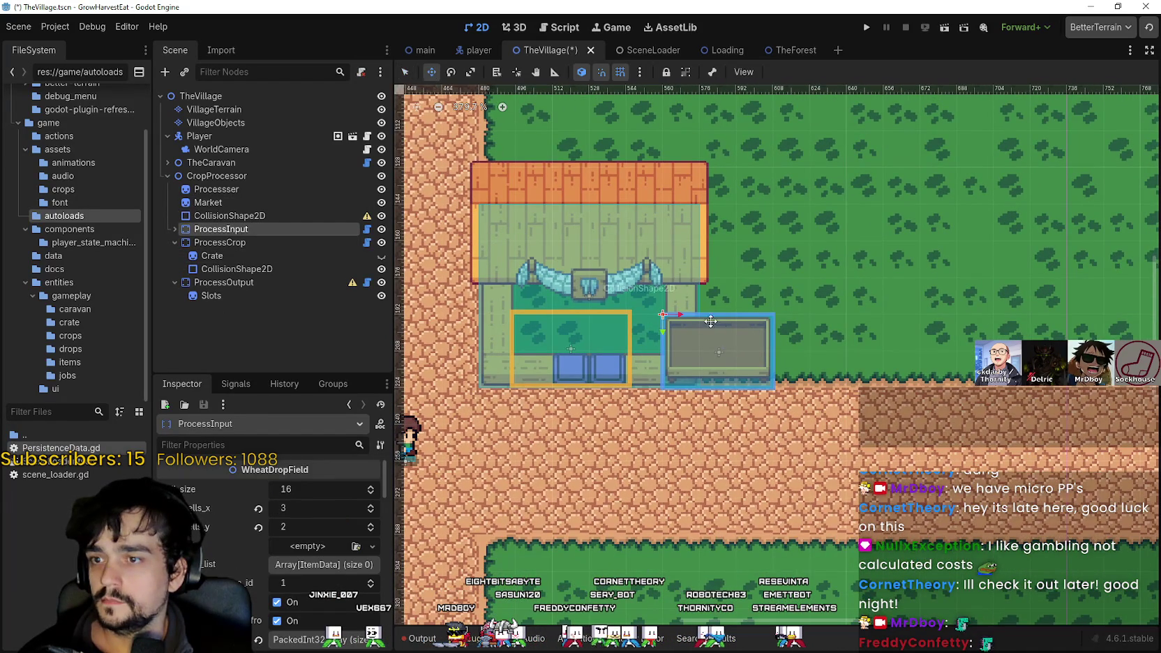
pyautogui.moveTo(752, 332); pyautogui.dragTo(773, 334)
pyautogui.scroll(-3, 742, 401)
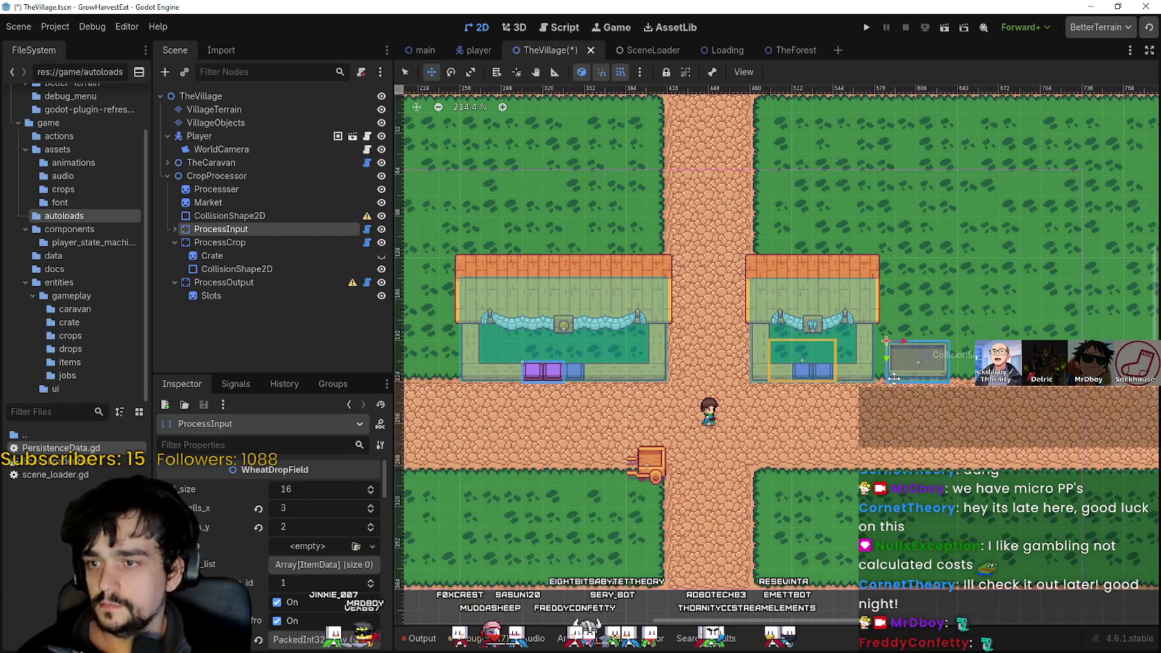
pyautogui.scroll(4, 893, 363)
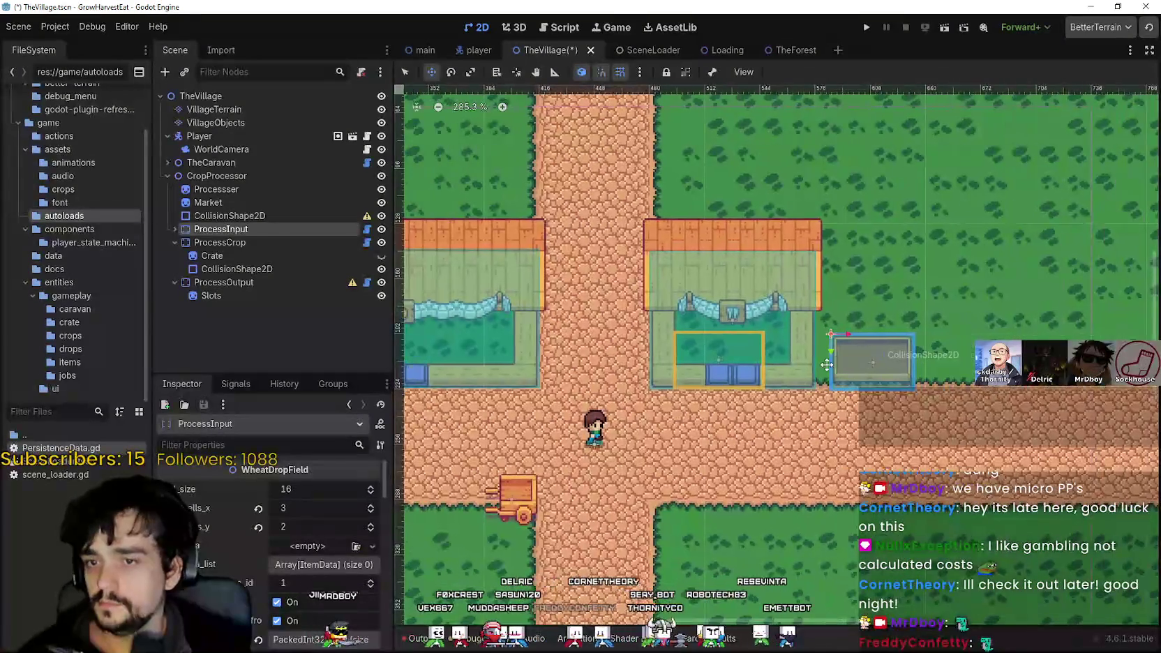
pyautogui.scroll(1, 823, 357)
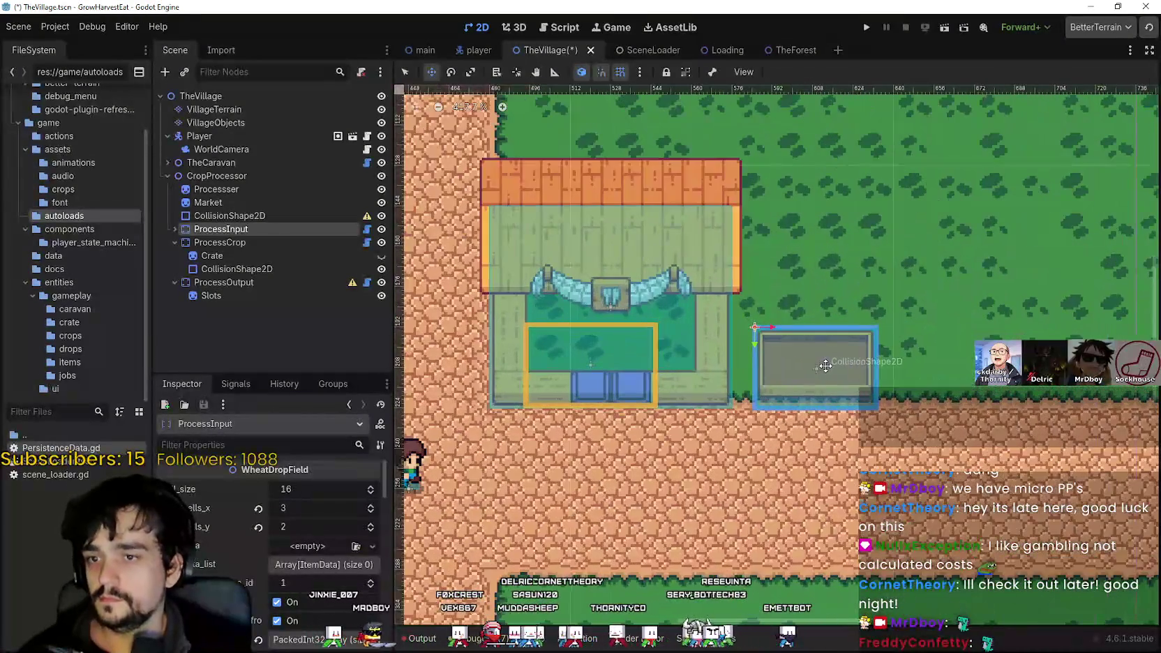
pyautogui.click(175, 229)
# - Select ProcessInput's NinePatchRect frame and stretch its right edge outward
pyautogui.click(221, 246)
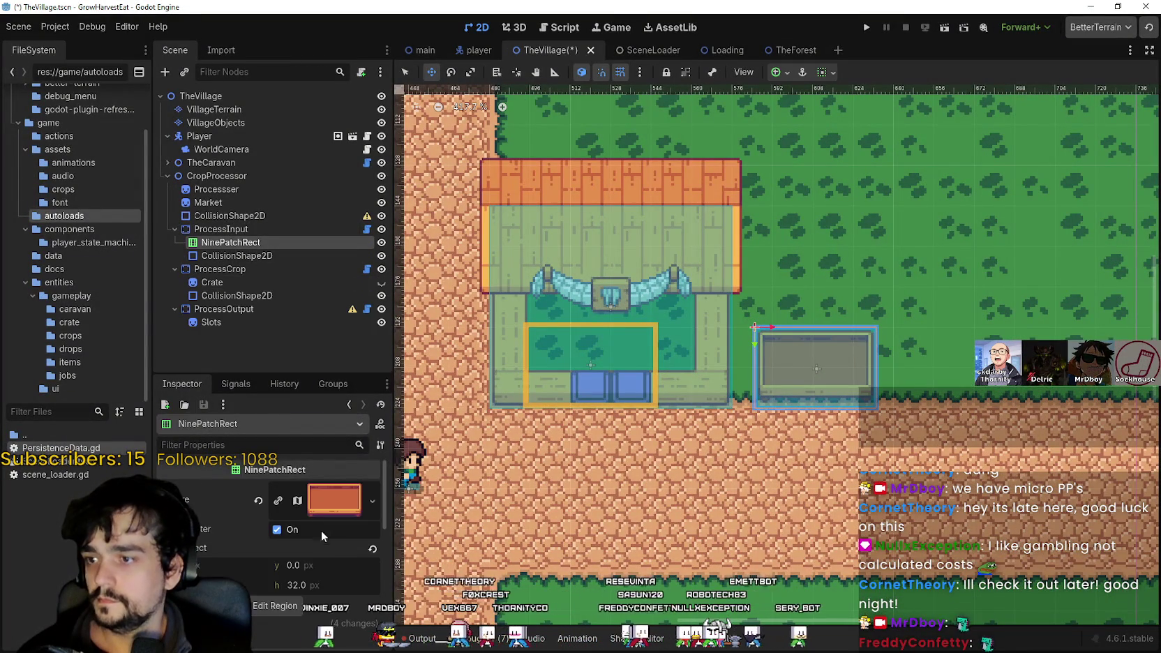
pyautogui.scroll(3, 865, 363)
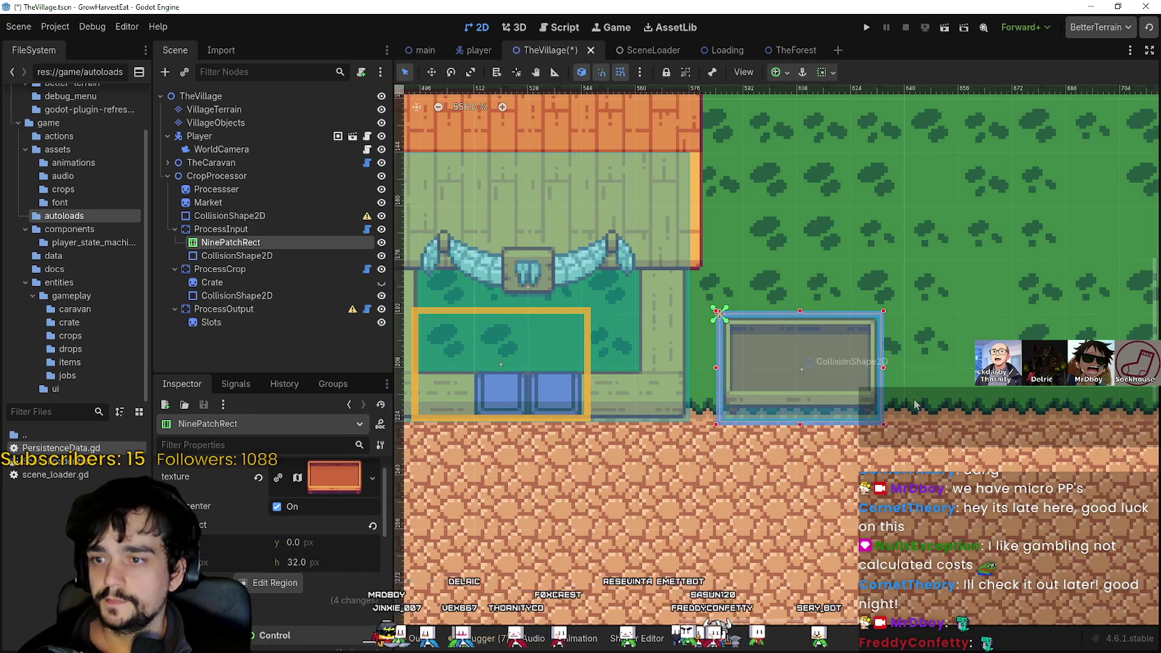
pyautogui.scroll(1, 898, 373)
pyautogui.moveTo(882, 363); pyautogui.dragTo(943, 364)
pyautogui.scroll(-6, 935, 365)
pyautogui.scroll(-3, 664, 423)
pyautogui.moveTo(665, 423)
pyautogui.mouseDown()
pyautogui.moveTo(758, 414)
pyautogui.moveTo(811, 383)
pyautogui.mouseUp()
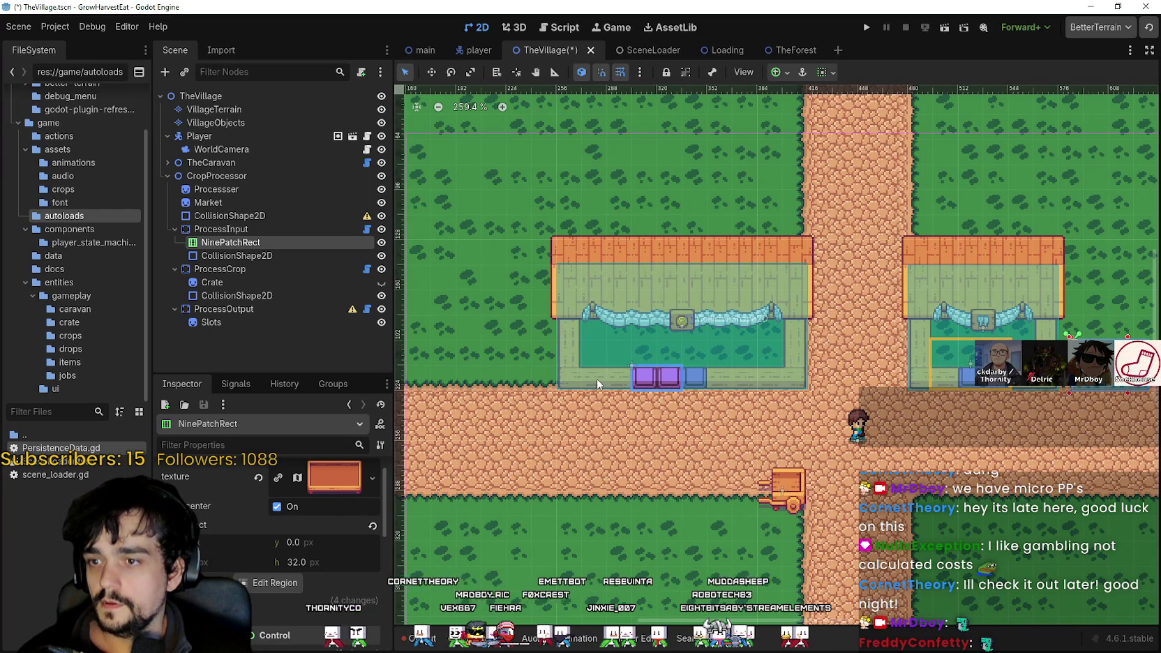
# - Narrow the orange input box from its right and raise its top edge upward
pyautogui.hscroll(4, 627, 382)
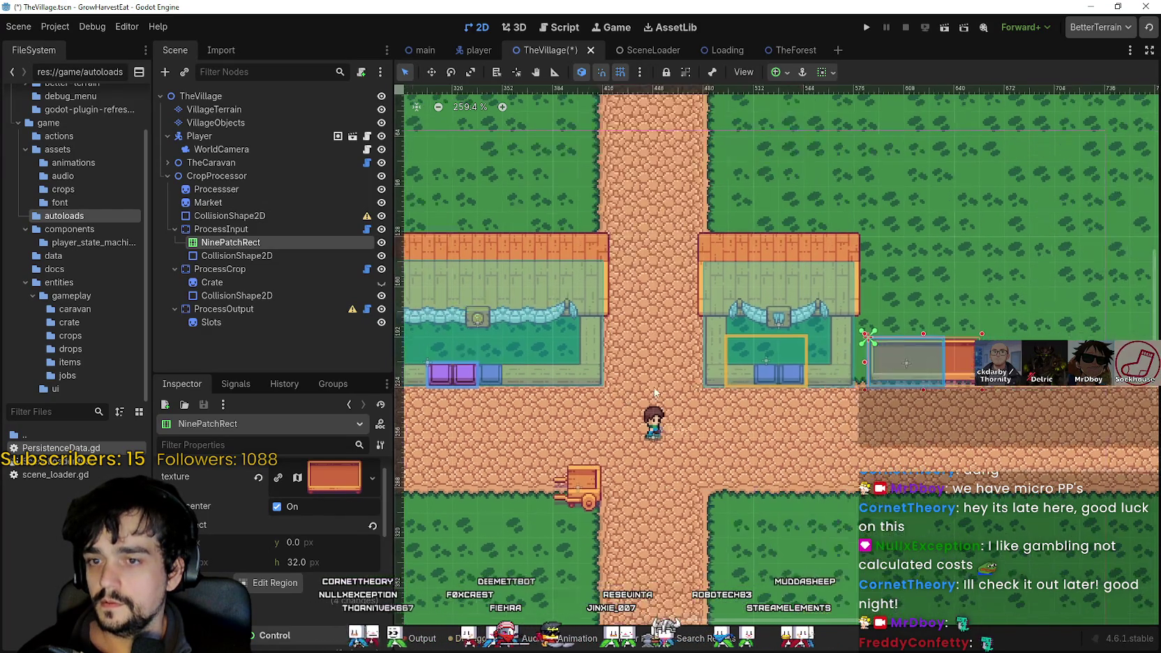
pyautogui.scroll(3, 684, 380)
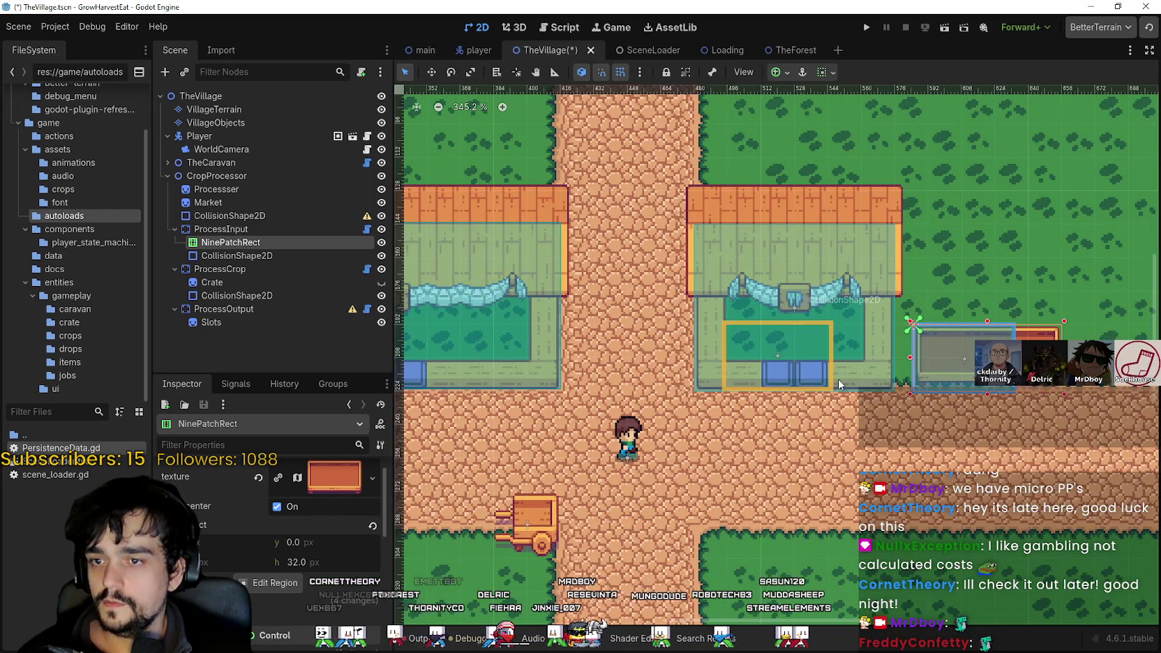
pyautogui.scroll(1, 919, 378)
pyautogui.scroll(-1, 919, 378)
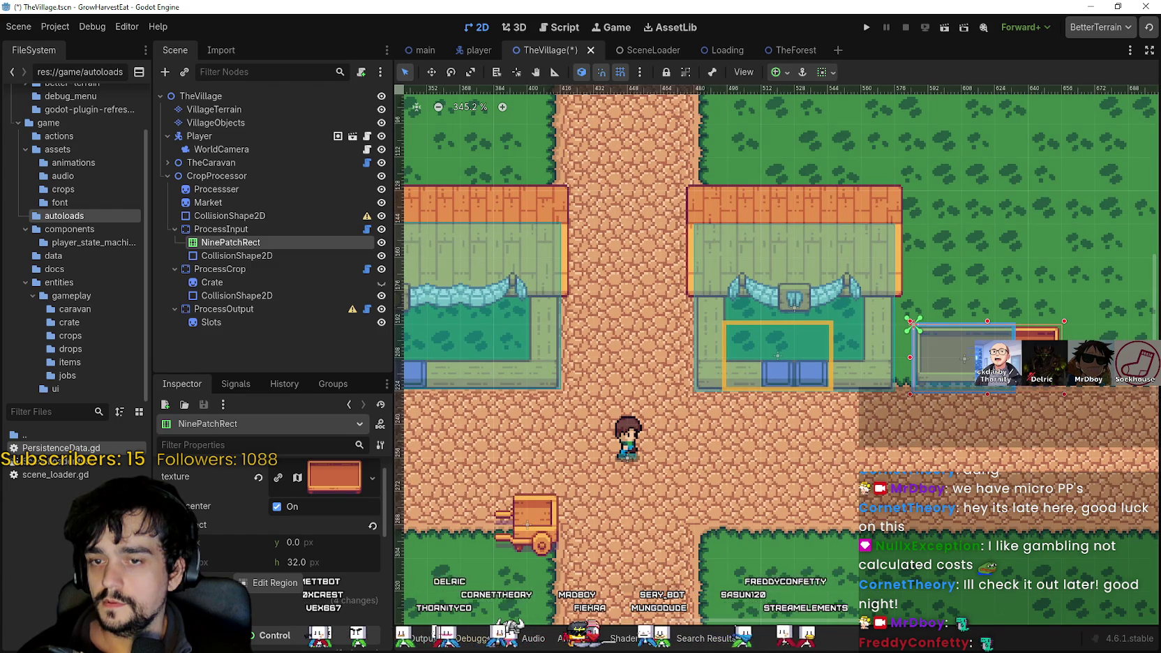
pyautogui.hscroll(3, 804, 353)
pyautogui.scroll(3, 804, 353)
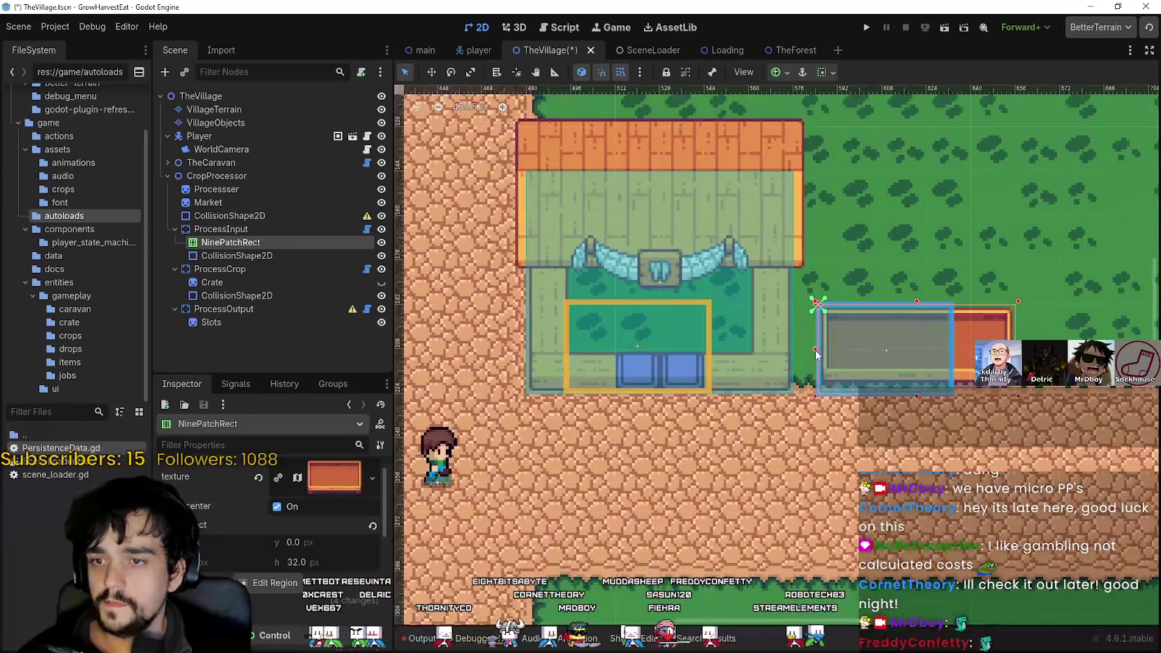
pyautogui.scroll(5, 804, 352)
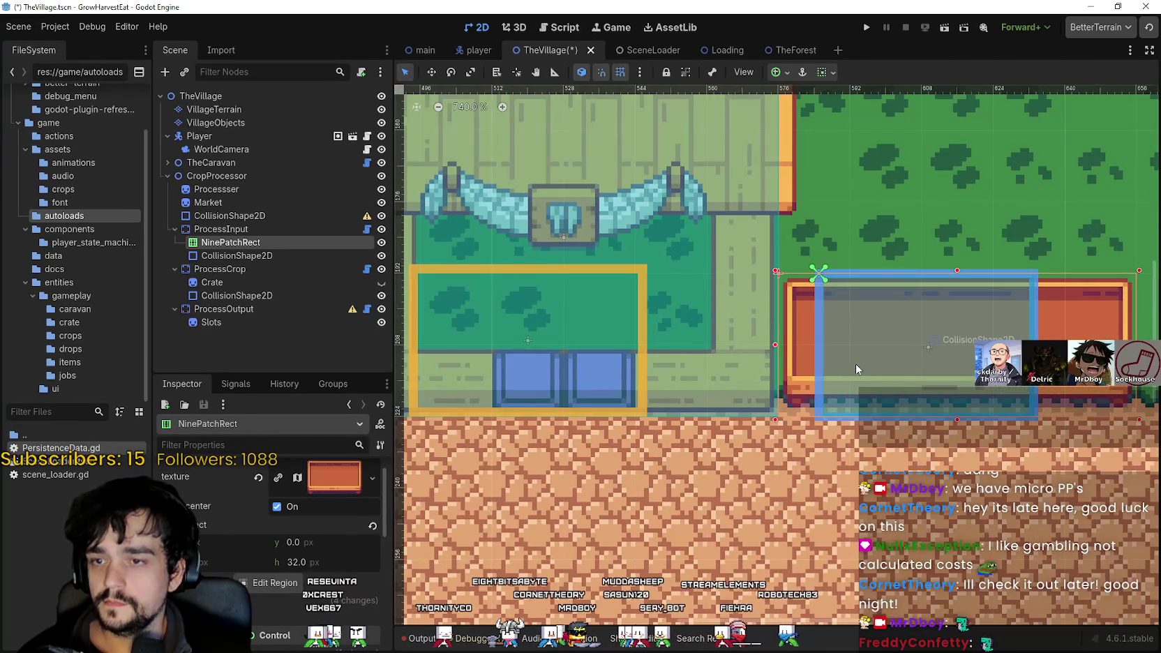
pyautogui.scroll(-2, 852, 365)
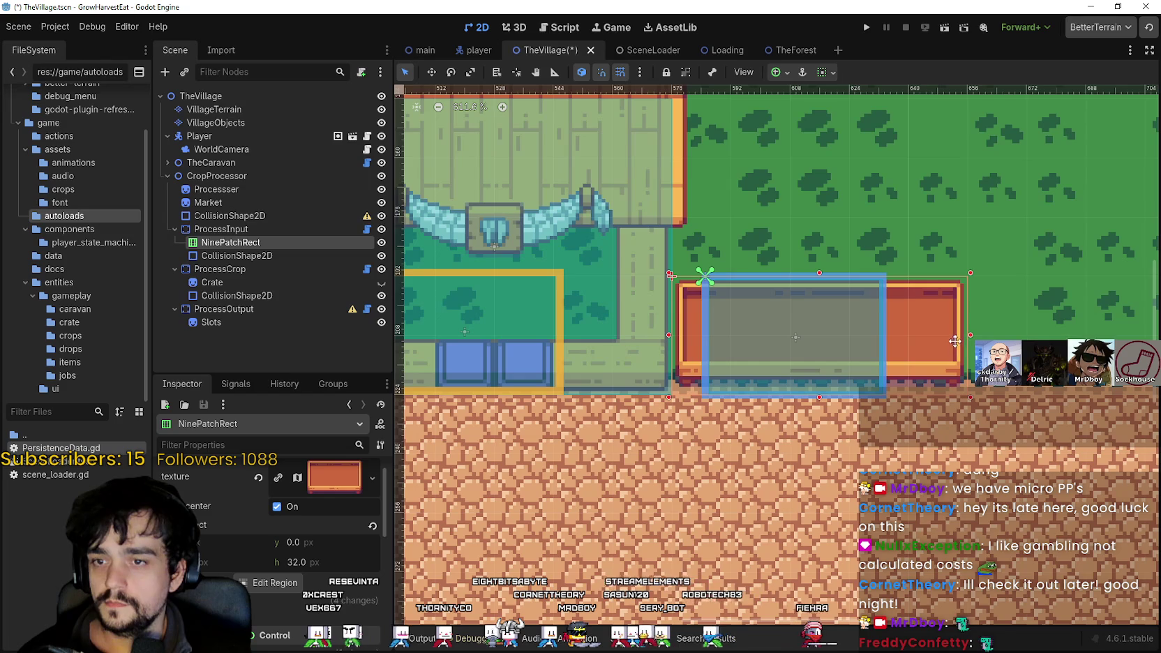
pyautogui.moveTo(948, 339); pyautogui.dragTo(897, 339)
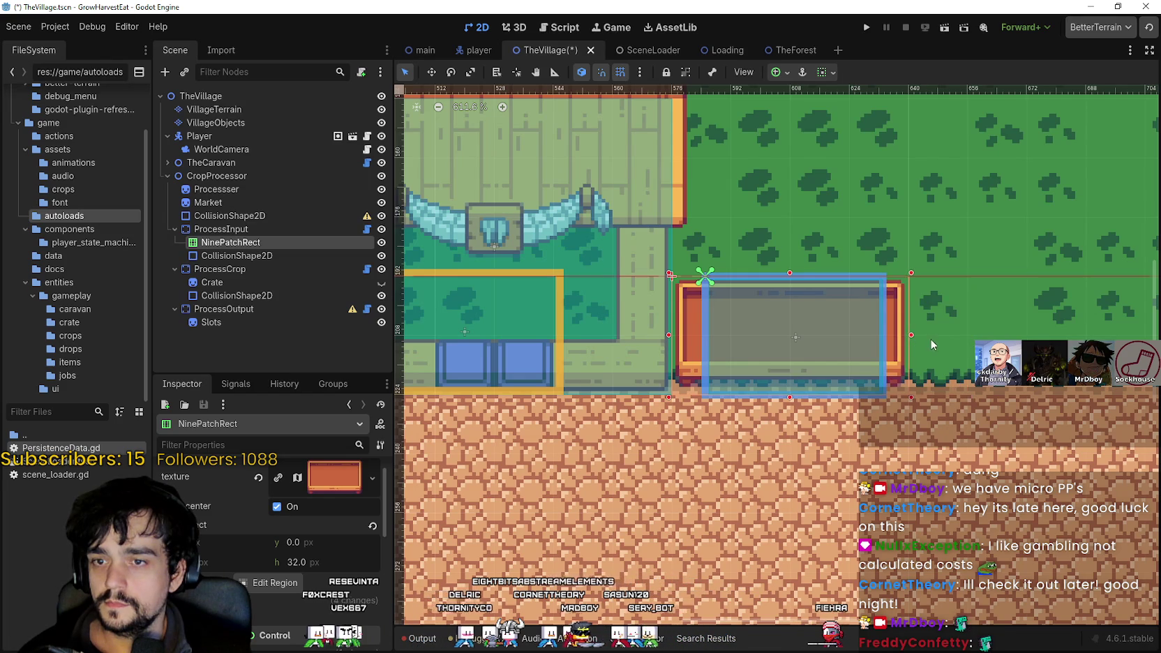
pyautogui.scroll(-3, 849, 341)
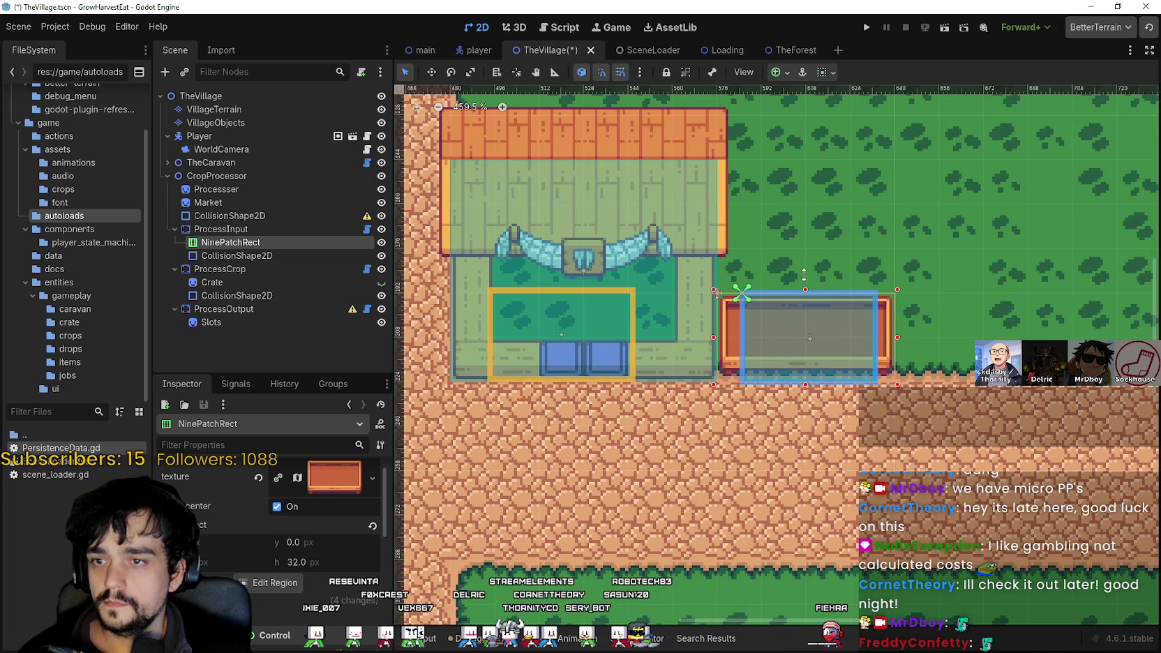
pyautogui.moveTo(805, 278); pyautogui.dragTo(800, 252)
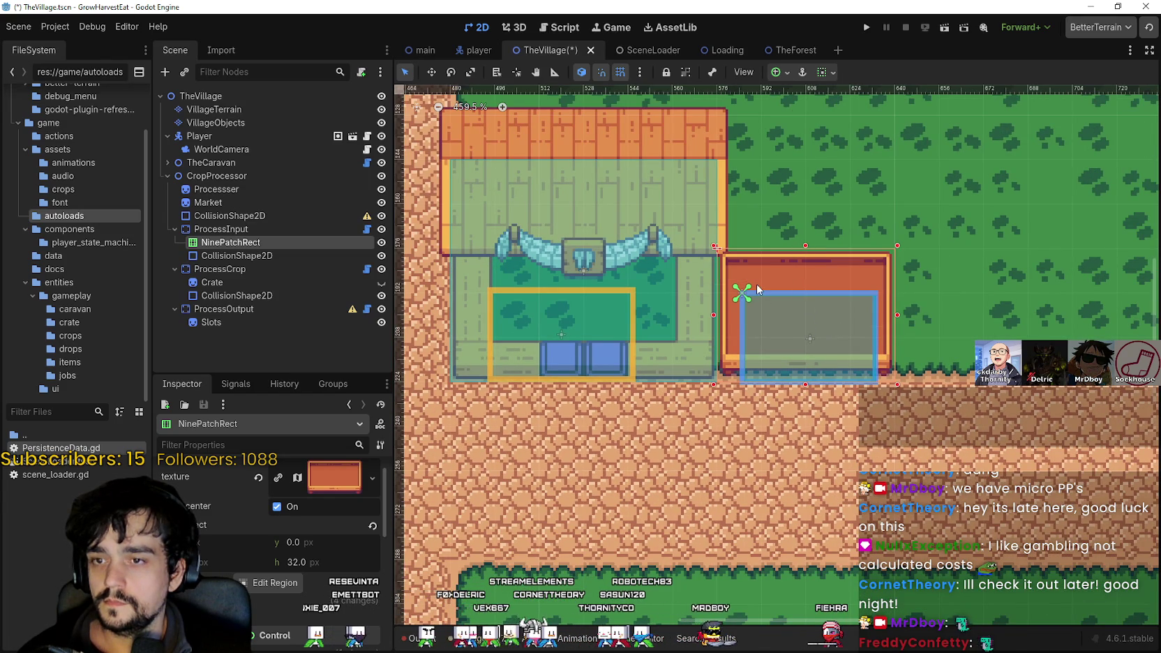
pyautogui.scroll(1, 770, 338)
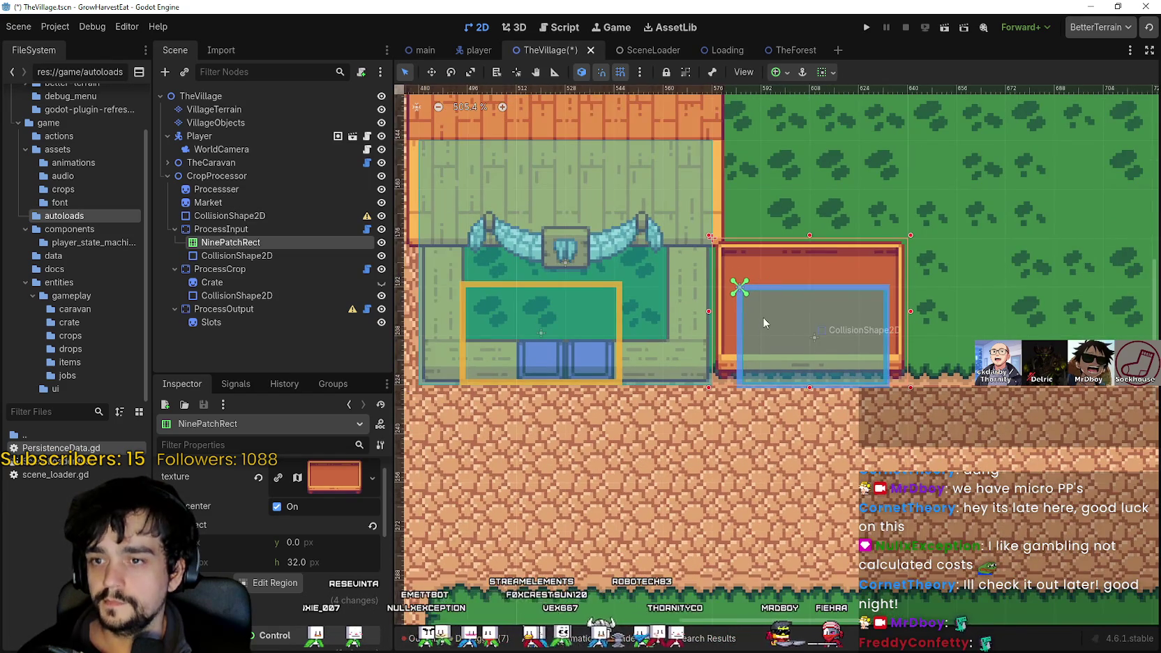
pyautogui.scroll(6, 767, 314)
pyautogui.scroll(-7, 774, 305)
pyautogui.scroll(-7, 773, 307)
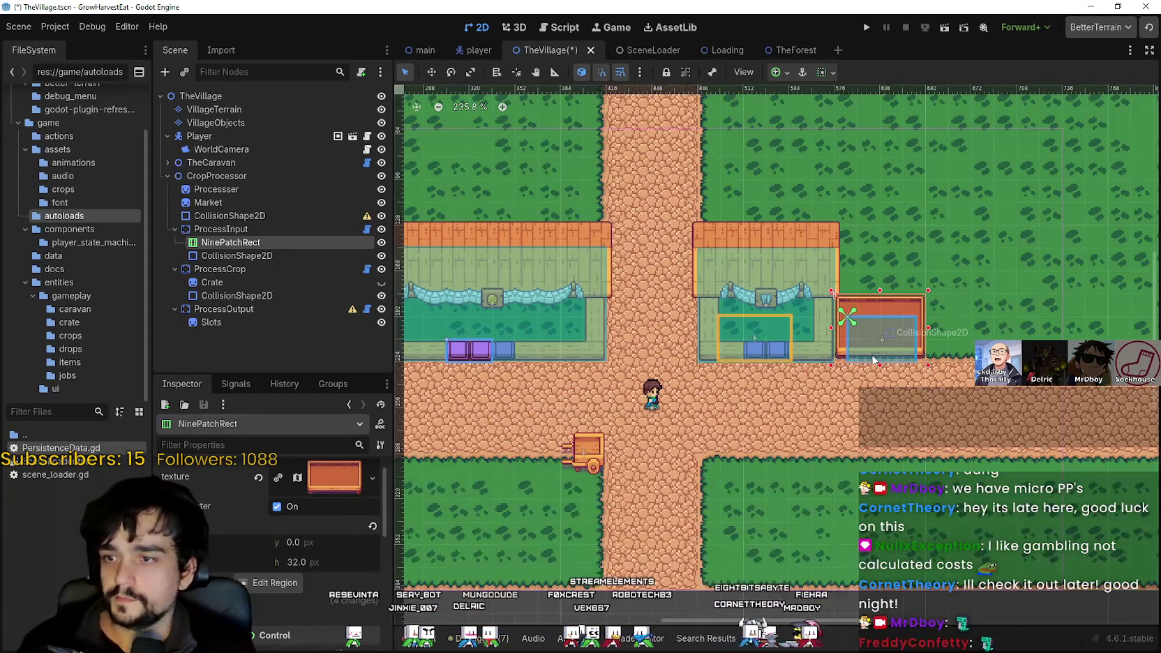
pyautogui.scroll(6, 874, 358)
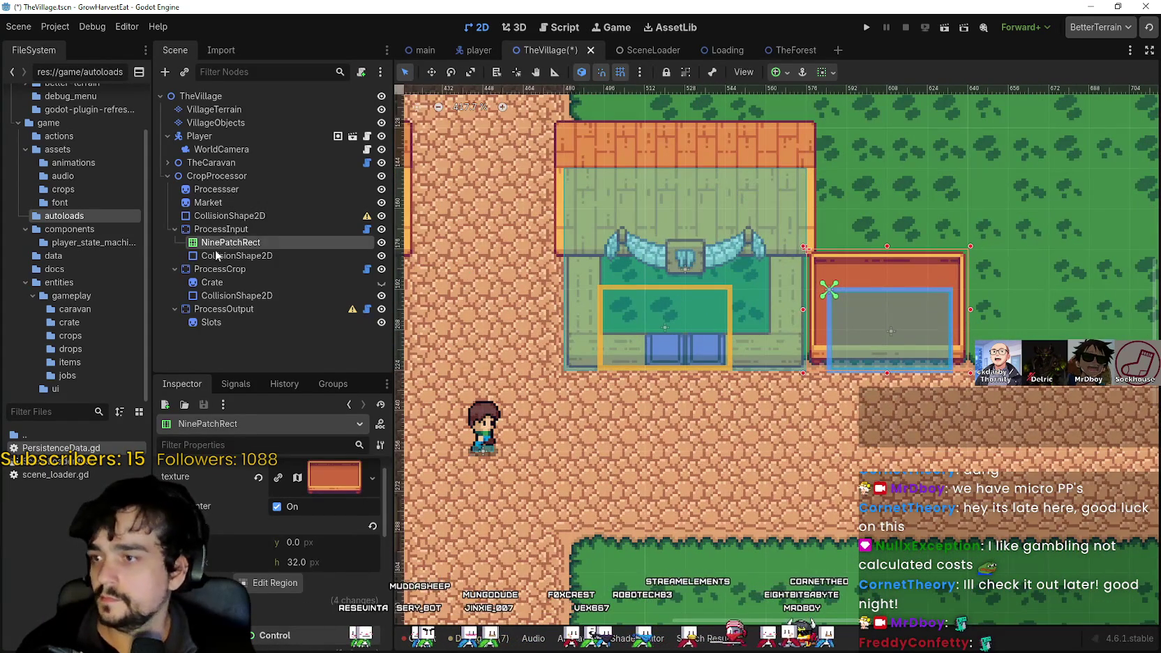
# - Enlarge the input collision shape to the left, right and upward over the box
pyautogui.click(216, 255)
pyautogui.scroll(3, 867, 348)
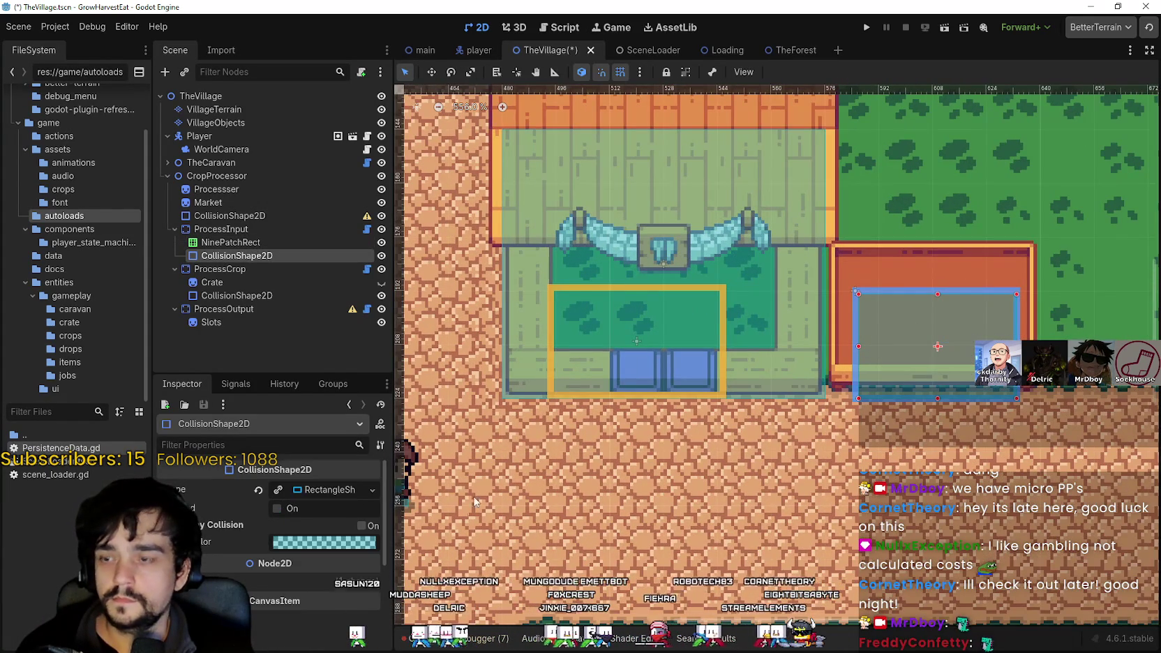
pyautogui.scroll(7, 906, 370)
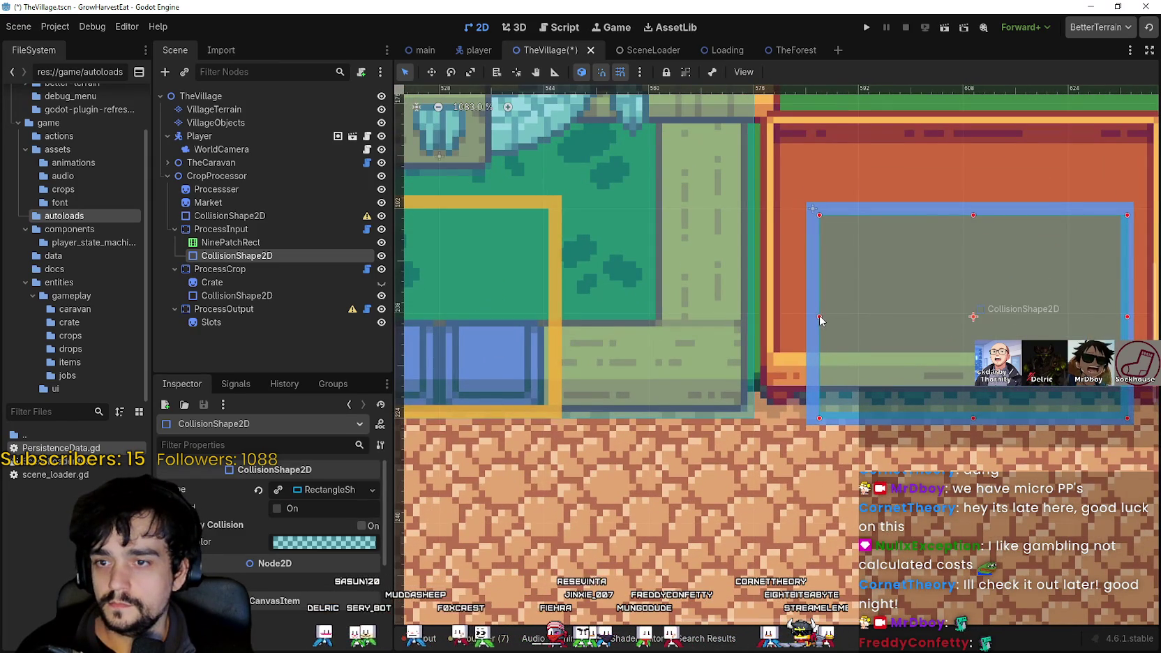
pyautogui.moveTo(819, 318); pyautogui.dragTo(802, 316)
pyautogui.scroll(-3, 802, 317)
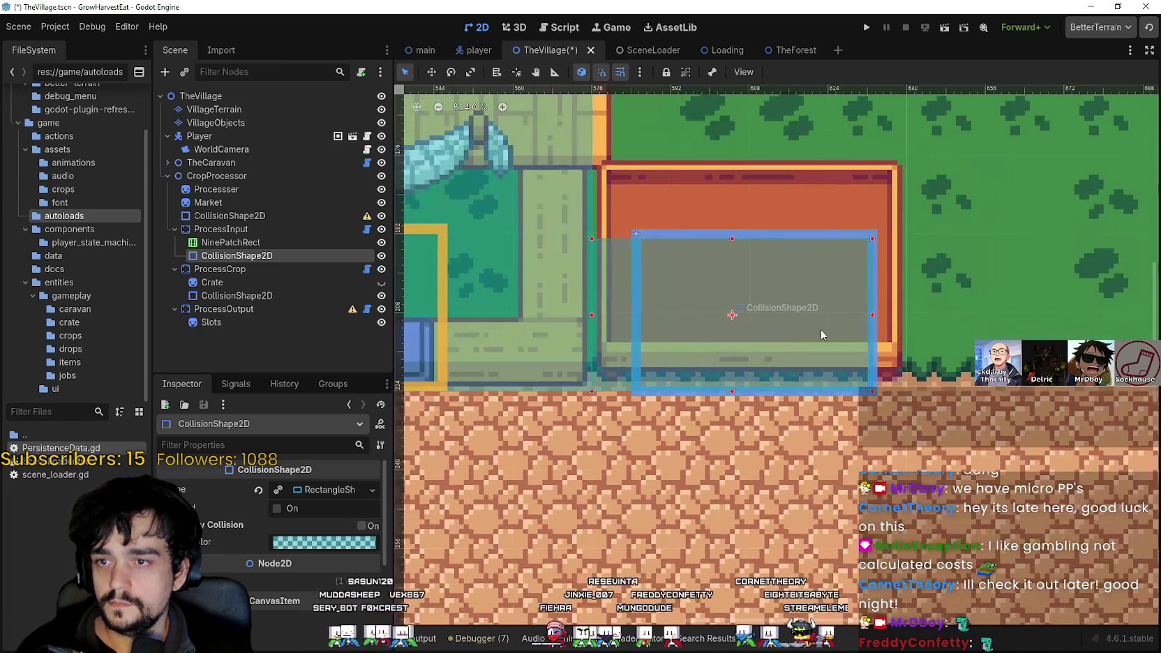
pyautogui.moveTo(875, 318); pyautogui.dragTo(907, 318)
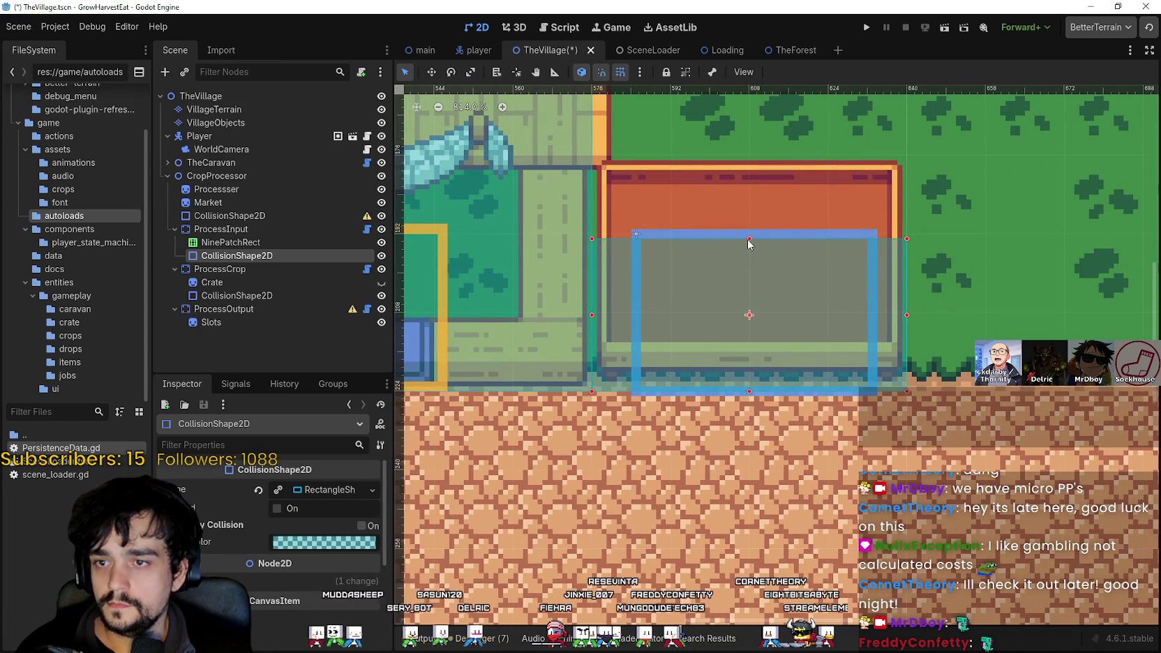
pyautogui.moveTo(747, 238); pyautogui.dragTo(752, 179)
pyautogui.scroll(-4, 726, 279)
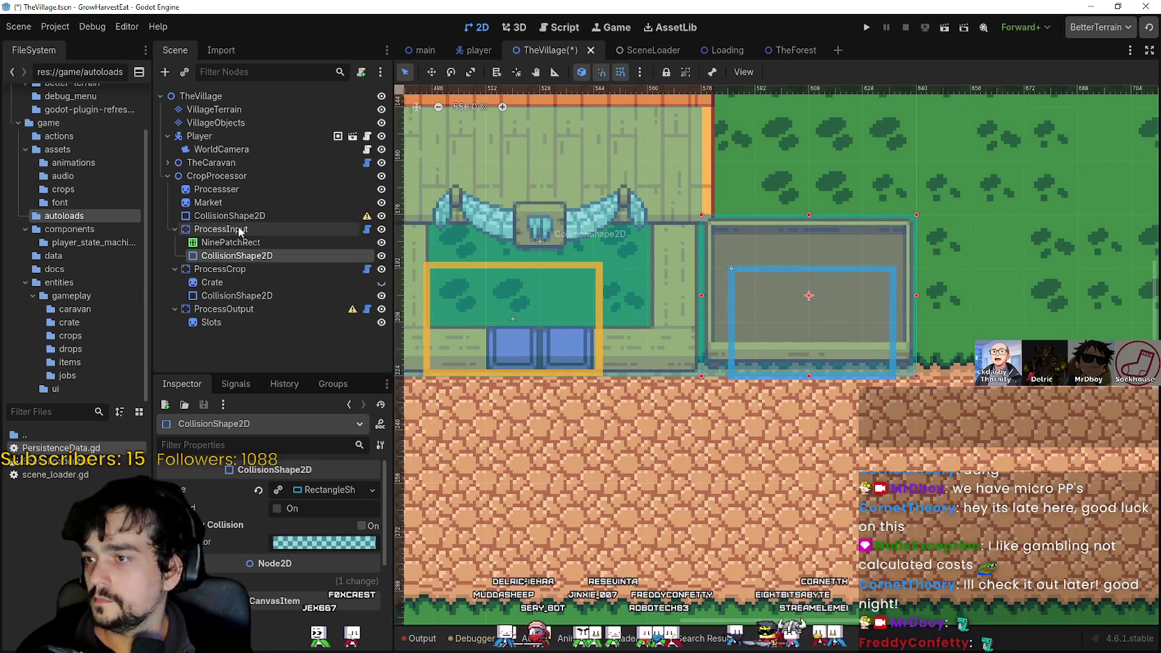
# - Shift the ProcessInput drop field up-left and resize it to 4×3 cells
pyautogui.click(221, 229)
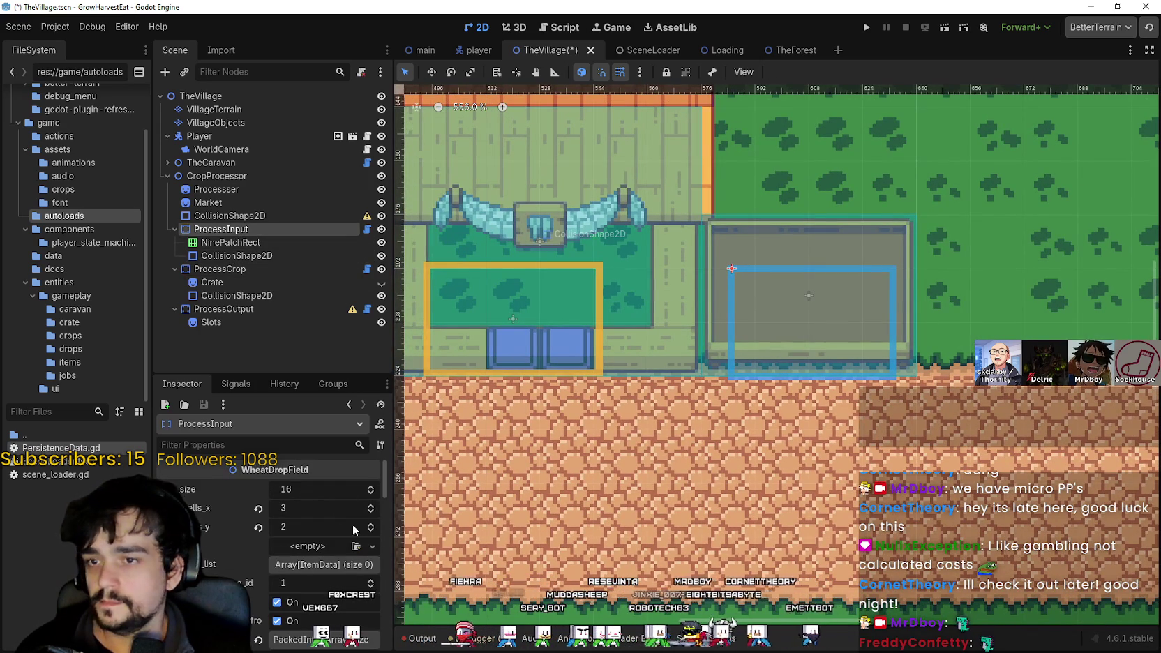
pyautogui.press('w')
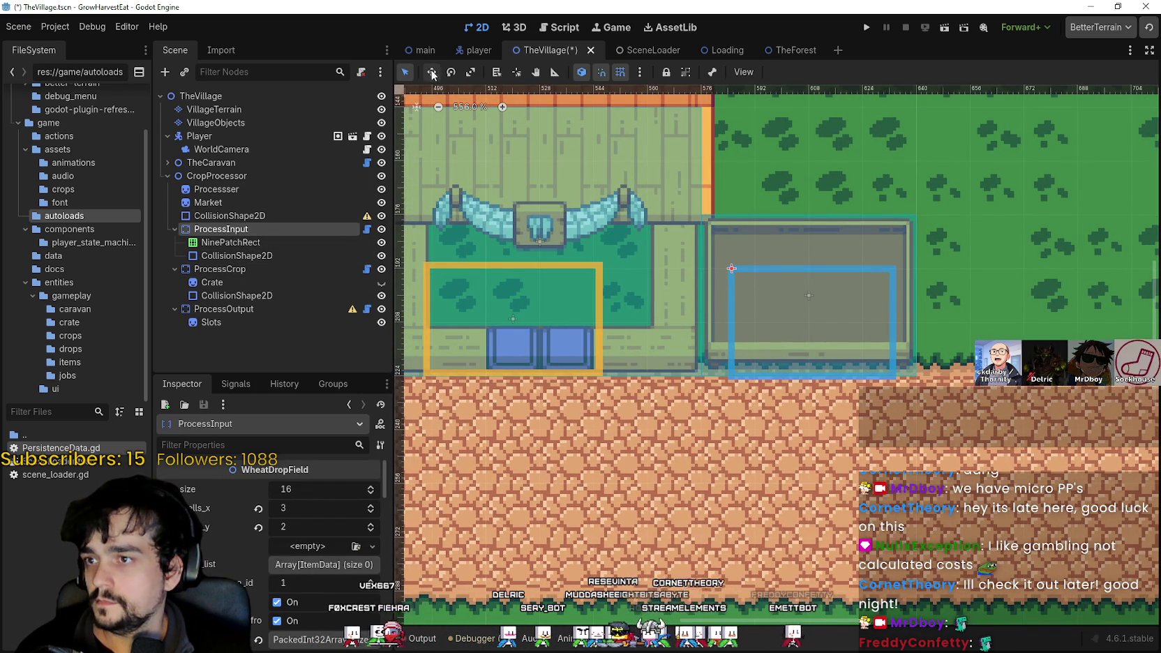
pyautogui.moveTo(784, 323)
pyautogui.mouseDown()
pyautogui.moveTo(754, 271)
pyautogui.moveTo(784, 325)
pyautogui.mouseUp()
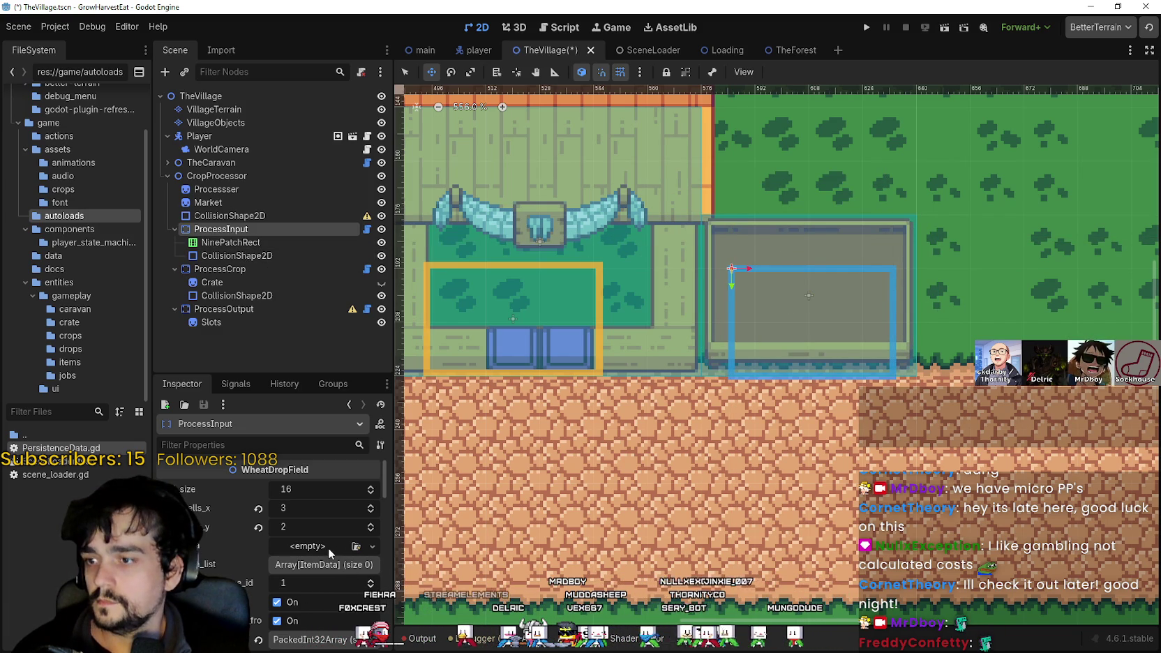
pyautogui.moveTo(774, 316); pyautogui.dragTo(775, 264)
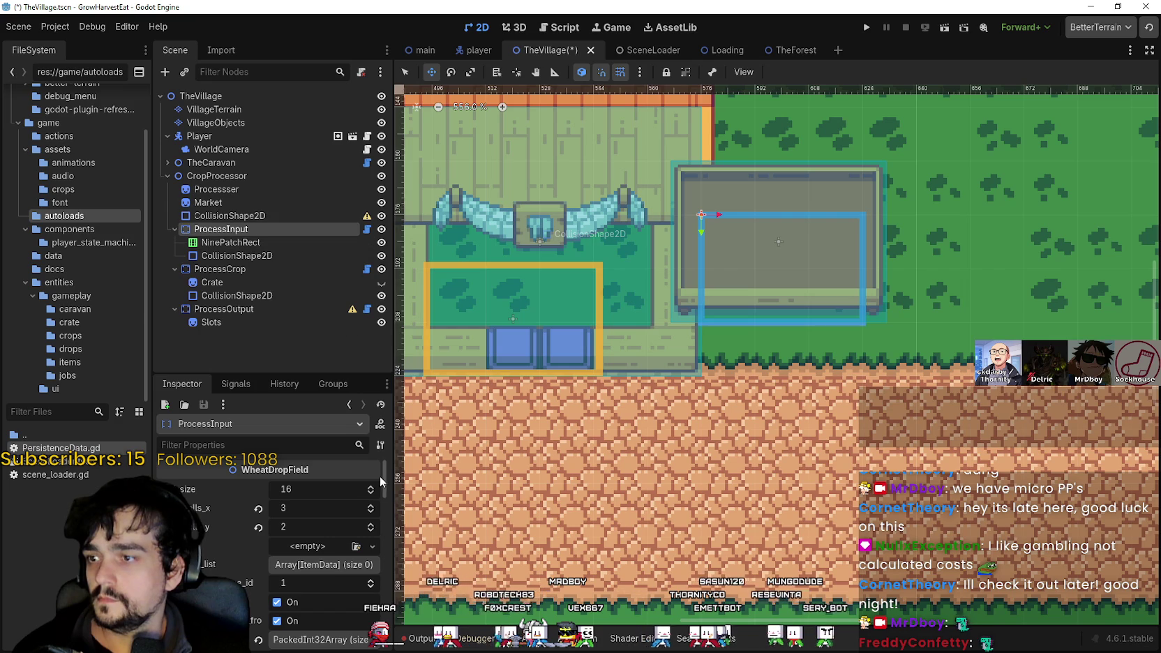
pyautogui.click(371, 505)
pyautogui.click(371, 524)
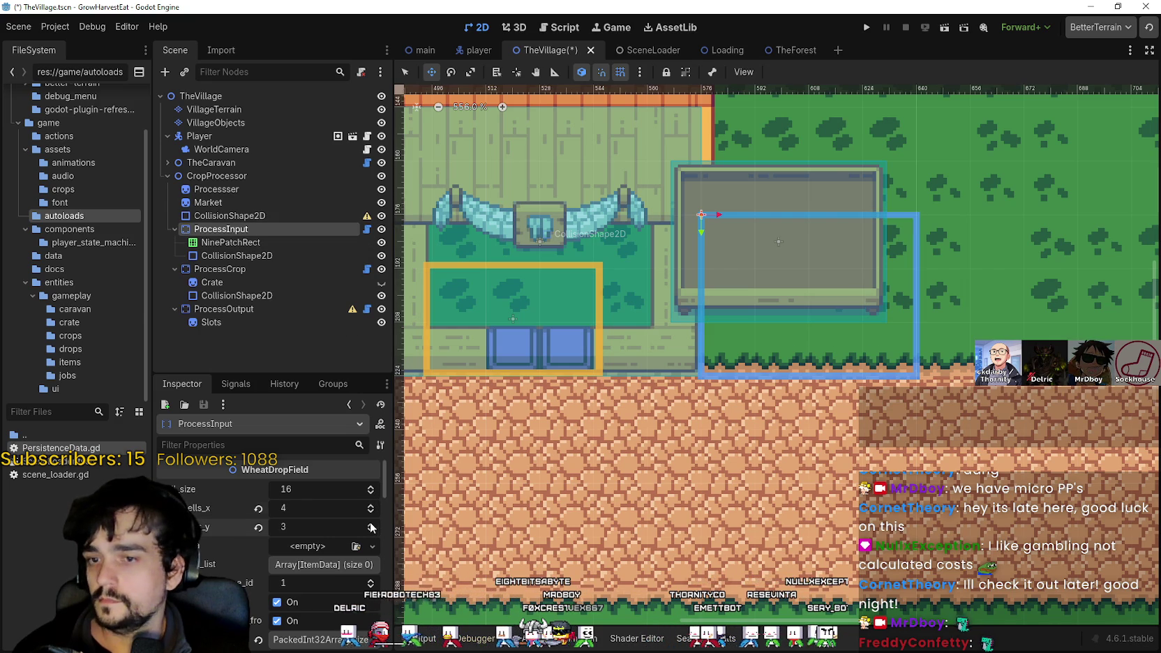
# - Move the orange NinePatchRect box and the collision shape to align over the drop field
pyautogui.click(291, 242)
pyautogui.moveTo(778, 197); pyautogui.dragTo(808, 251)
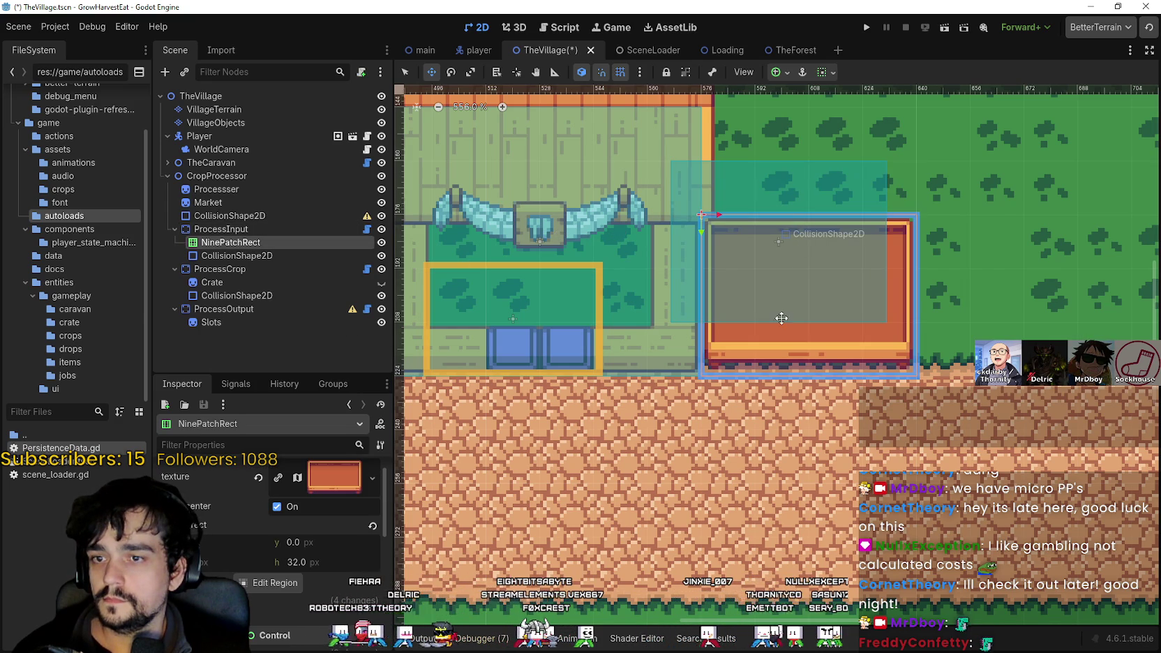
pyautogui.click(237, 255)
pyautogui.moveTo(747, 238)
pyautogui.mouseDown()
pyautogui.moveTo(777, 251)
pyautogui.moveTo(779, 266)
pyautogui.mouseUp()
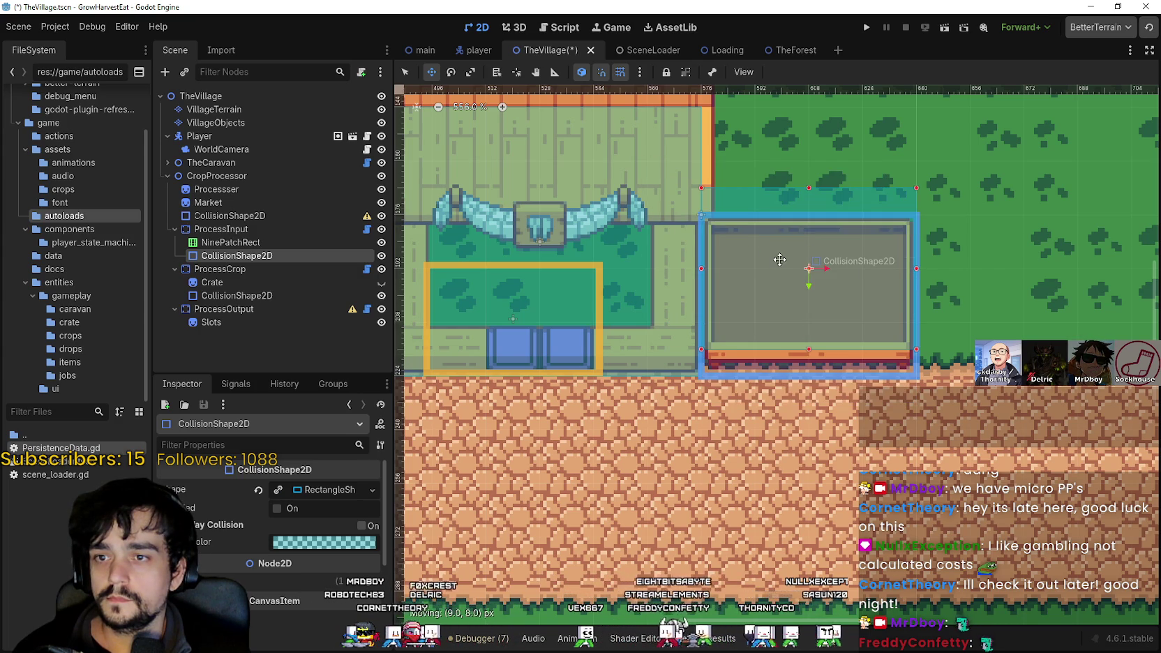
pyautogui.scroll(3, 776, 251)
pyautogui.scroll(1, 776, 239)
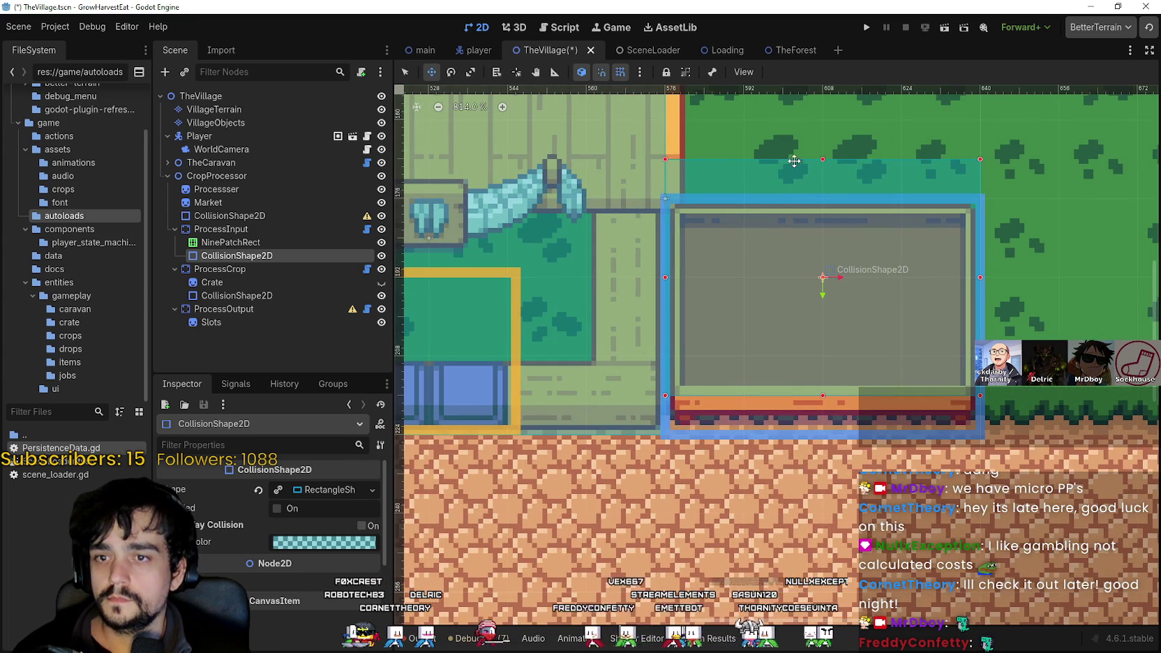
pyautogui.press('Down')
pyautogui.press('Down')
pyautogui.press('Down')
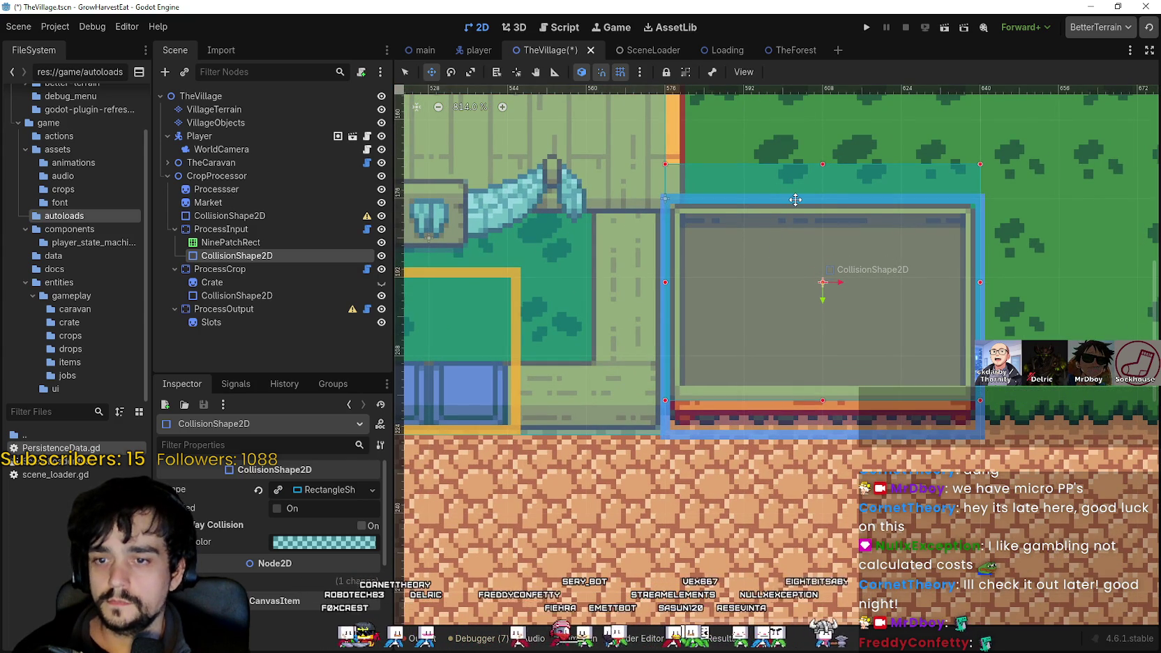
# - Save the TheVillage scene
pyautogui.scroll(17, 709, 437)
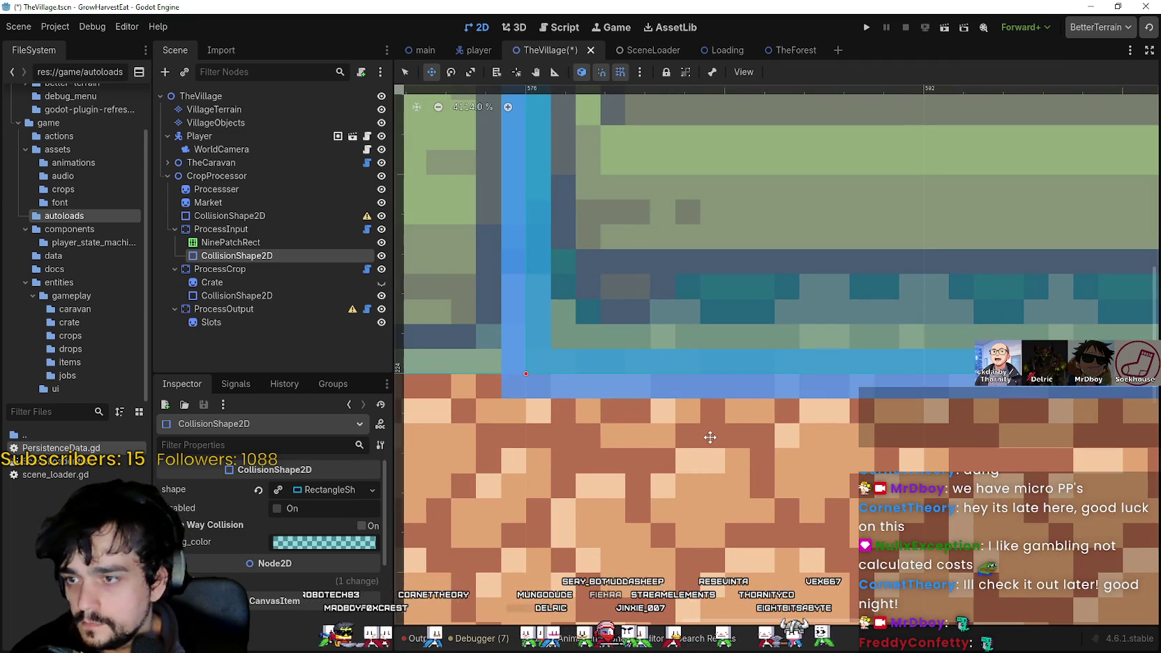
pyautogui.scroll(-20, 879, 448)
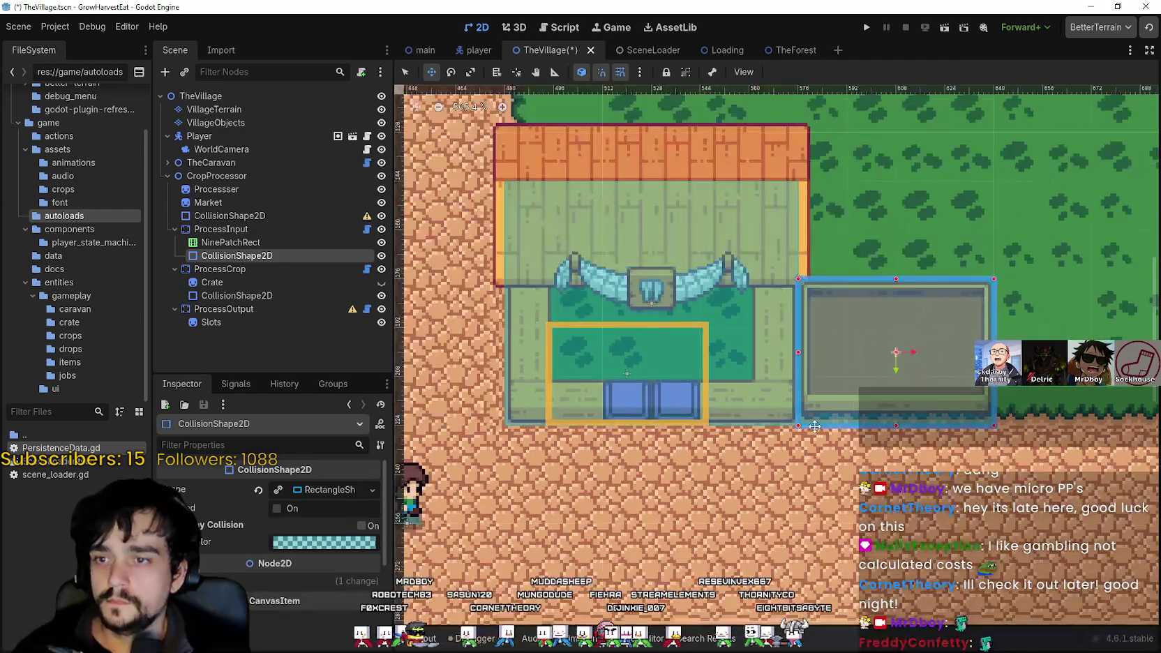
pyautogui.scroll(-1, 775, 434)
pyautogui.hotkey('ctrl', 's')
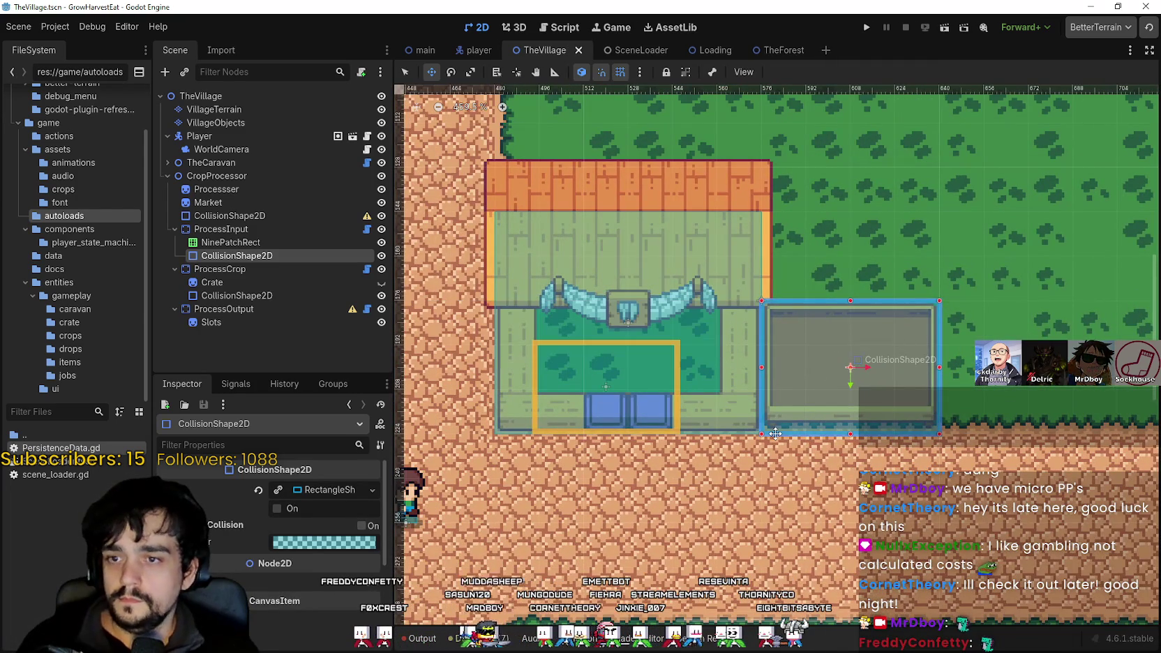
# - Launch the game full screen, start it, and ride the cart out to the crop field
pyautogui.click(865, 28)
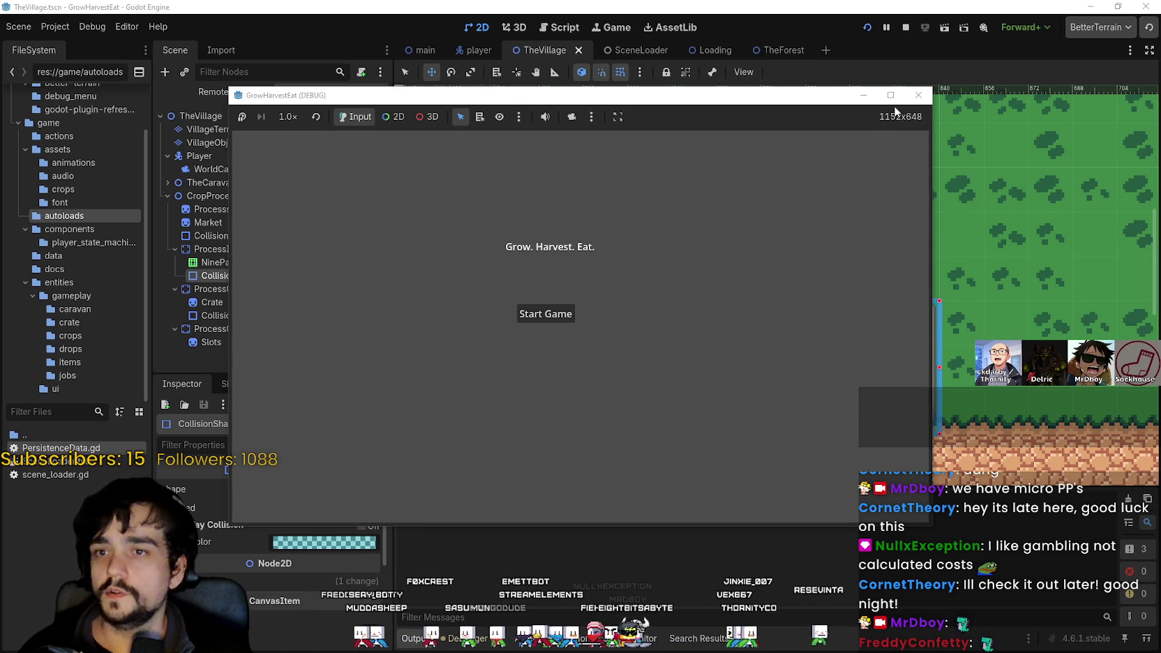
pyautogui.click(890, 95)
pyautogui.click(509, 331)
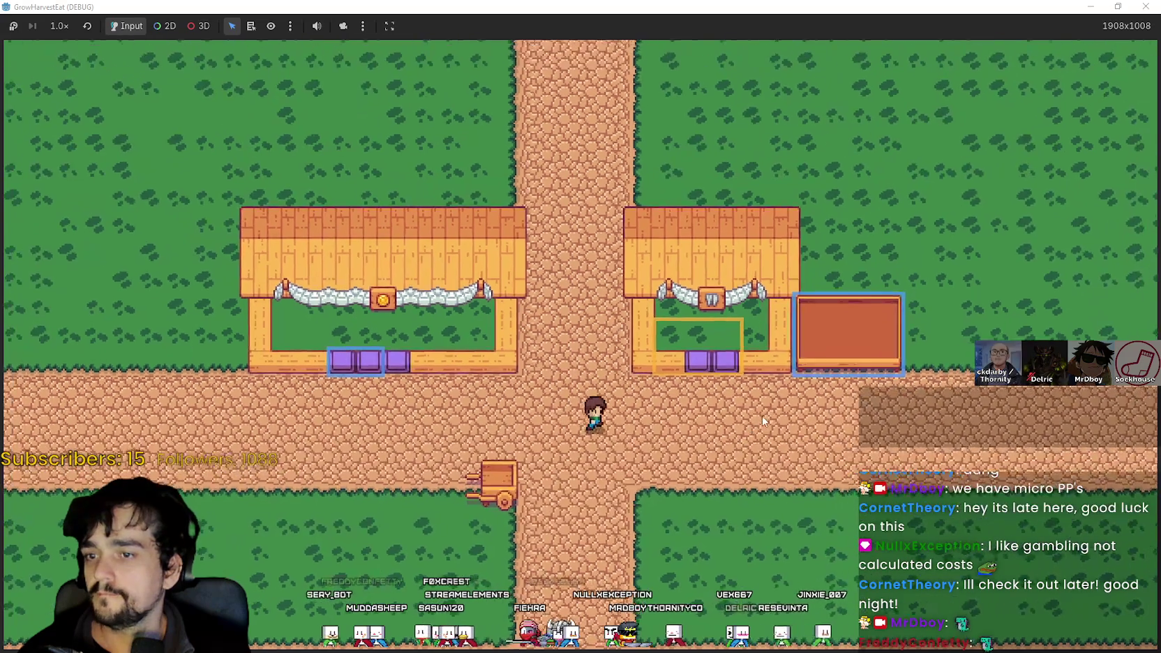
pyautogui.press('d')
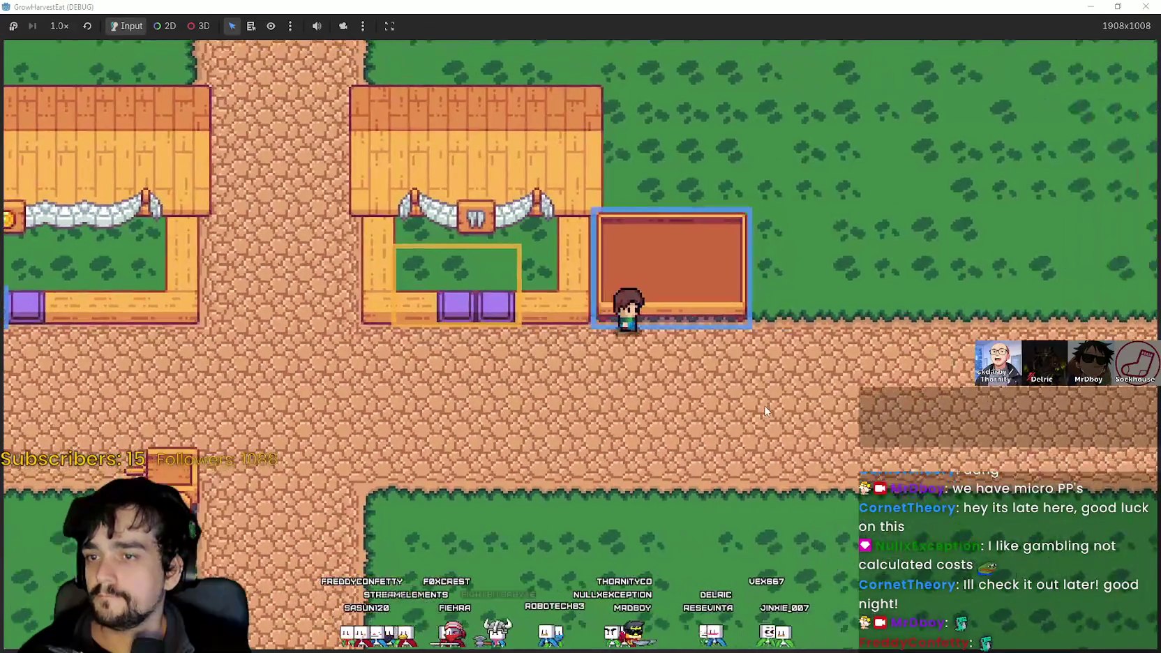
pyautogui.press('s')
pyautogui.press('a')
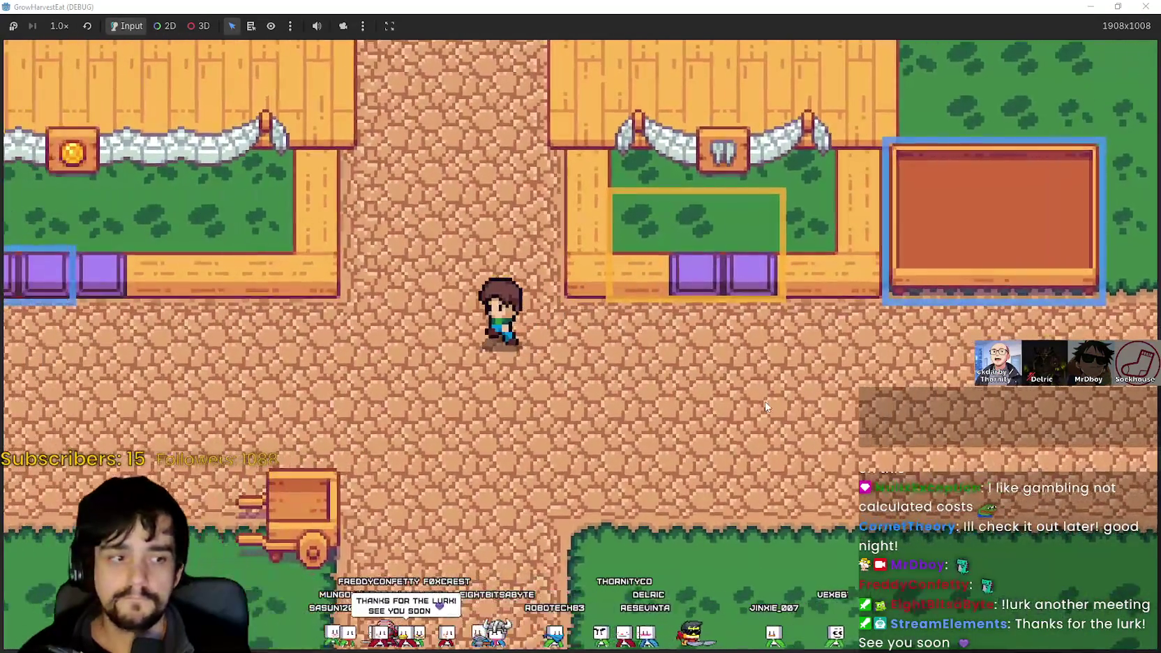
pyautogui.press('s')
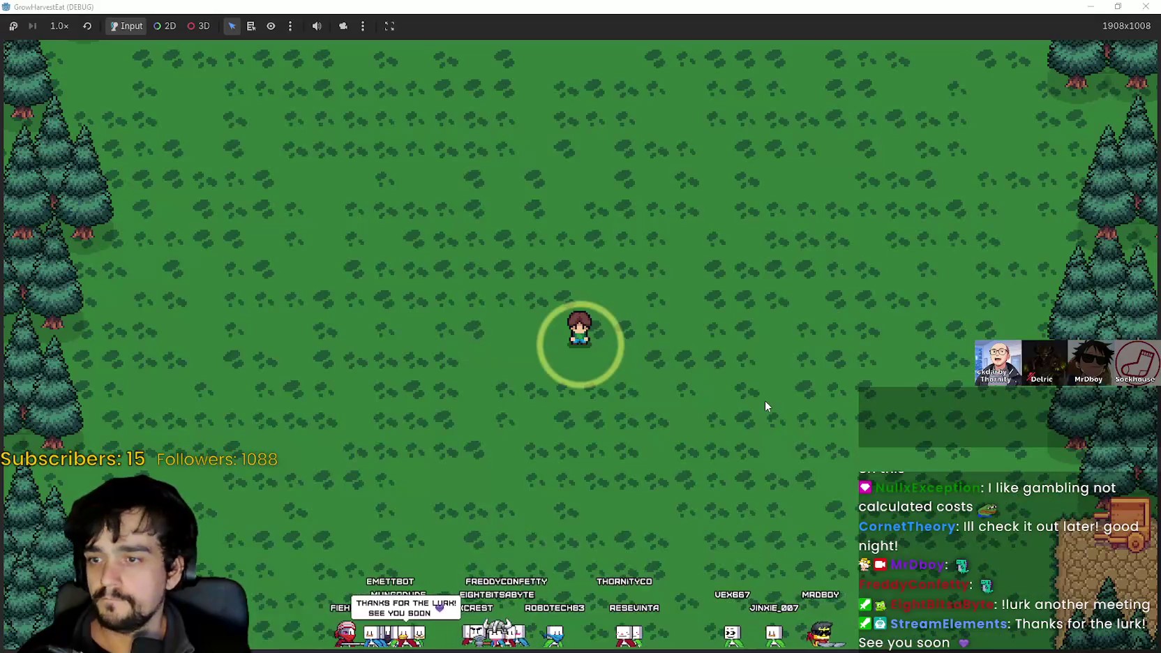
pyautogui.press('d')
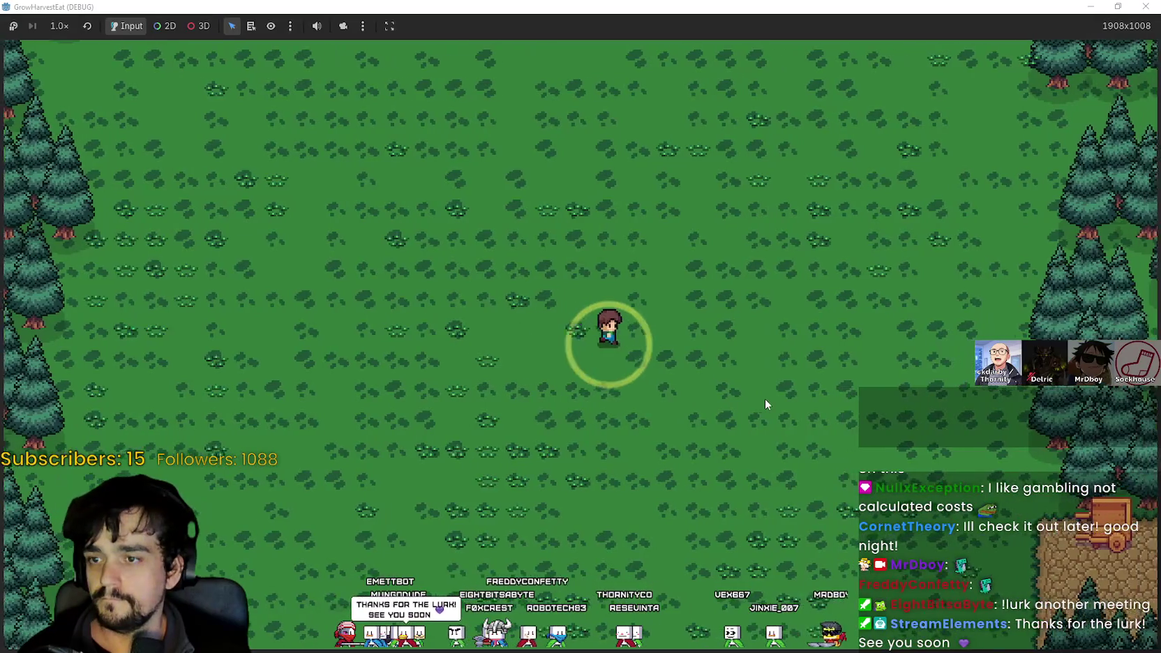
# - Run the game at 8.0x speed while harvesting, then return it to 2.0x
pyautogui.click(59, 26)
pyautogui.click(69, 199)
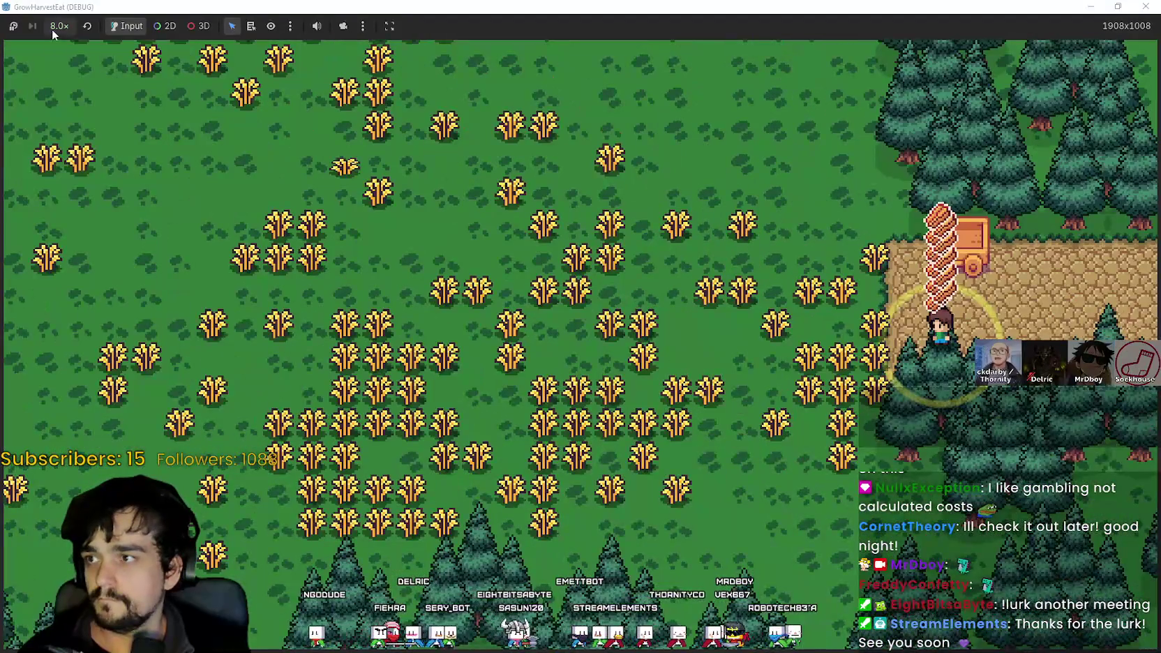
pyautogui.click(60, 25)
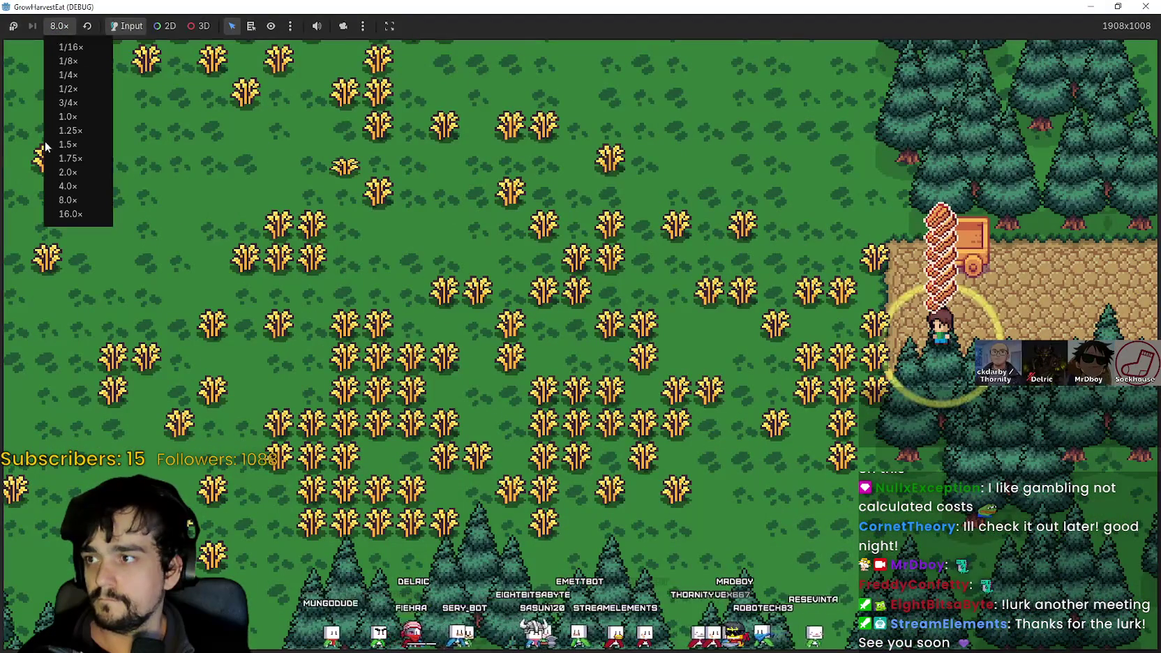
pyautogui.click(69, 173)
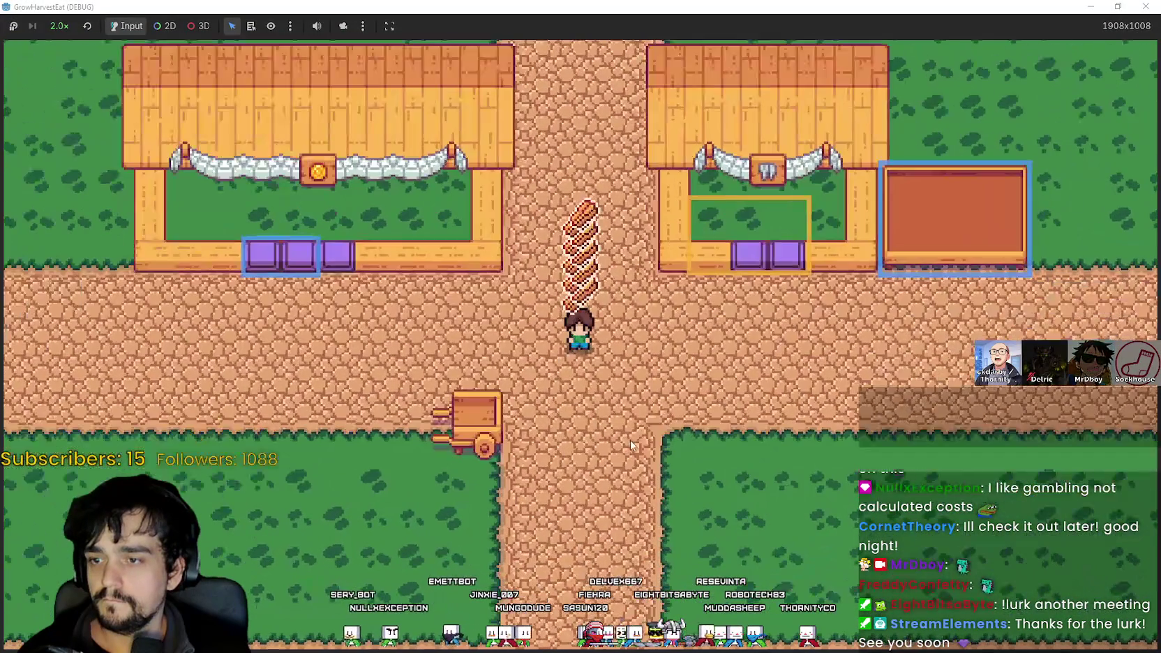
# - Carry the crop stack along the road and drop it into the second shop's crate
pyautogui.press('Right')
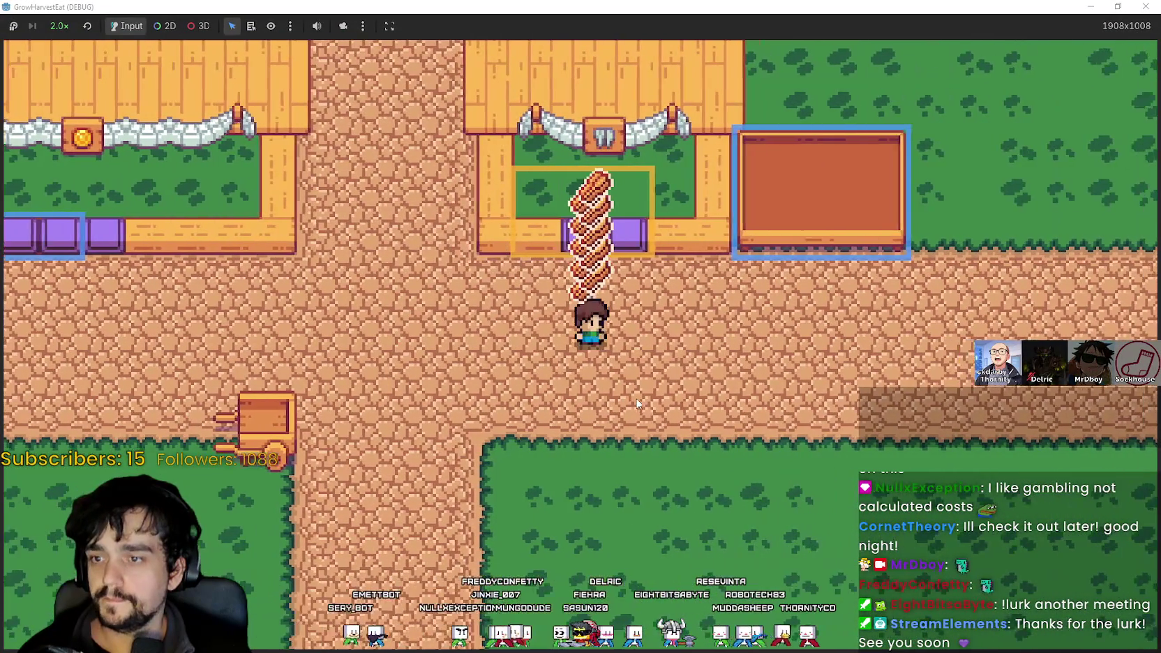
pyautogui.press('Left')
pyautogui.press('Up')
pyautogui.press('Left')
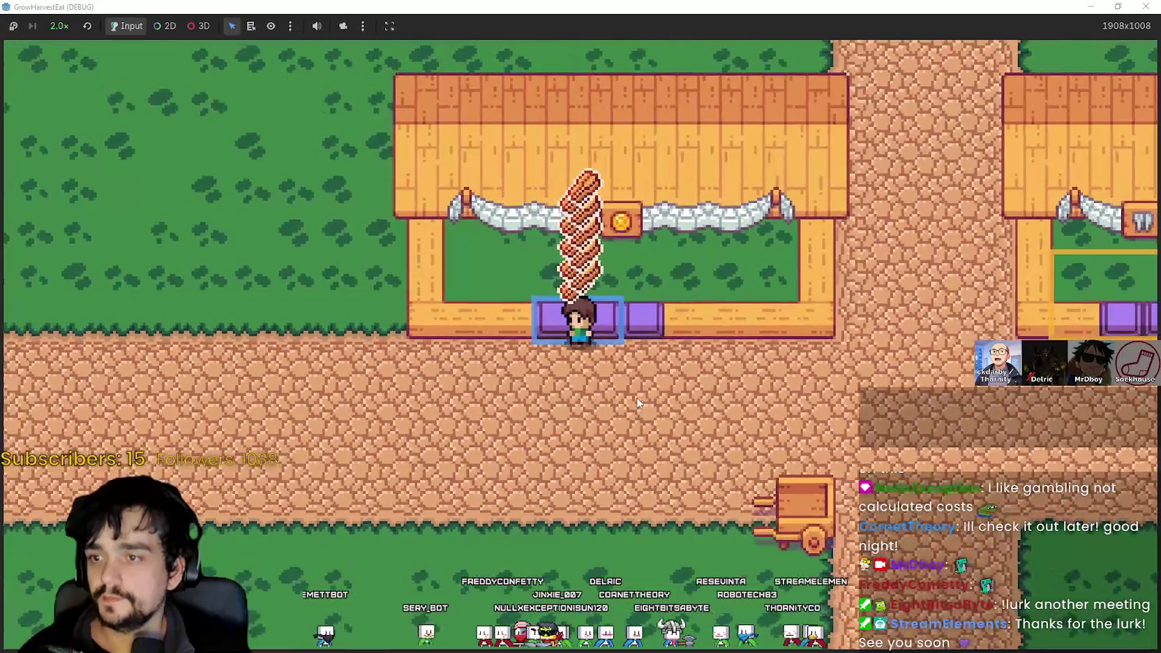
pyautogui.press('Right')
pyautogui.press('Right')
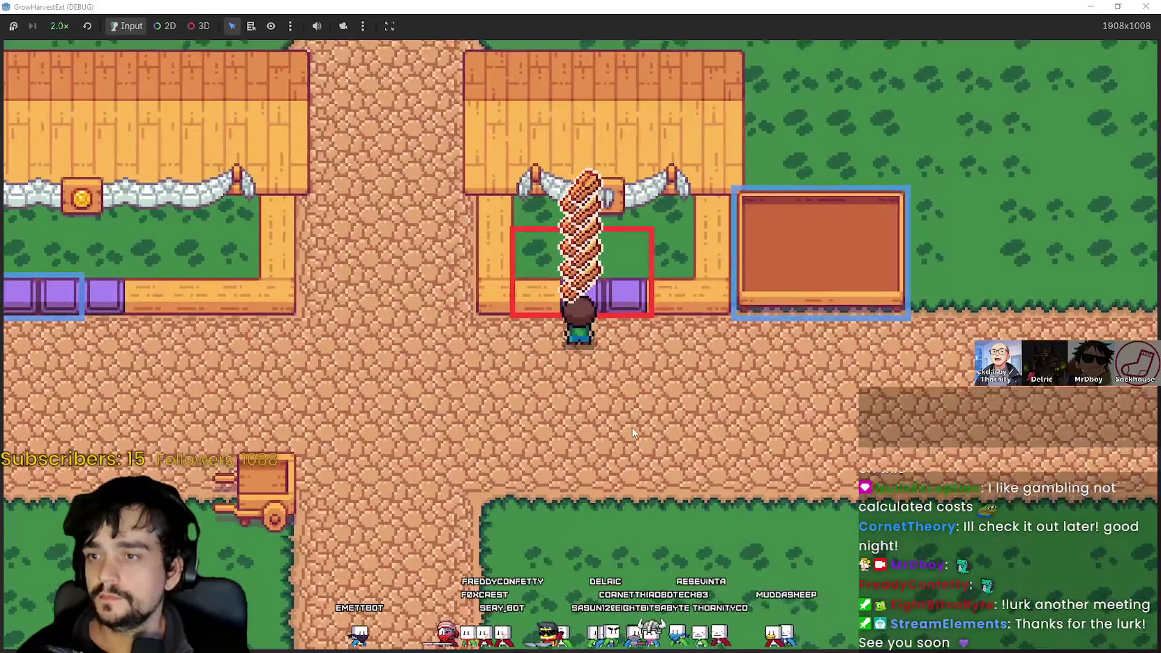
pyautogui.press('Right')
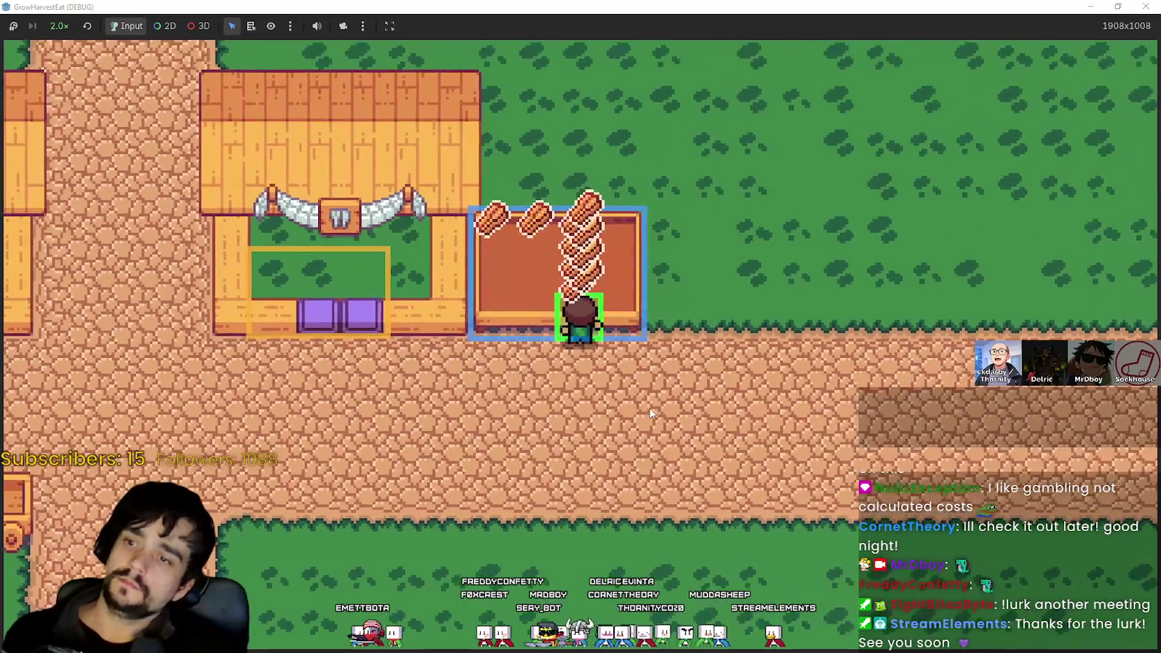
pyautogui.press('Down')
pyautogui.press('Up')
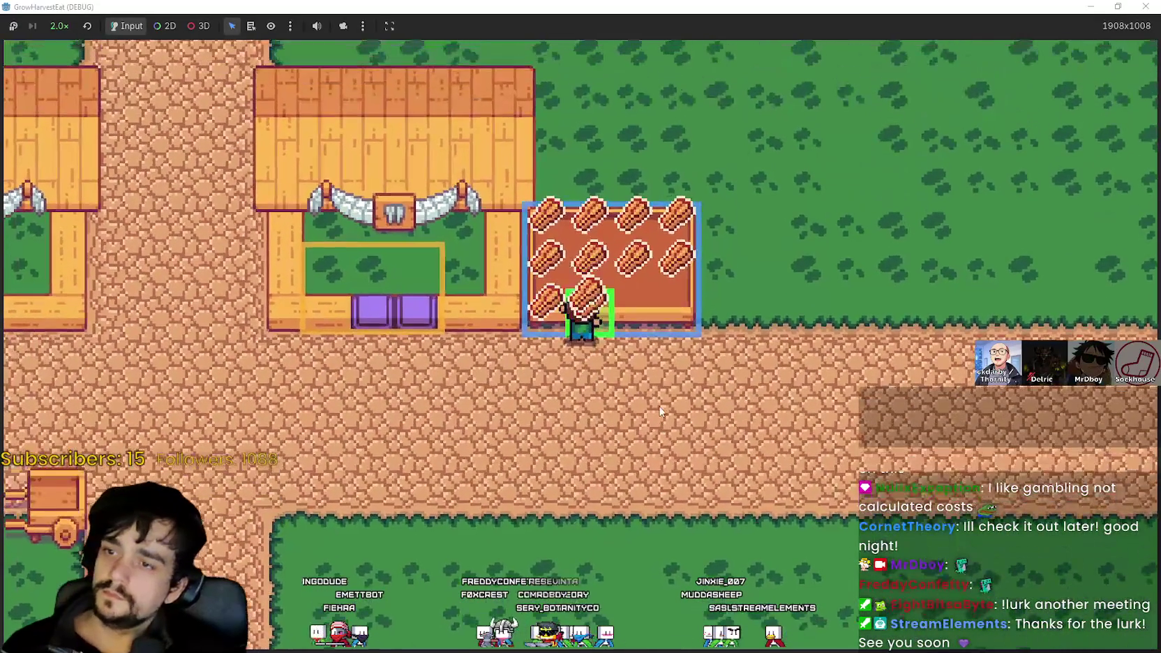
pyautogui.press('Down')
pyautogui.press('Left')
pyautogui.press('Left')
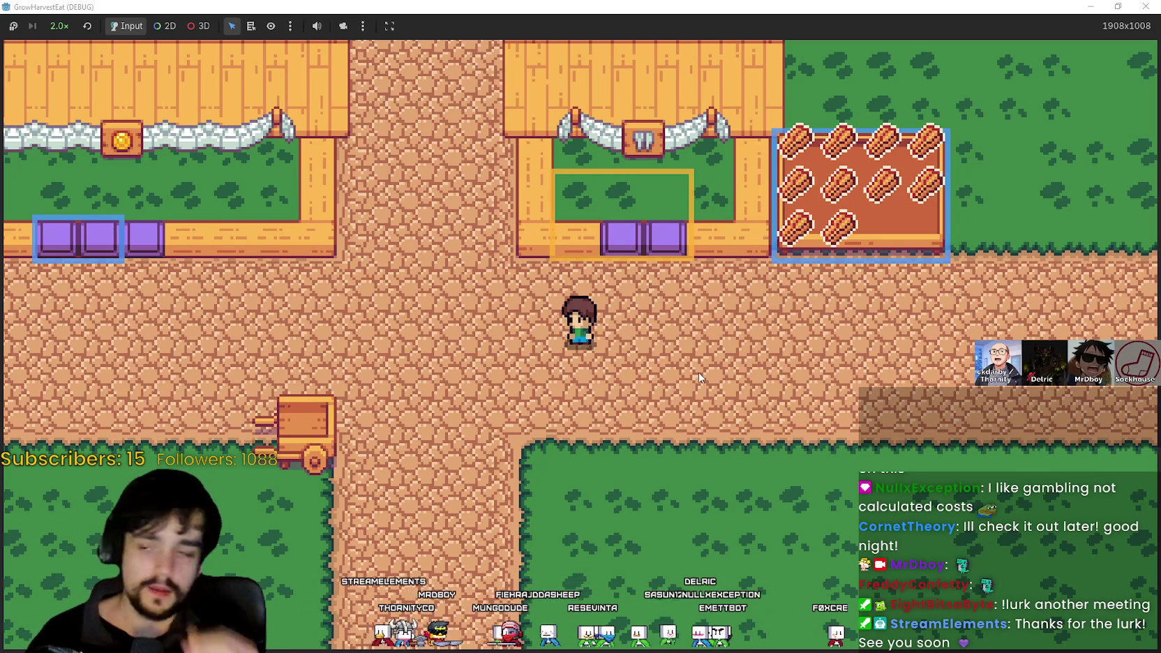
# - Walk into and back out of the shop's output slot several times to test it
pyautogui.press('w')
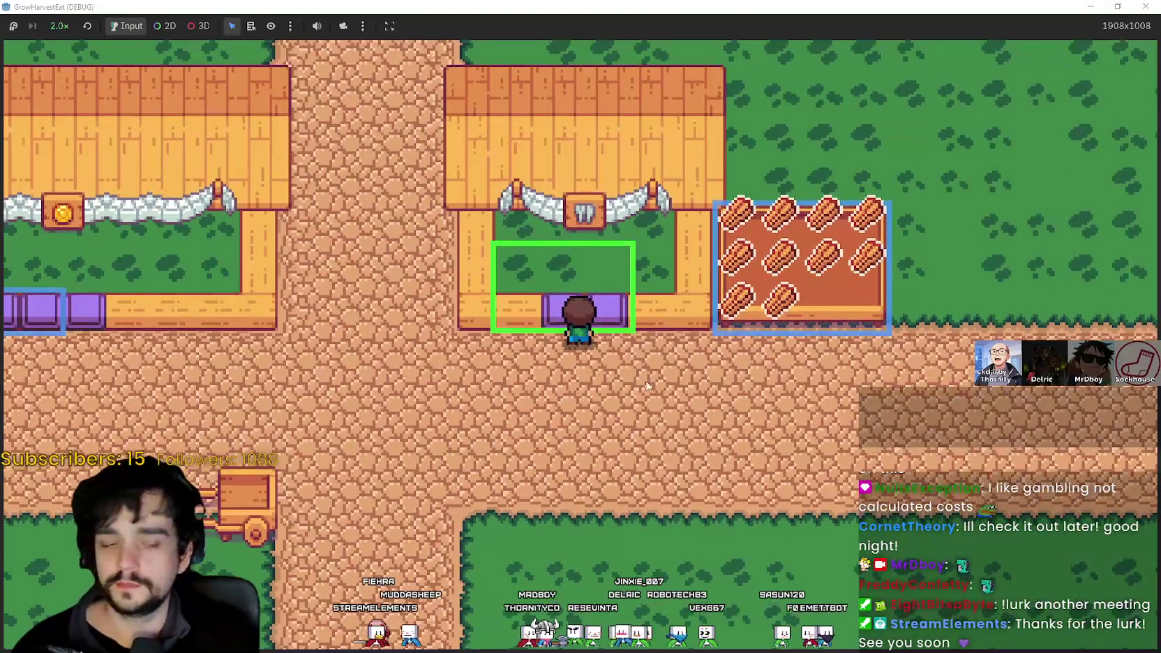
pyautogui.press('s')
pyautogui.press('w')
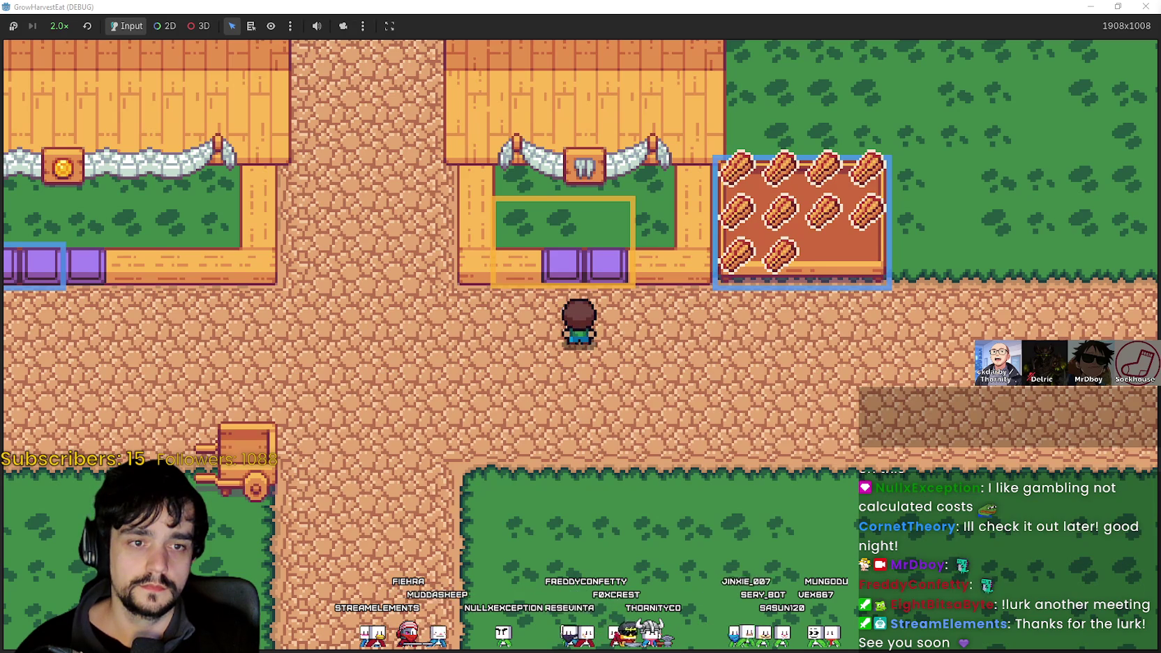
pyautogui.press('w')
pyautogui.press('s')
pyautogui.press('w')
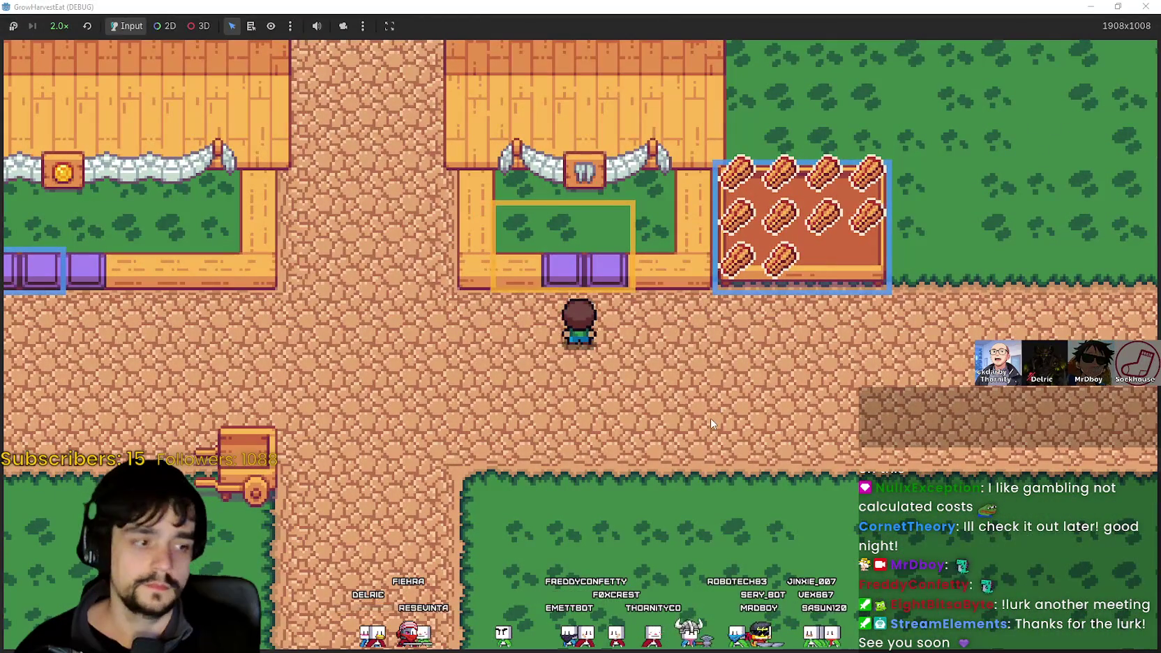
pyautogui.press('w')
pyautogui.press('s')
pyautogui.press('s')
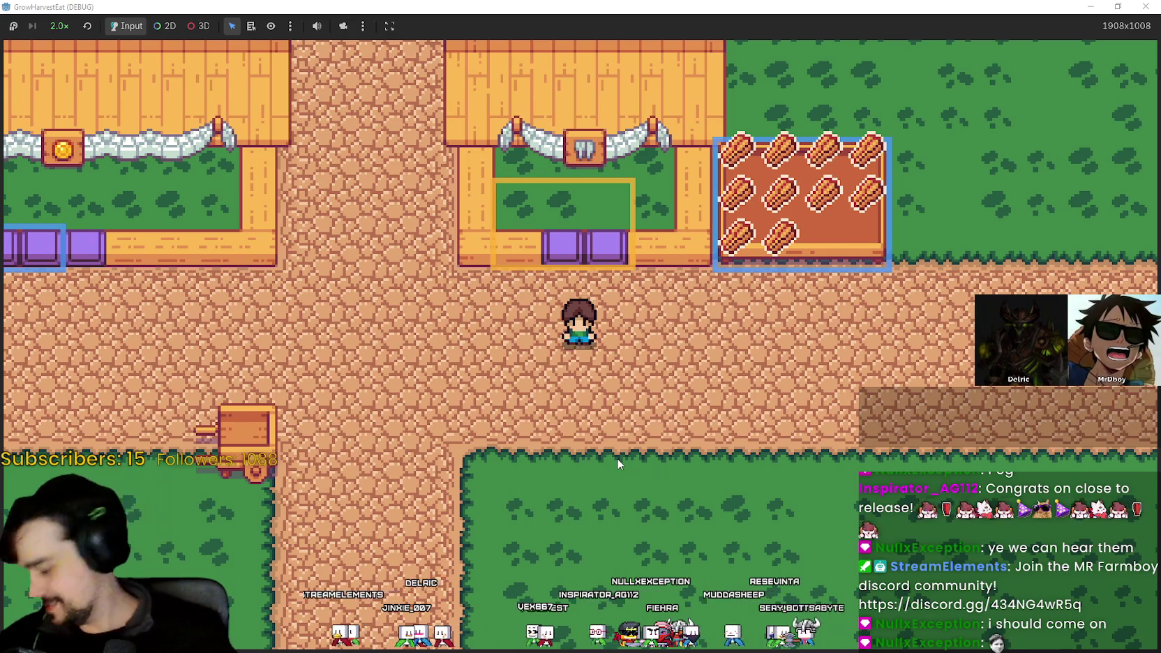
# - Walk left to the cart and ride it out to the crop field
pyautogui.press('Left')
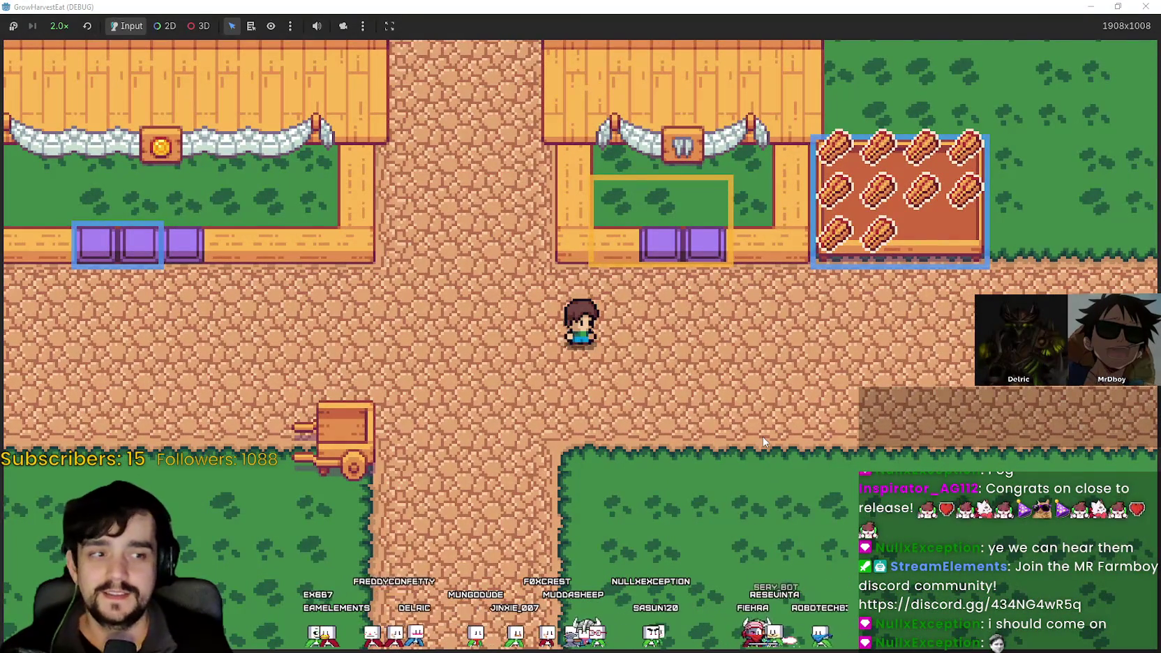
pyautogui.press('Left')
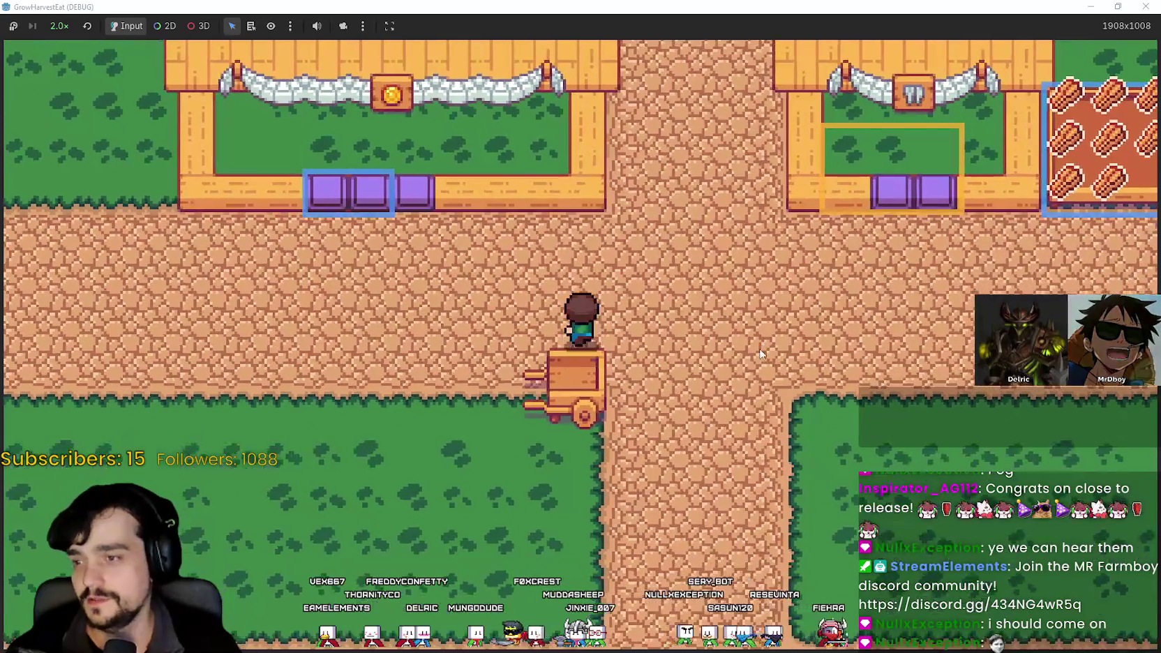
pyautogui.press('e')
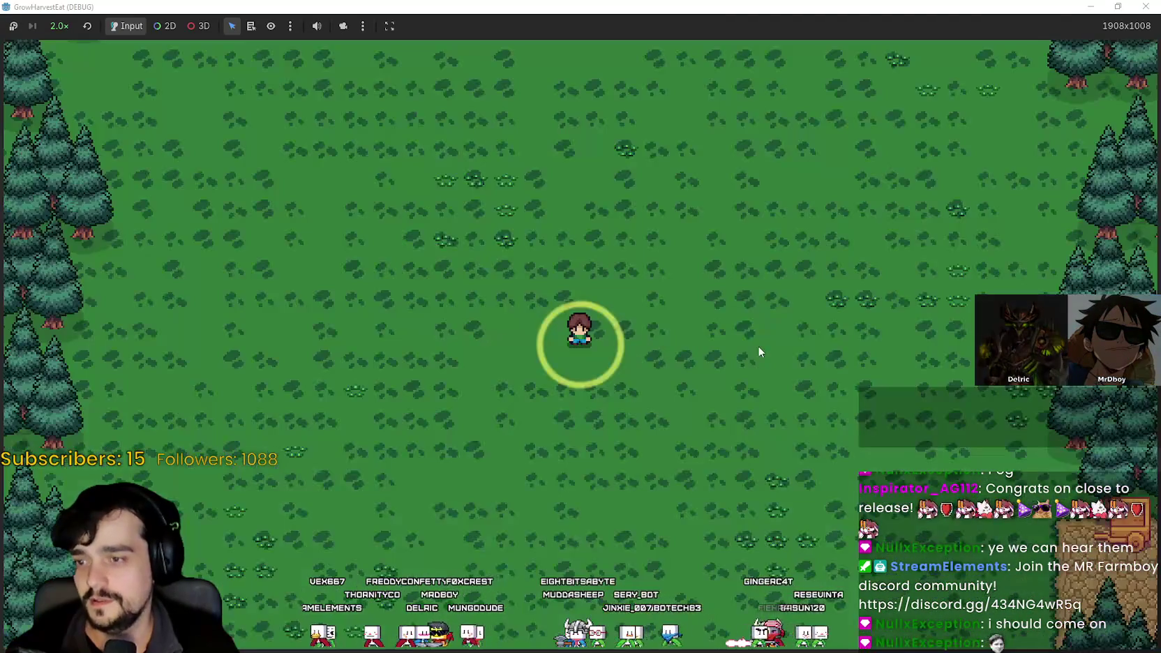
# - Walk back and forth across the crop field, harvesting the crops
pyautogui.press('Right')
pyautogui.press('Up')
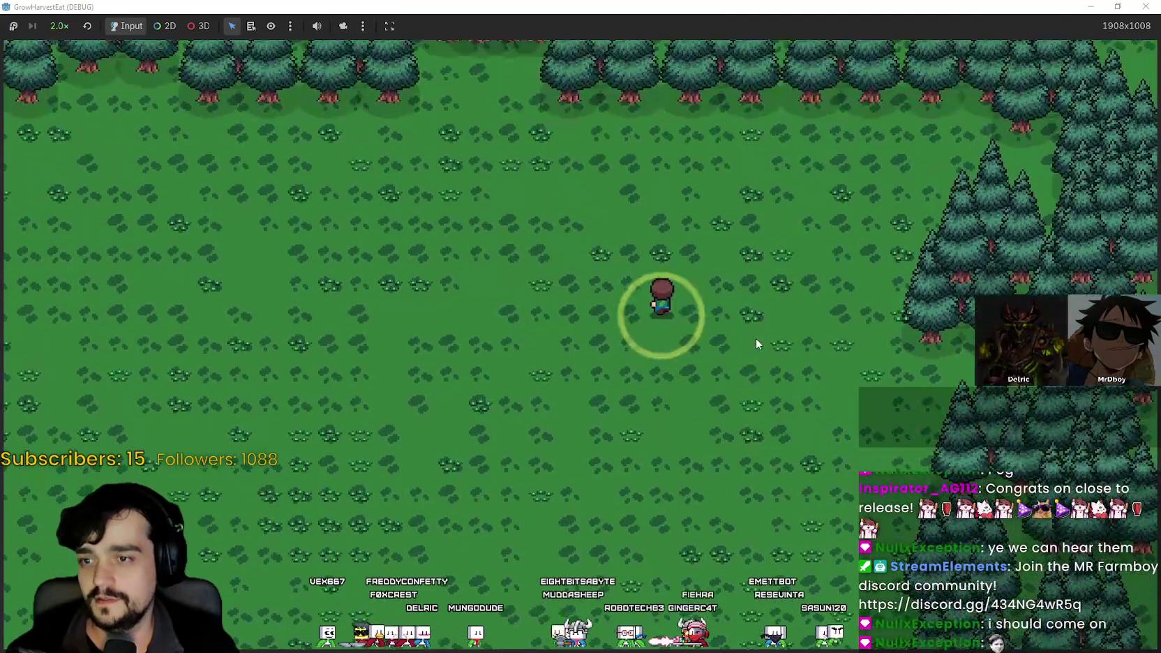
pyautogui.press('Left')
pyautogui.press('Down')
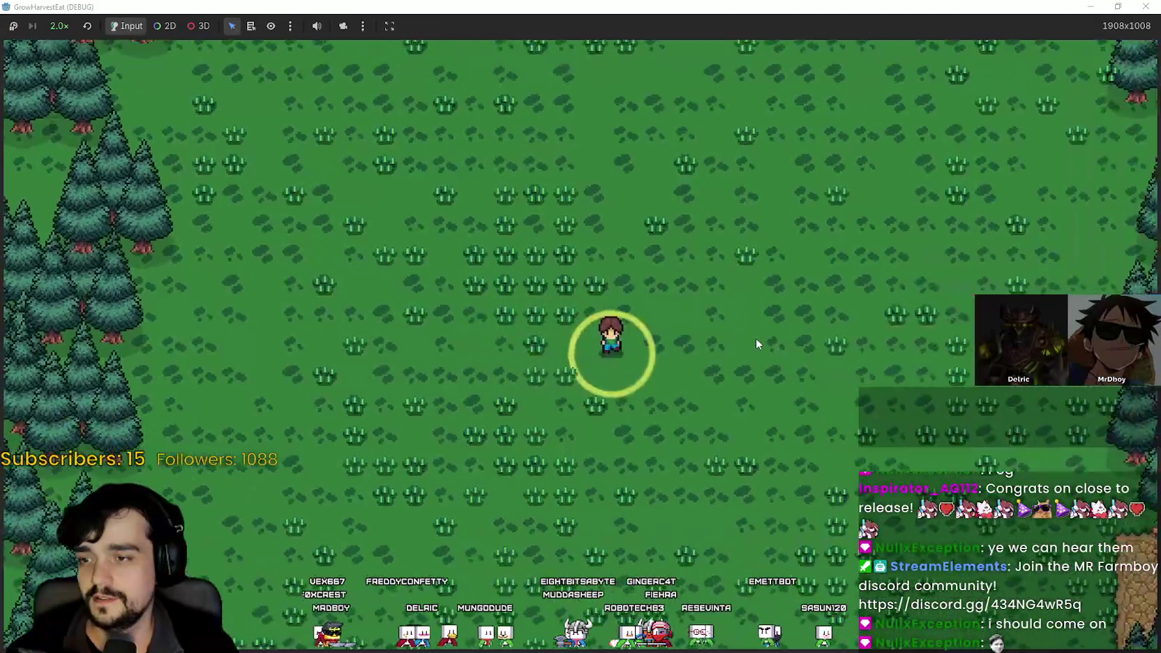
pyautogui.press('Down')
pyautogui.press('Right')
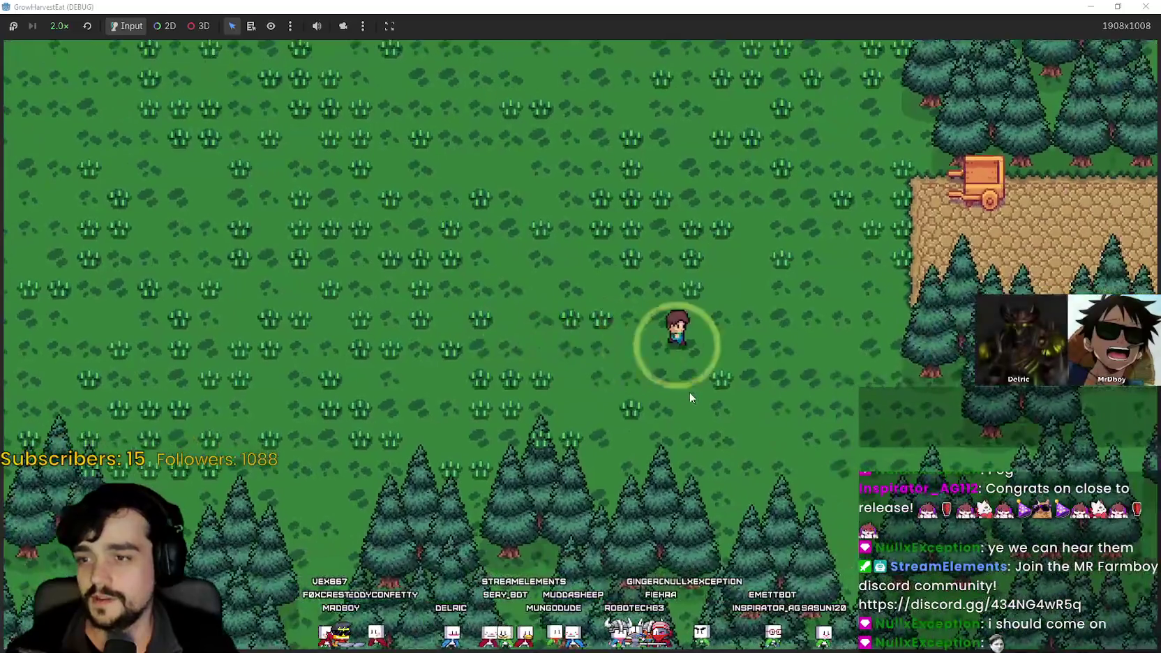
pyautogui.press('Left')
pyautogui.press('Down')
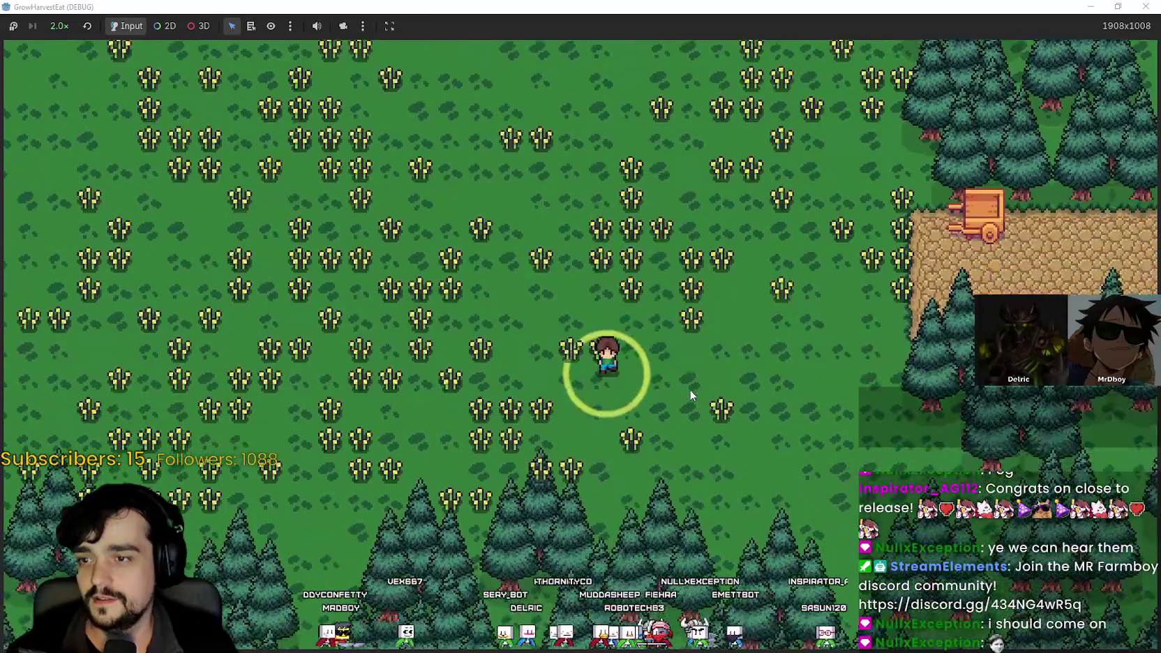
pyautogui.press('Left')
pyautogui.press('Up')
pyautogui.press('Right')
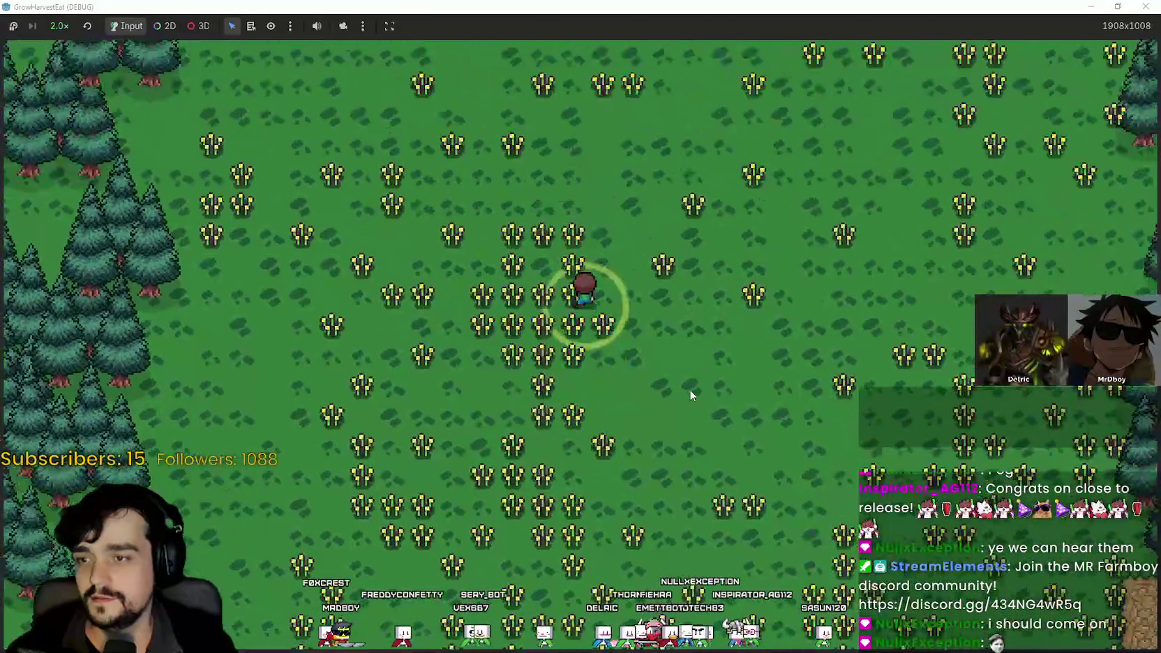
pyautogui.scroll(-3, 689, 396)
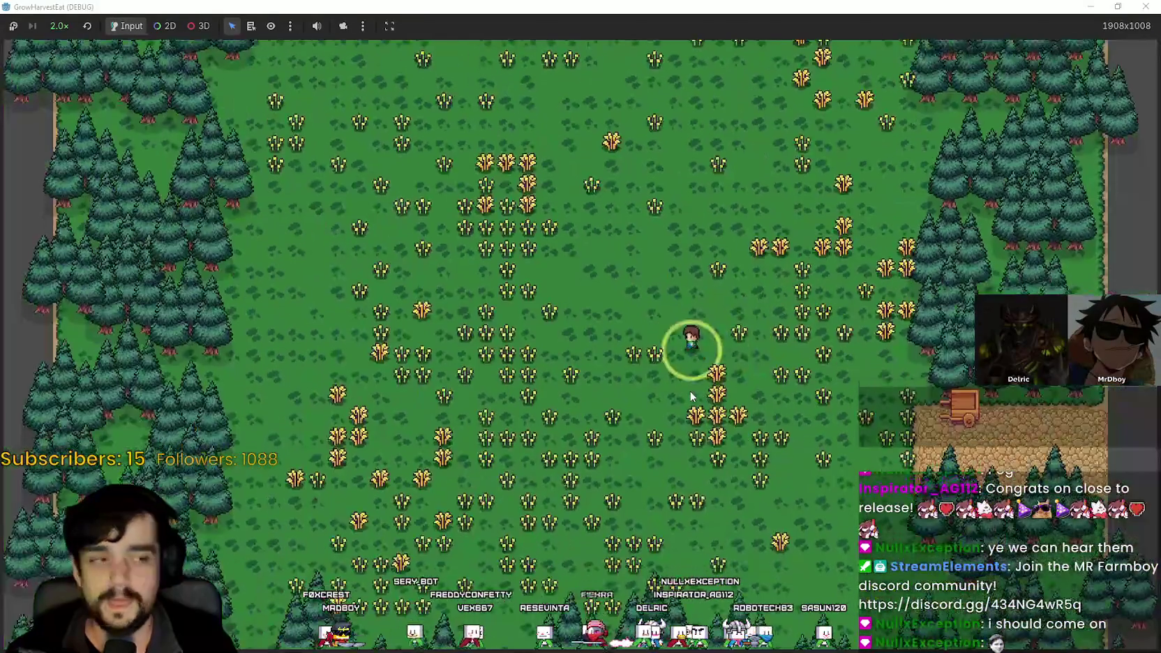
pyautogui.scroll(3, 690, 392)
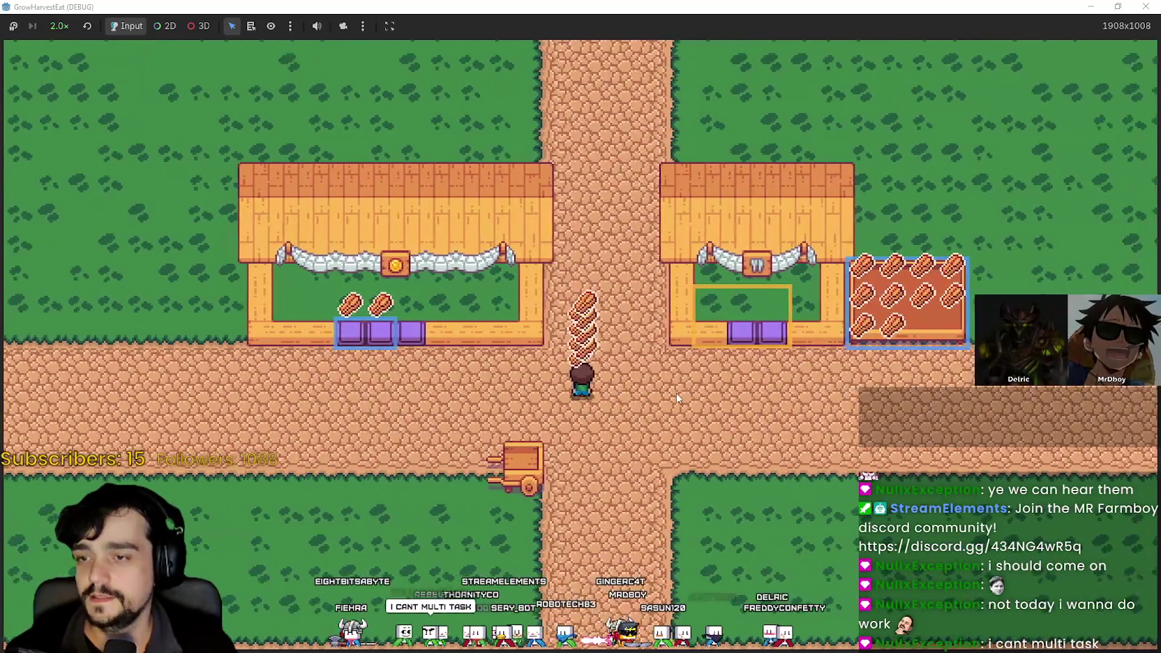
# - Briefly shrink the game window to view the editor, then restore it and walk right
pyautogui.press('super+Down')
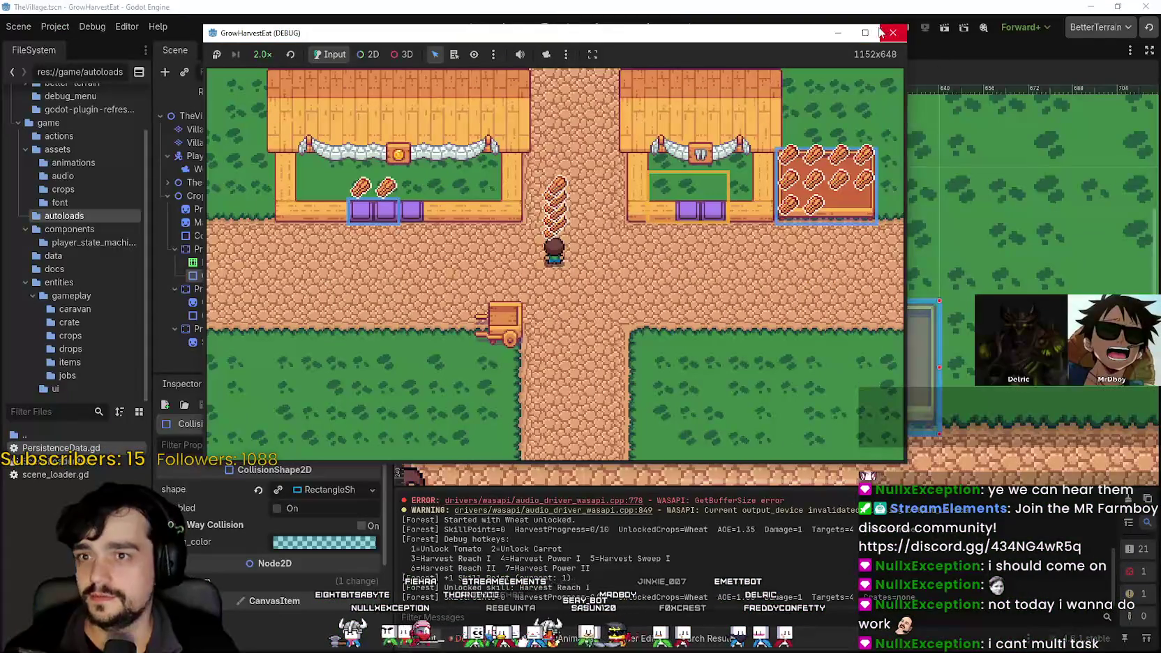
pyautogui.click(865, 35)
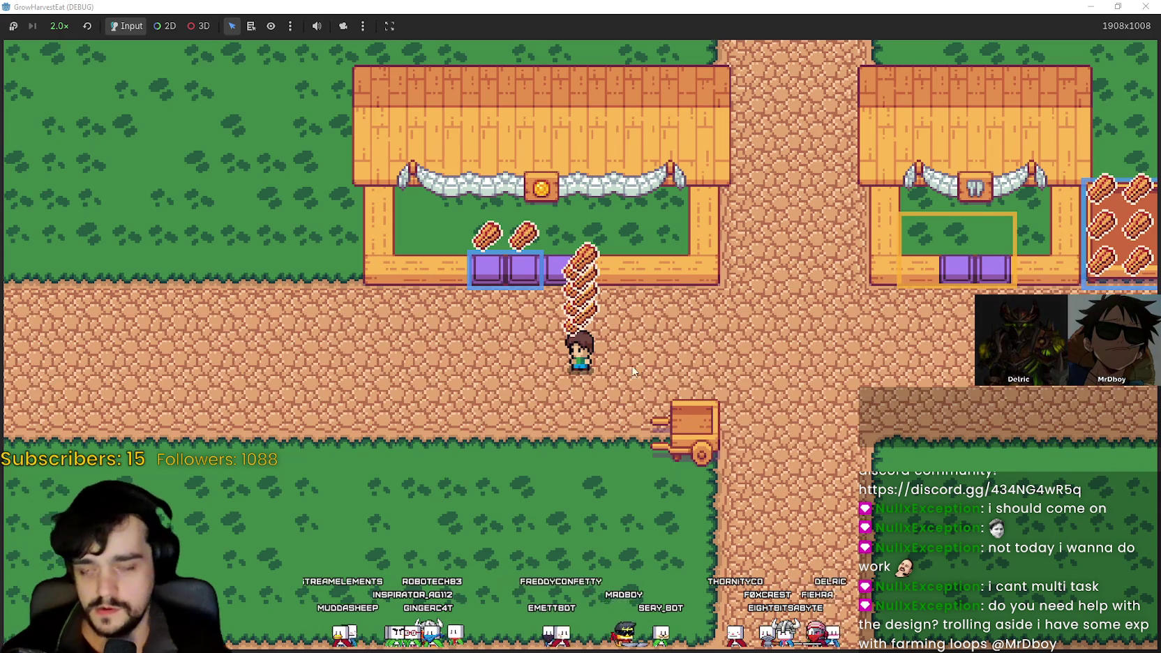
pyautogui.press('d')
pyautogui.press('w')
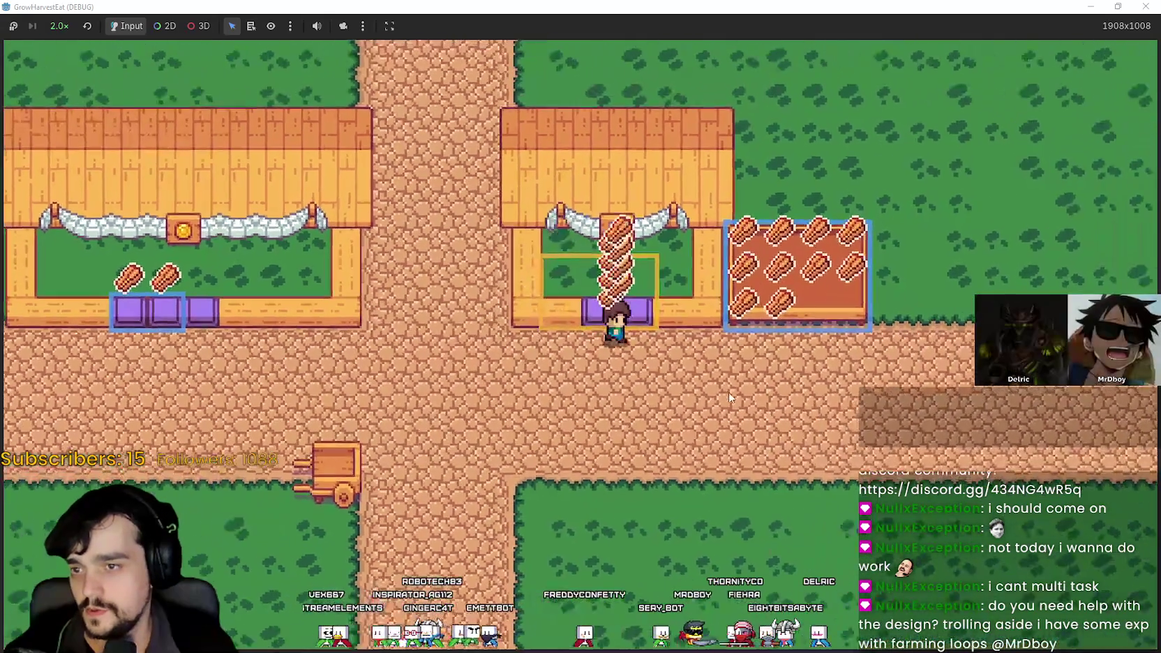
pyautogui.press('a')
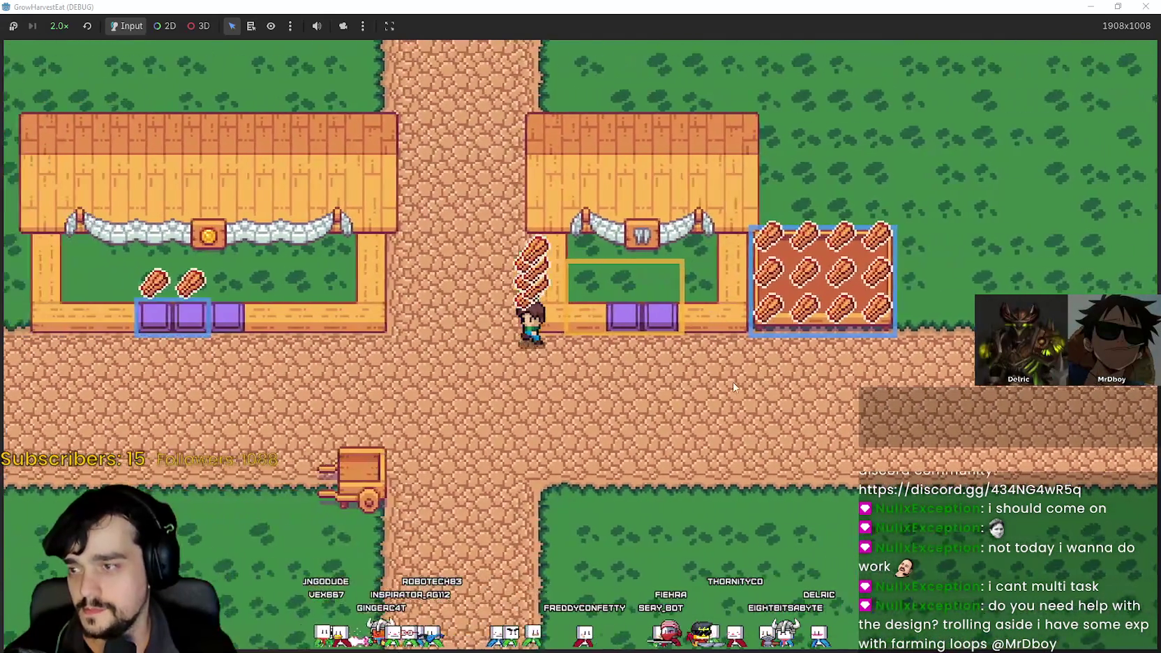
pyautogui.press('d')
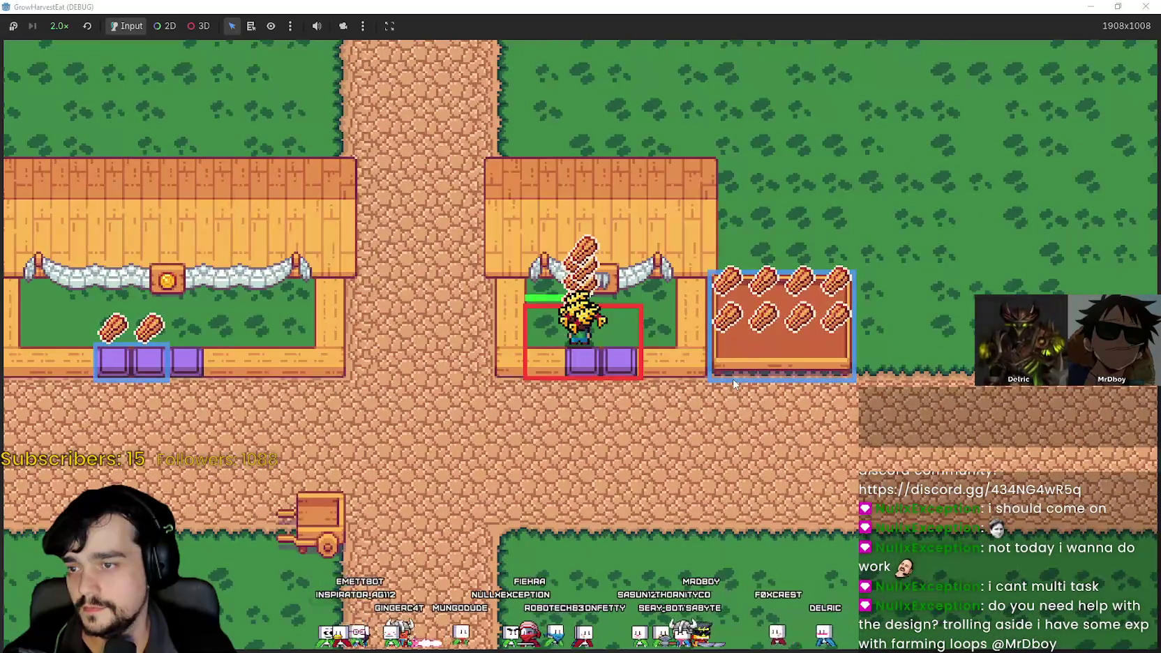
pyautogui.press('s')
pyautogui.press('a')
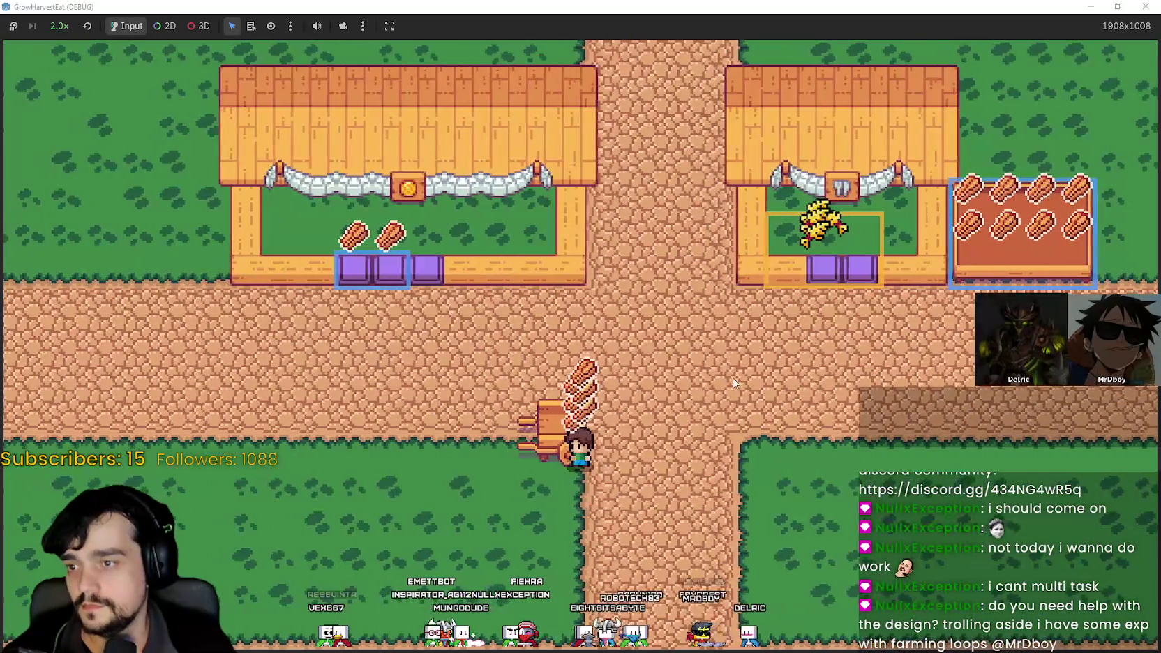
pyautogui.press('a')
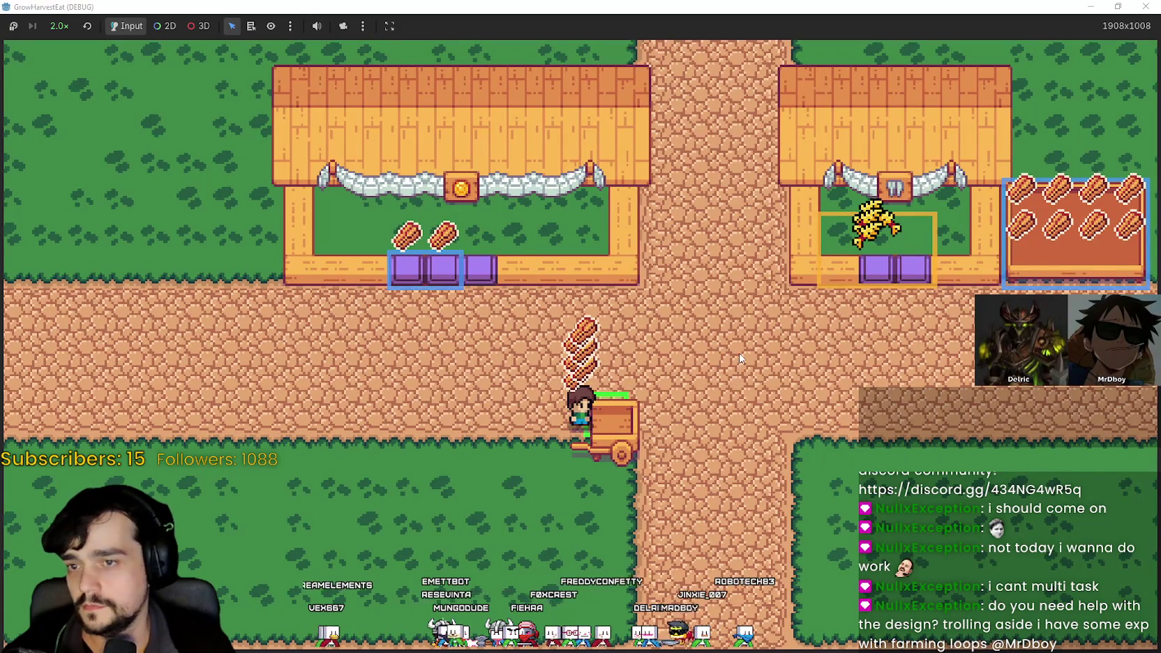
pyautogui.press('d')
pyautogui.press('w')
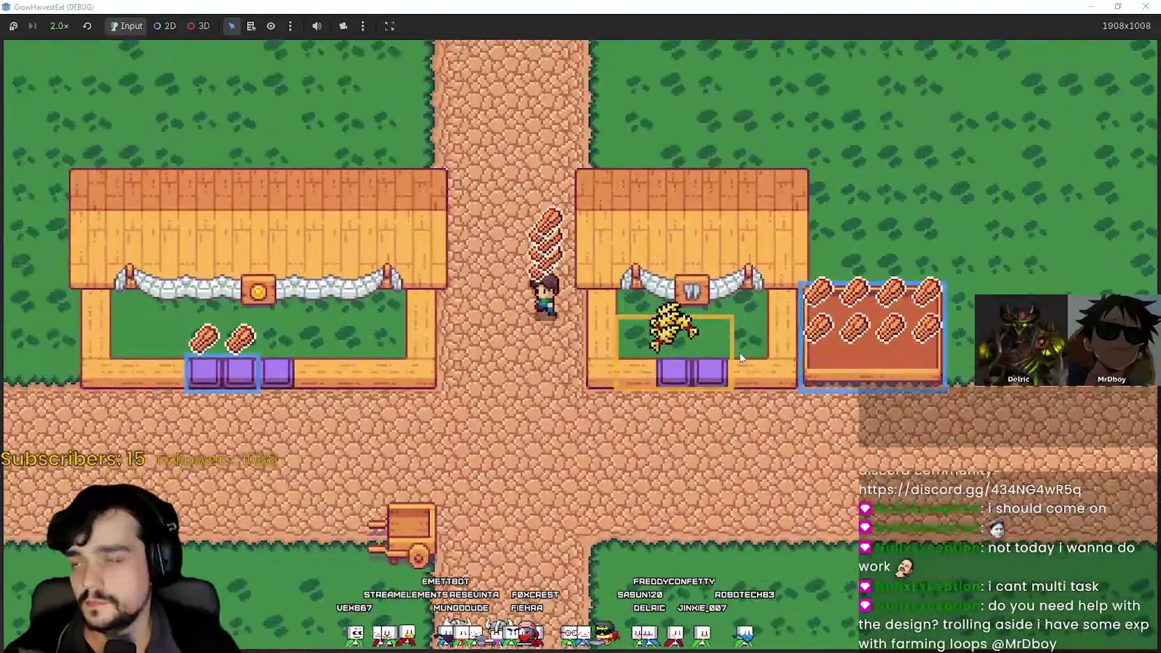
pyautogui.press('w')
pyautogui.press('d')
pyautogui.press('s')
pyautogui.press('a')
pyautogui.press('w')
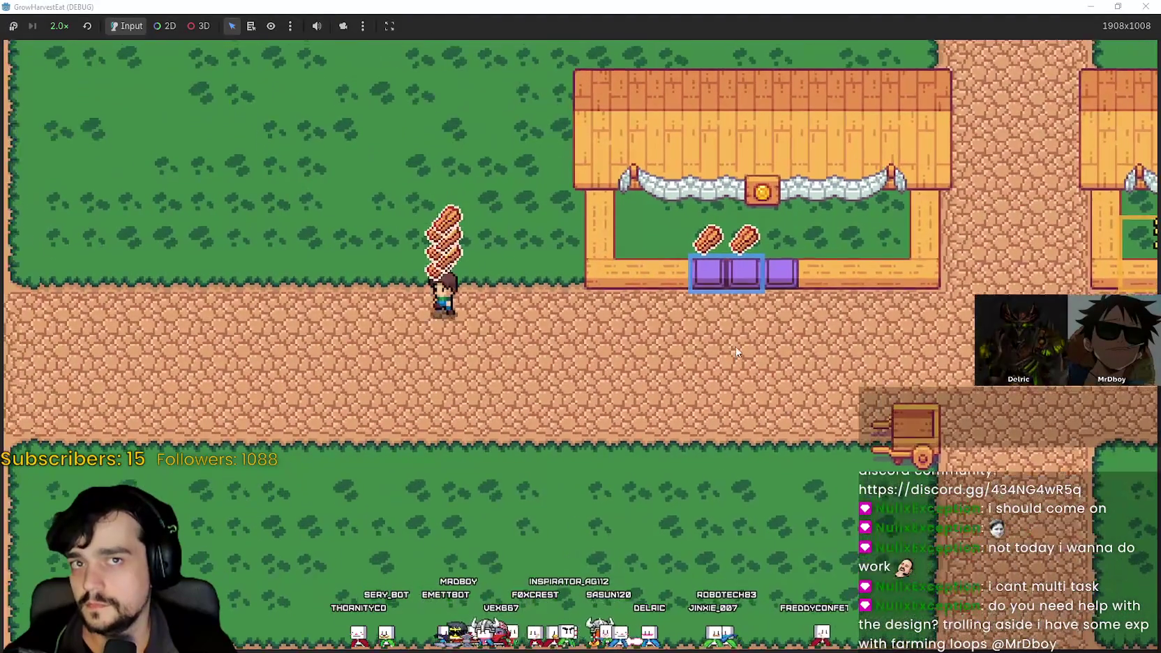
pyautogui.press('a')
pyautogui.press('d')
pyautogui.press('s')
pyautogui.press('d')
pyautogui.press('w')
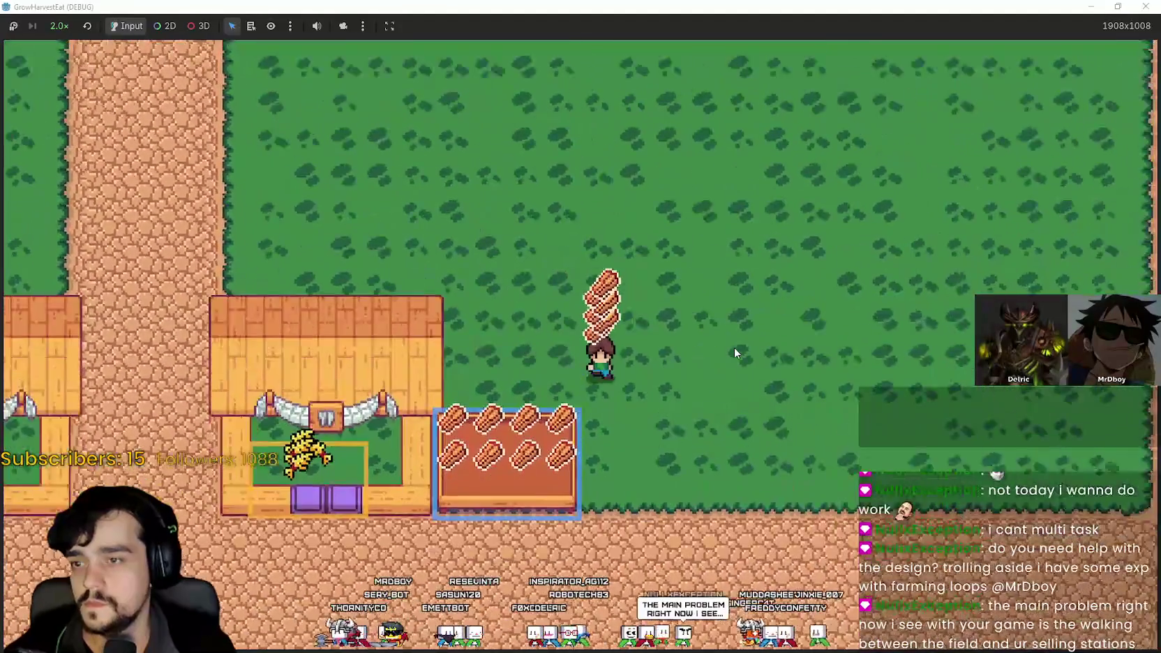
pyautogui.press('s')
pyautogui.press('a')
pyautogui.press('w')
pyautogui.press('s')
pyautogui.press('d')
pyautogui.press('d')
pyautogui.press('w')
pyautogui.press('a')
pyautogui.press('a')
pyautogui.press('d')
pyautogui.press('d')
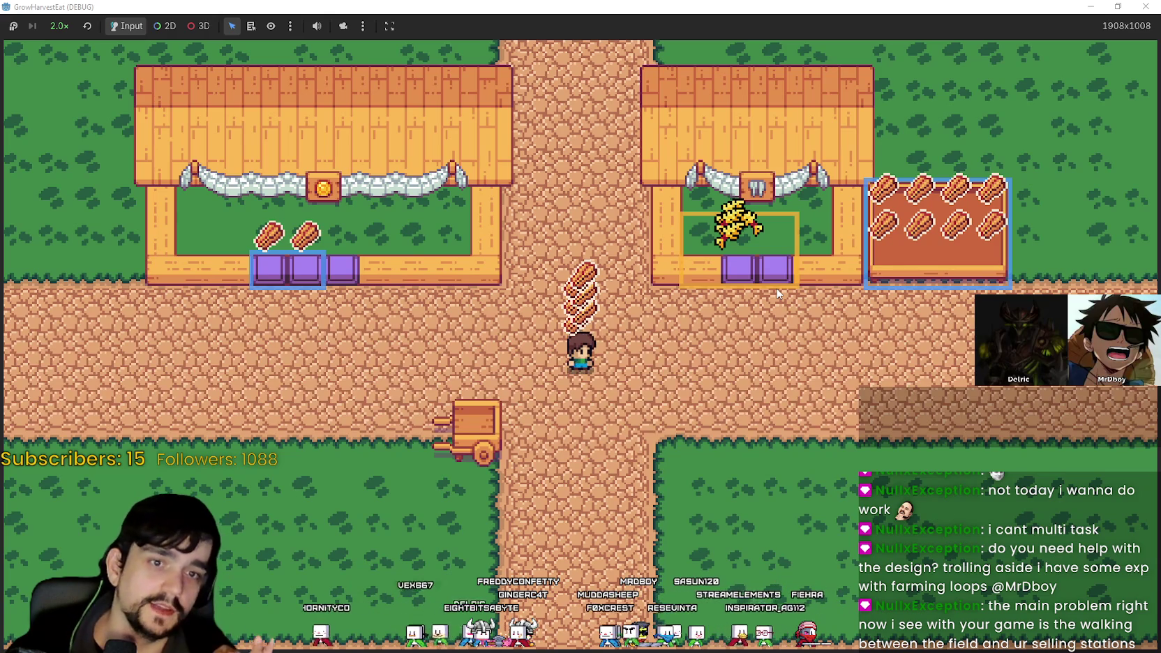
pyautogui.press('Up')
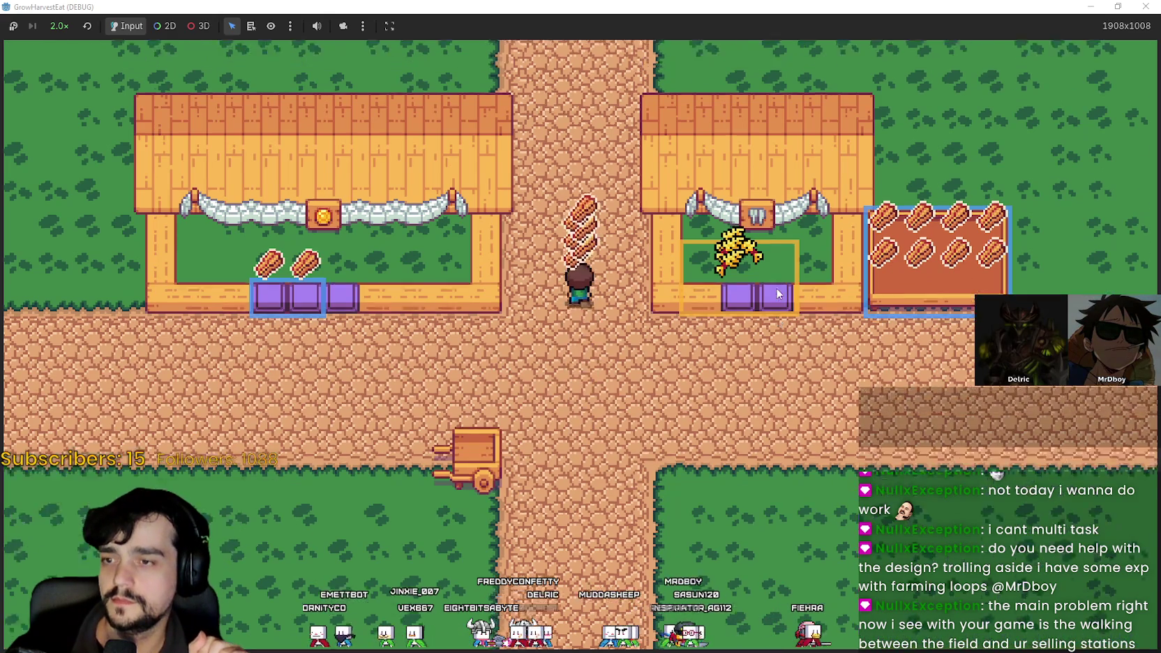
pyautogui.press('Down')
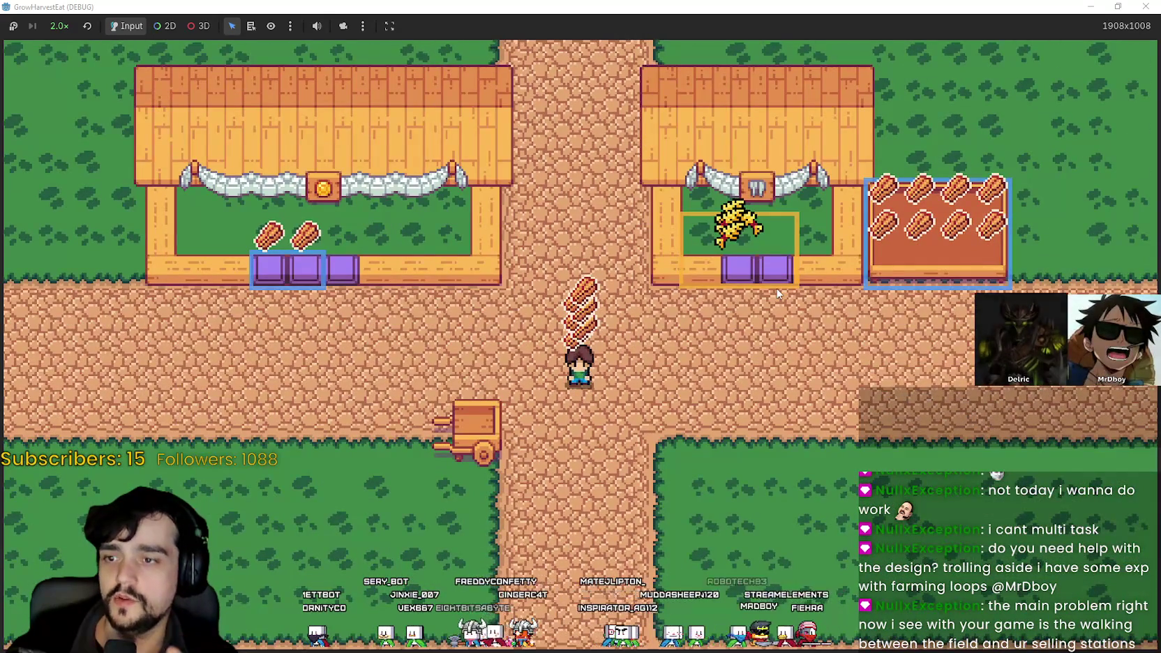
pyautogui.click(1094, 5)
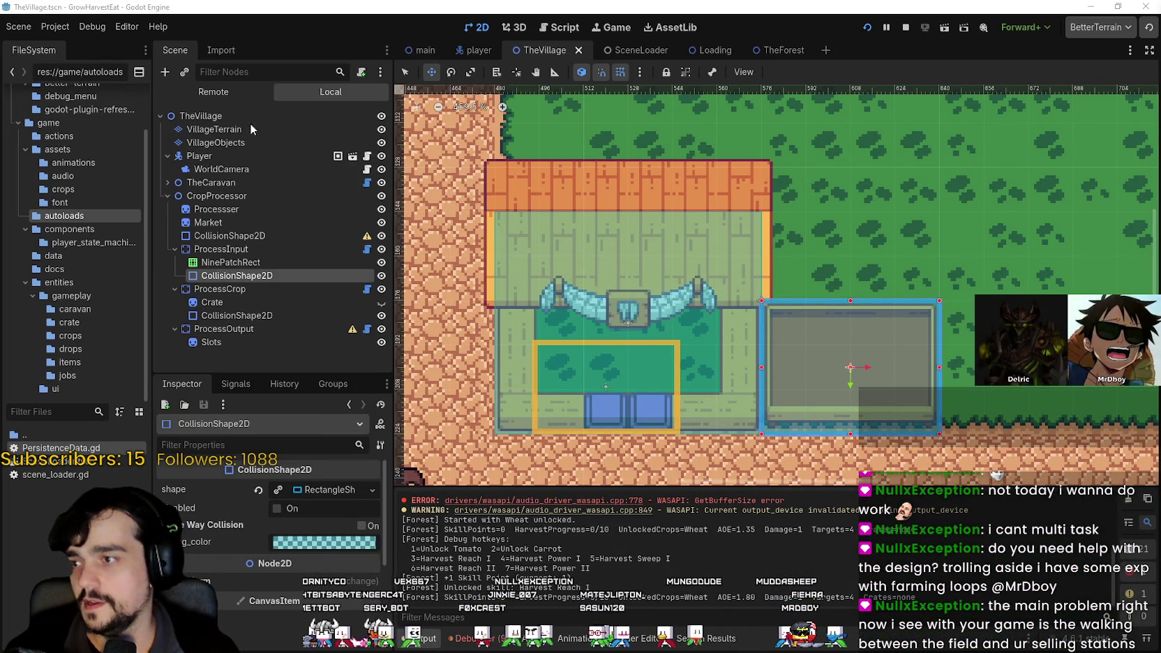
# - Select the VillageObjects tile layer and resize the tile palette to pick the tree tile
pyautogui.click(215, 142)
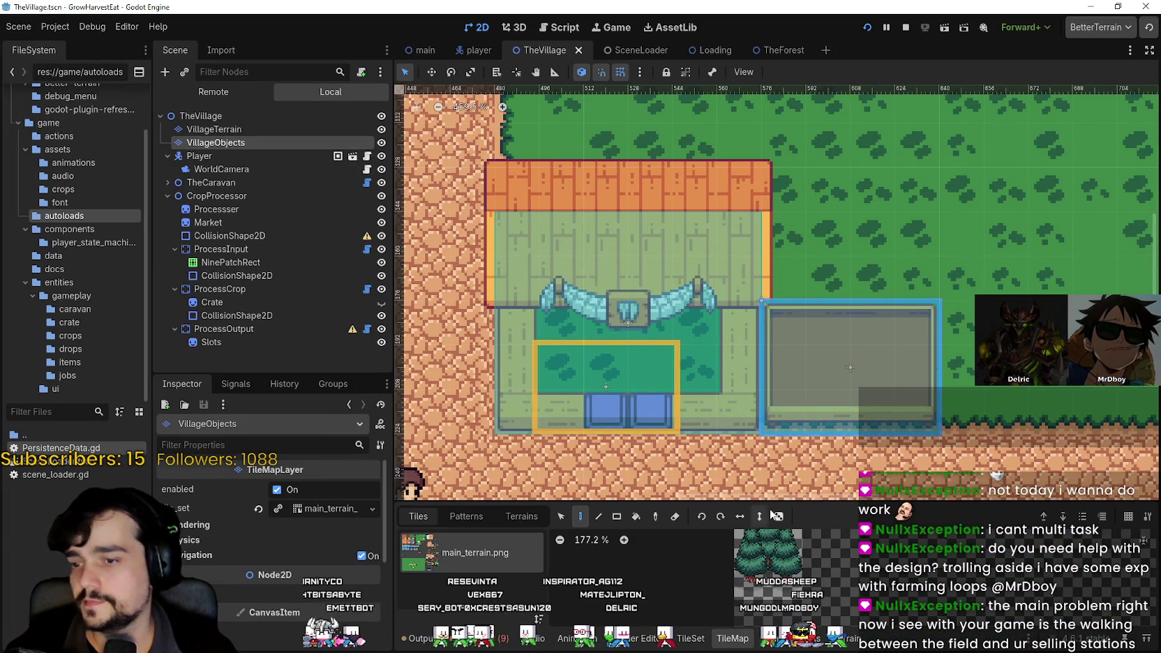
pyautogui.moveTo(775, 503); pyautogui.dragTo(770, 272)
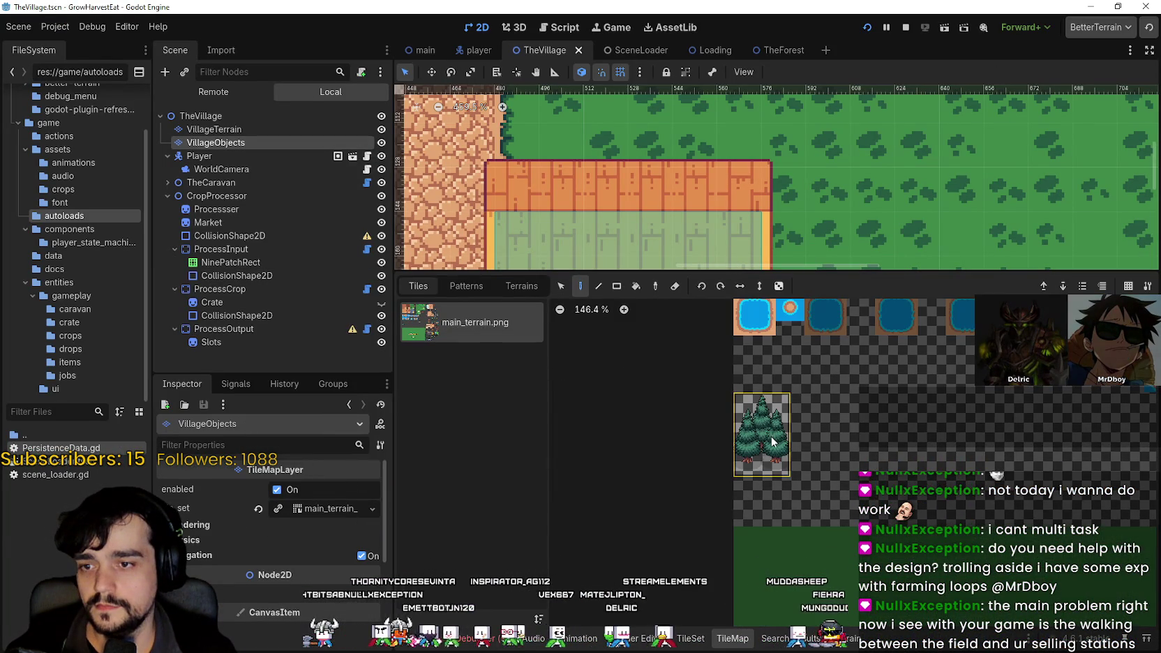
pyautogui.scroll(4, 765, 449)
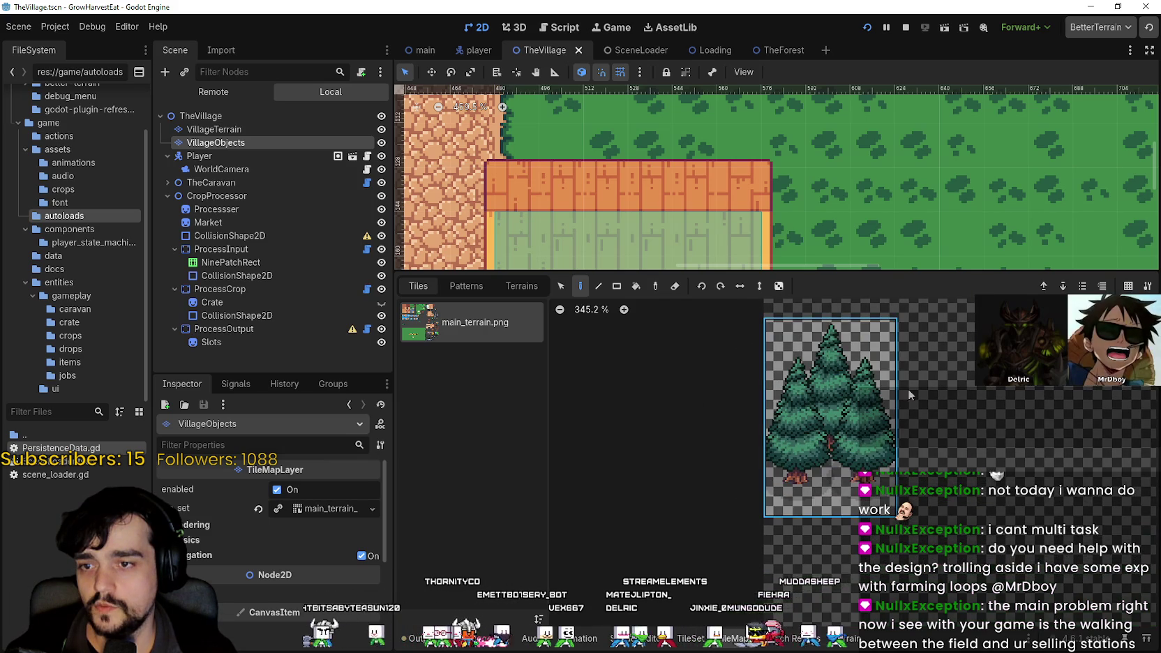
pyautogui.scroll(-2, 800, 410)
pyautogui.scroll(-3, 841, 118)
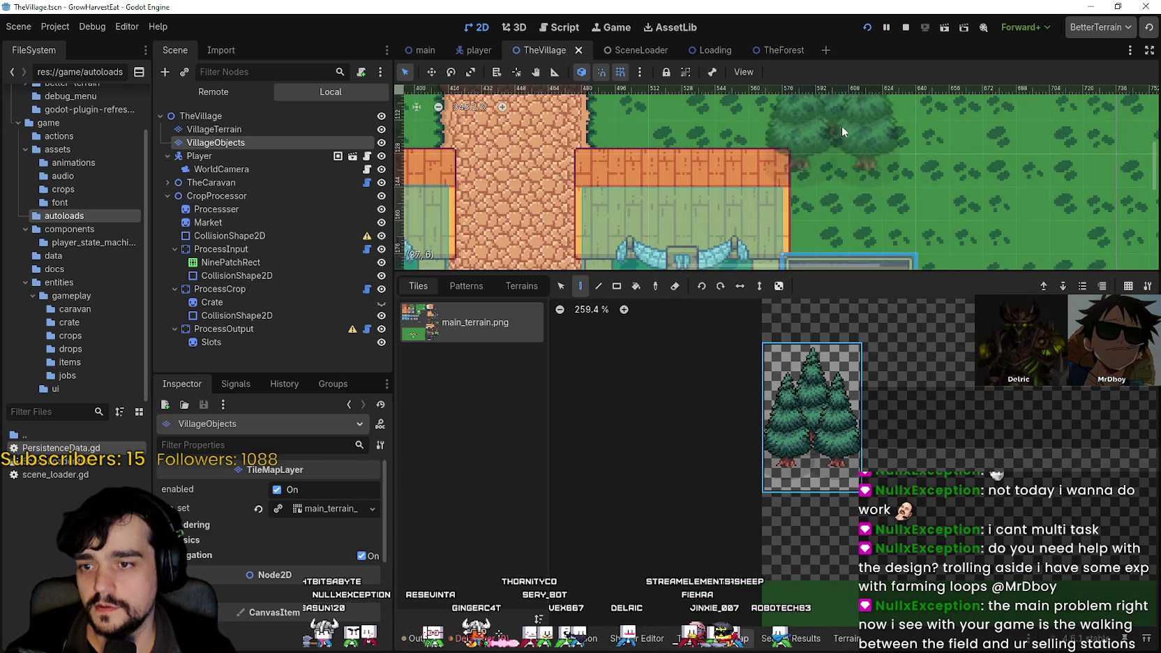
pyautogui.hscroll(5, 940, 162)
pyautogui.hscroll(-3, 773, 193)
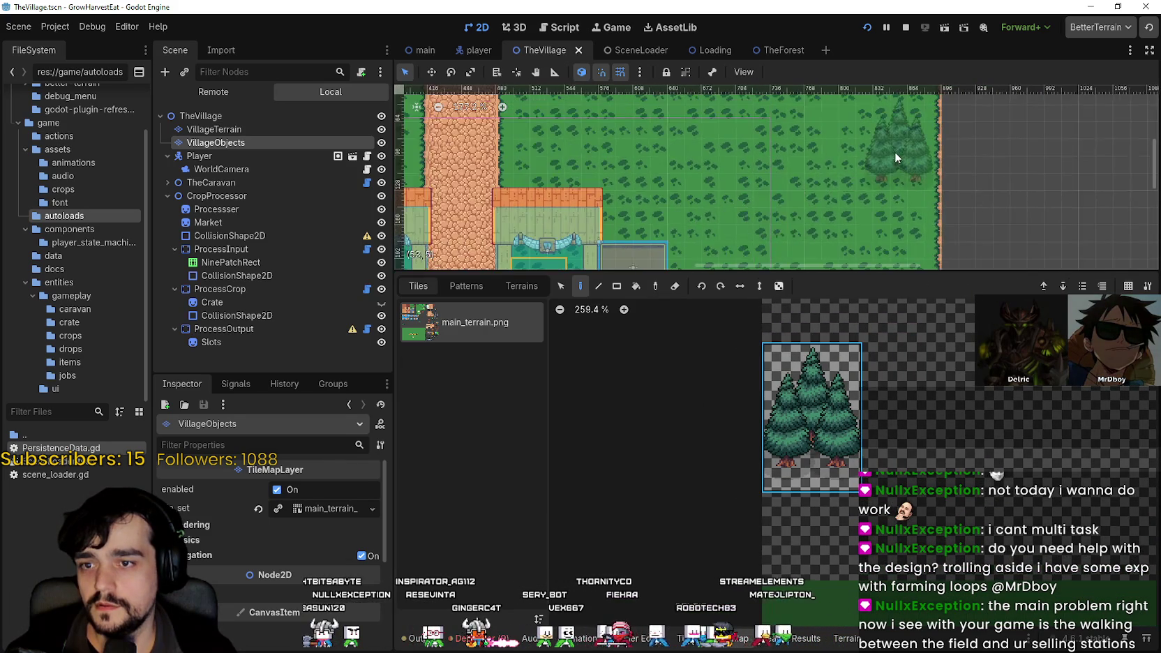
pyautogui.hscroll(5, 894, 149)
pyautogui.scroll(-1, 996, 193)
pyautogui.hscroll(4, 996, 192)
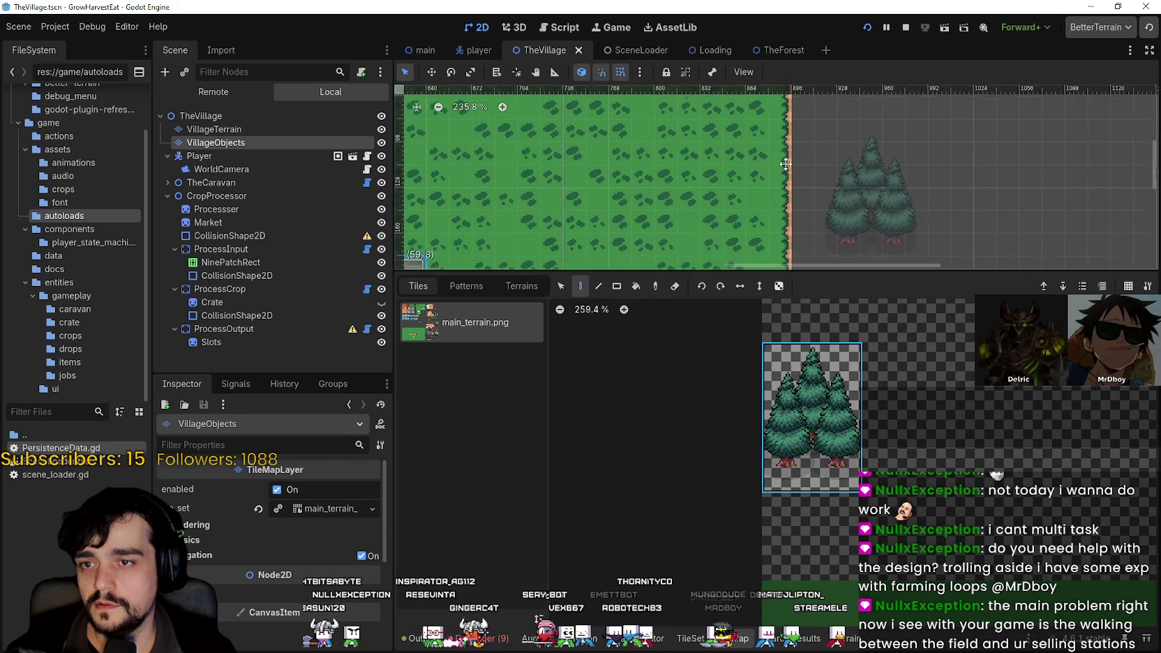
pyautogui.moveTo(860, 273); pyautogui.dragTo(861, 417)
pyautogui.scroll(-3, 766, 269)
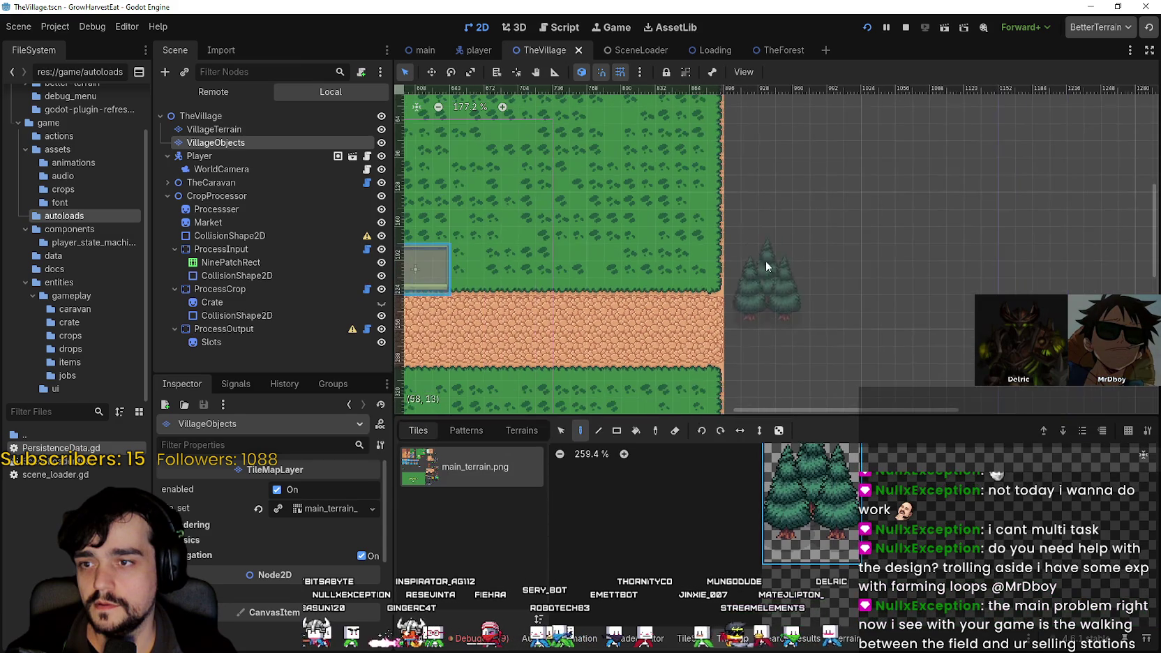
pyautogui.scroll(2, 811, 306)
pyautogui.scroll(3, 769, 250)
# - Paint pine-tree clusters on the right side and near the top of the grass
pyautogui.click(769, 249)
pyautogui.scroll(1, 767, 252)
pyautogui.click(626, 144)
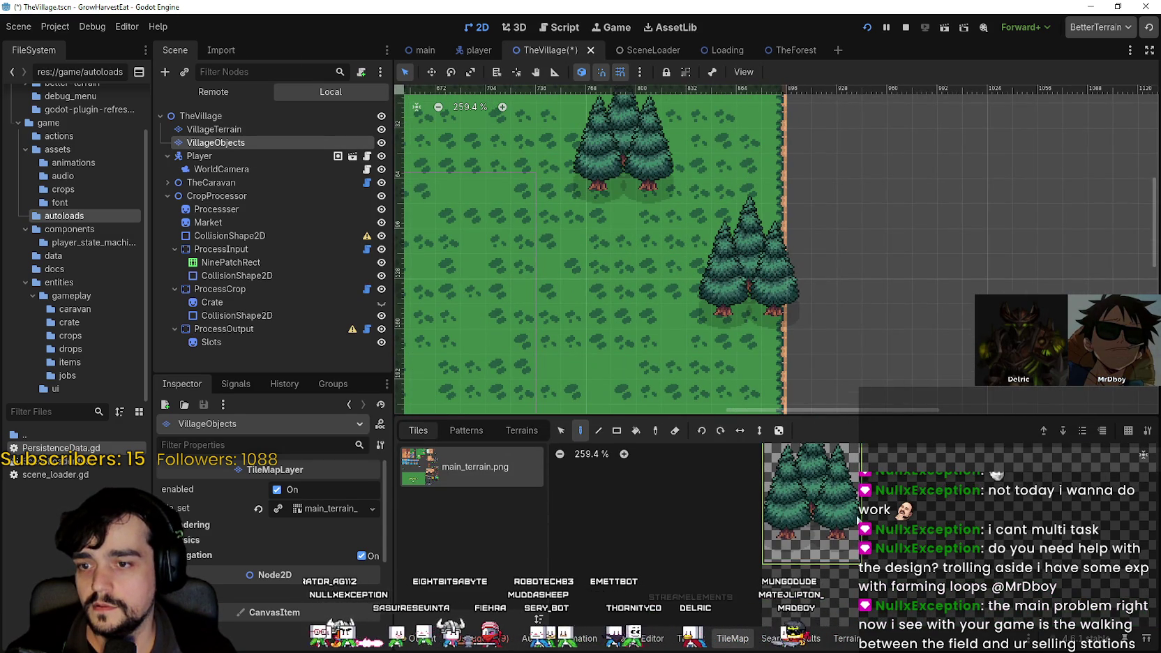
pyautogui.scroll(2, 845, 516)
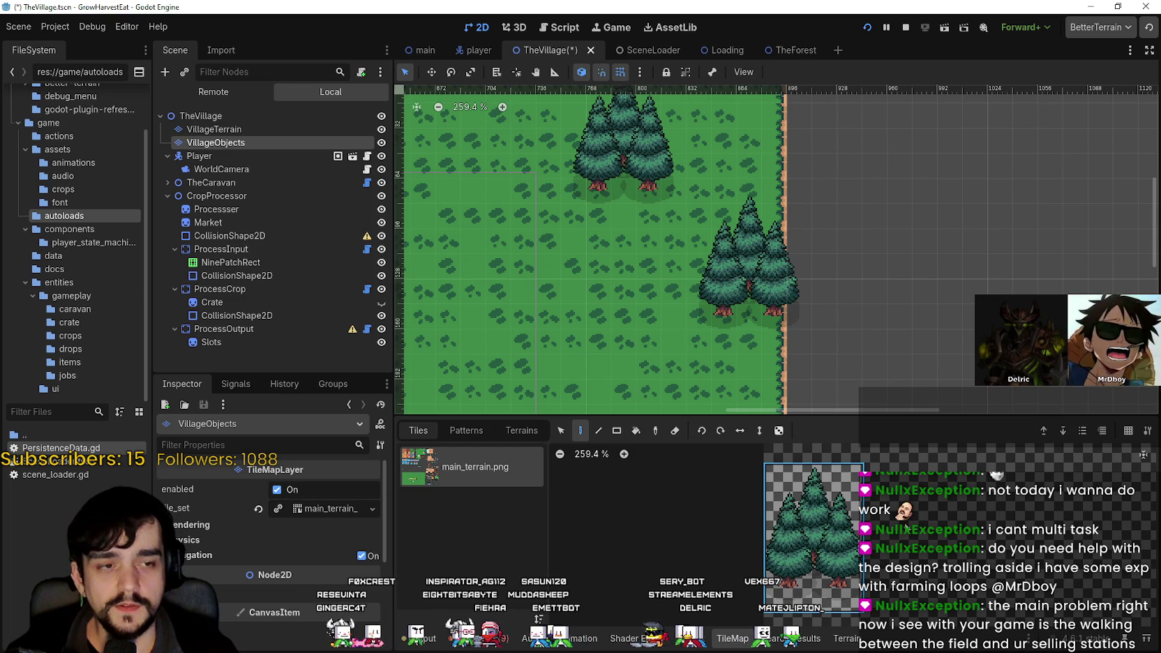
pyautogui.scroll(2, 801, 496)
pyautogui.scroll(-2, 801, 497)
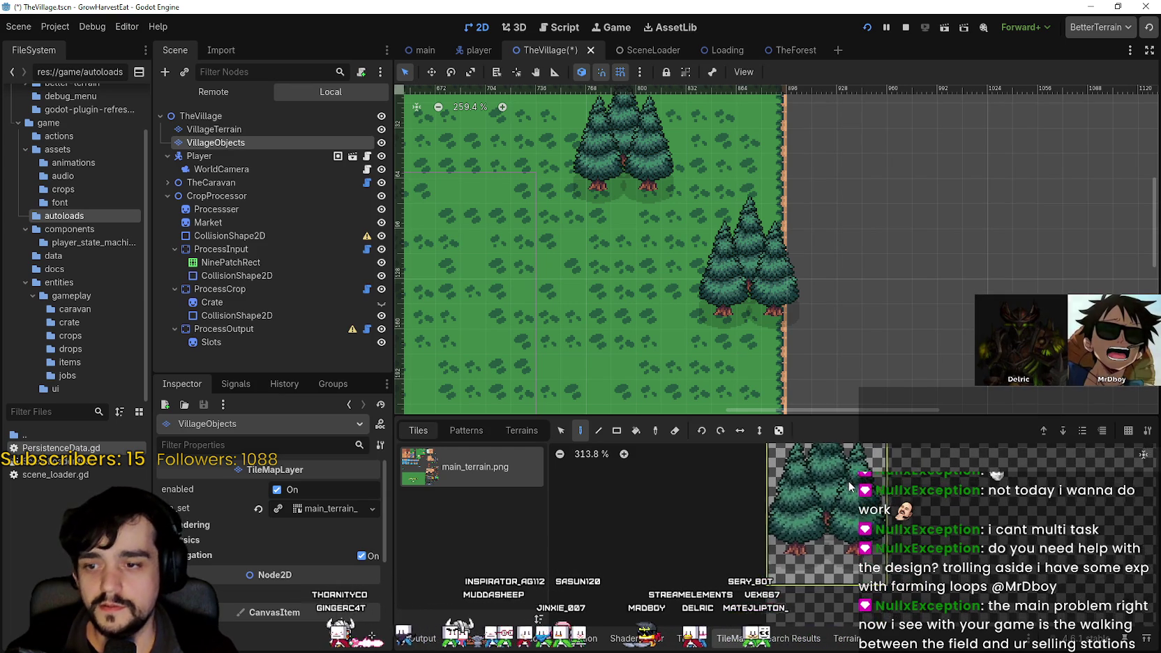
pyautogui.scroll(1, 809, 498)
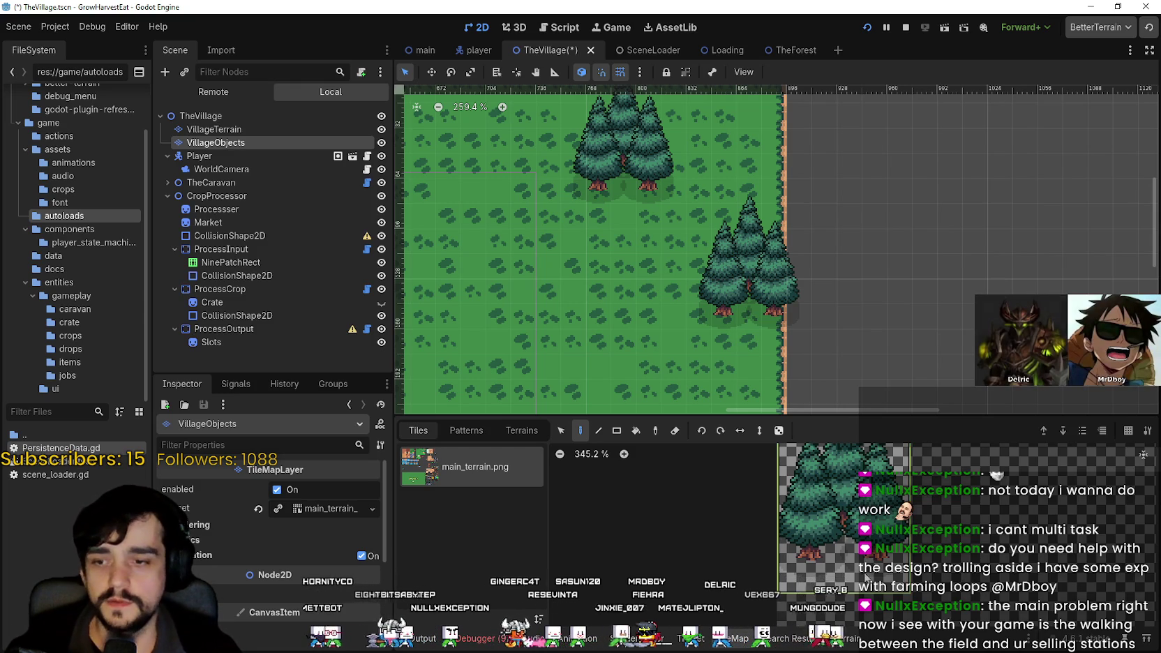
pyautogui.scroll(-4, 741, 532)
pyautogui.scroll(-3, 747, 298)
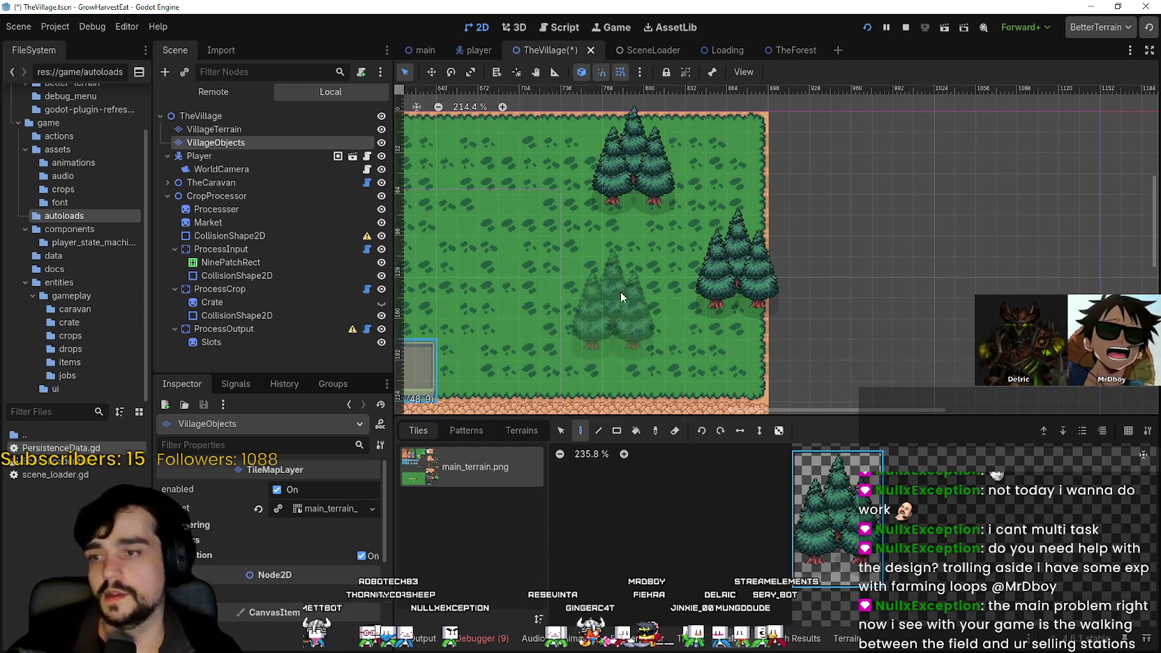
# - Paint five more pine clusters across the grass above the dirt road
pyautogui.click(618, 256)
pyautogui.click(695, 204)
pyautogui.scroll(-3, 788, 293)
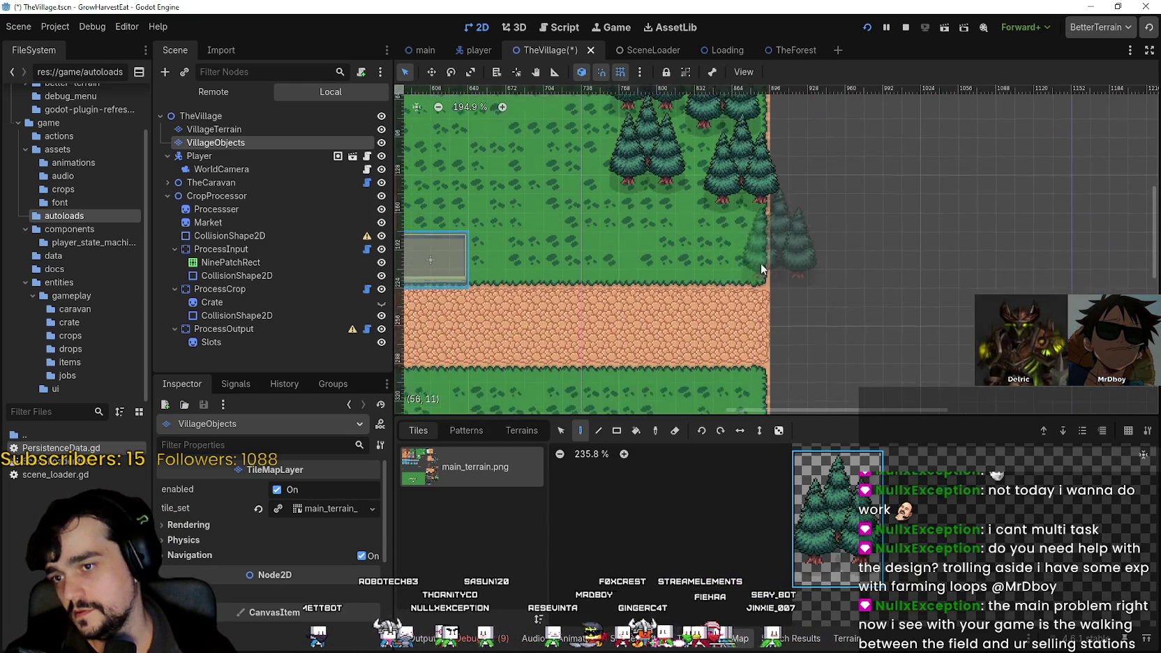
pyautogui.click(722, 240)
pyautogui.click(630, 179)
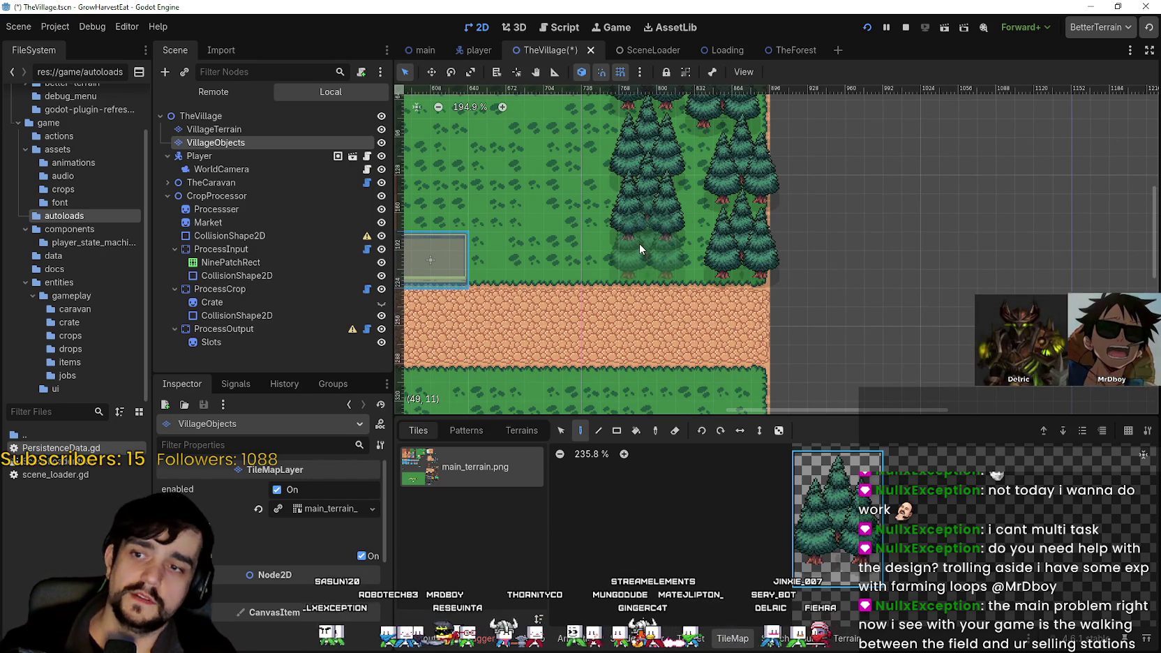
pyautogui.click(676, 238)
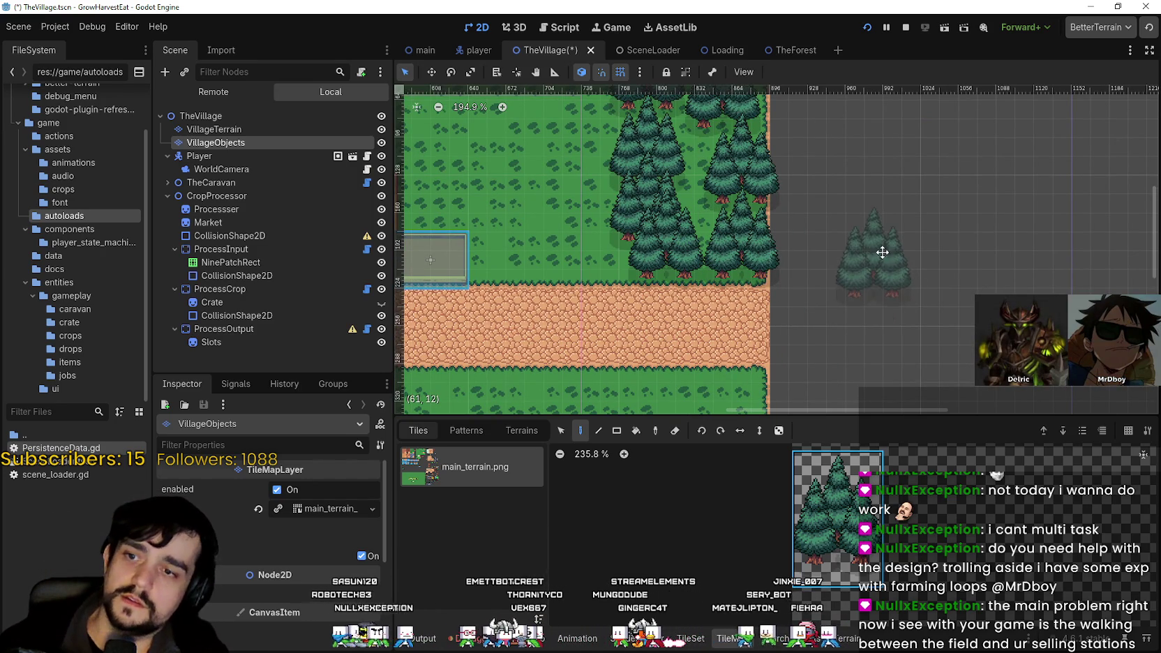
# - Paint pine trees along the map's top edge and at its top-right corner
pyautogui.scroll(4, 882, 251)
pyautogui.hscroll(-3, 882, 251)
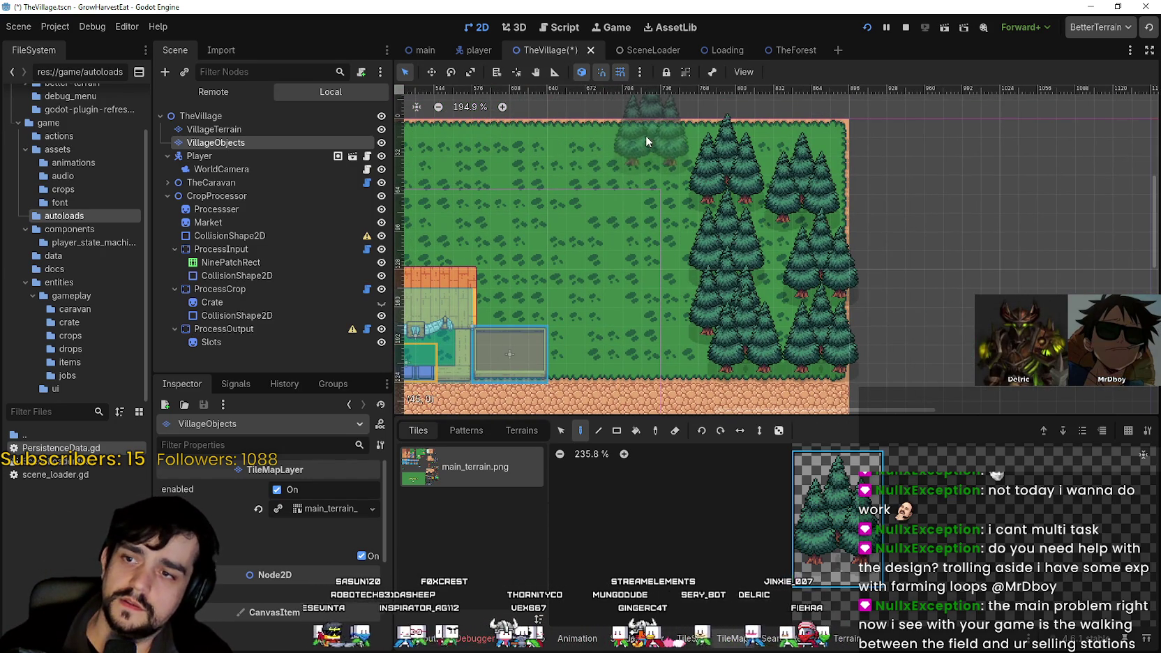
pyautogui.scroll(-1, 646, 135)
pyautogui.scroll(2, 780, 230)
pyautogui.hscroll(-3, 736, 192)
pyautogui.click(739, 192)
pyautogui.click(669, 200)
pyautogui.click(593, 180)
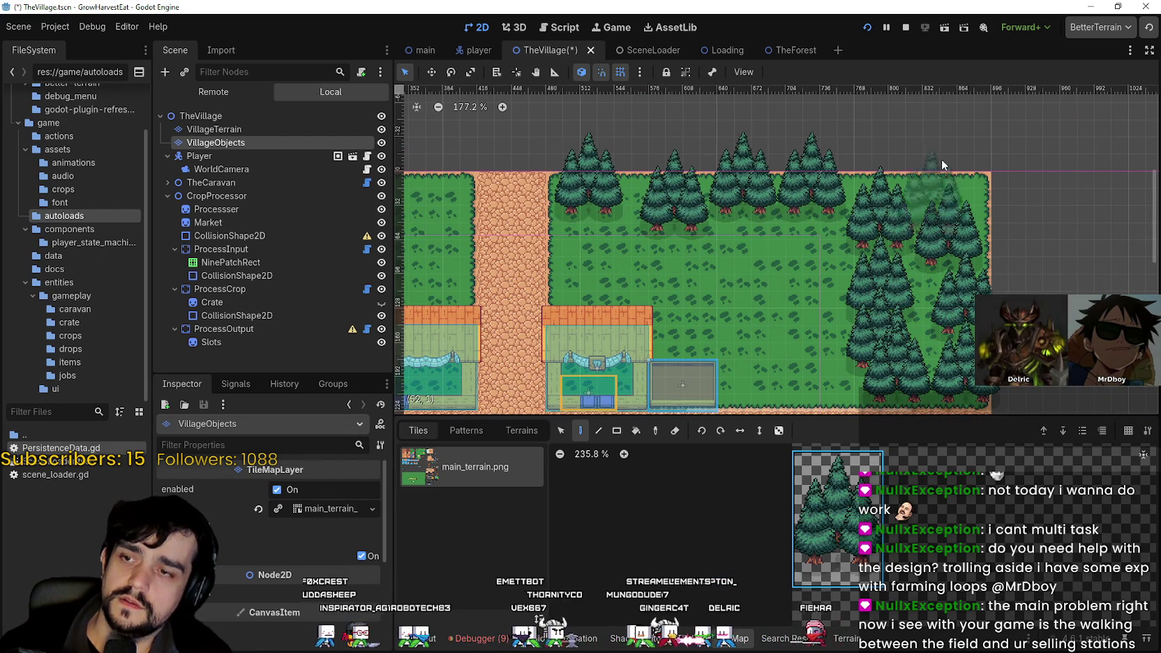
pyautogui.click(969, 166)
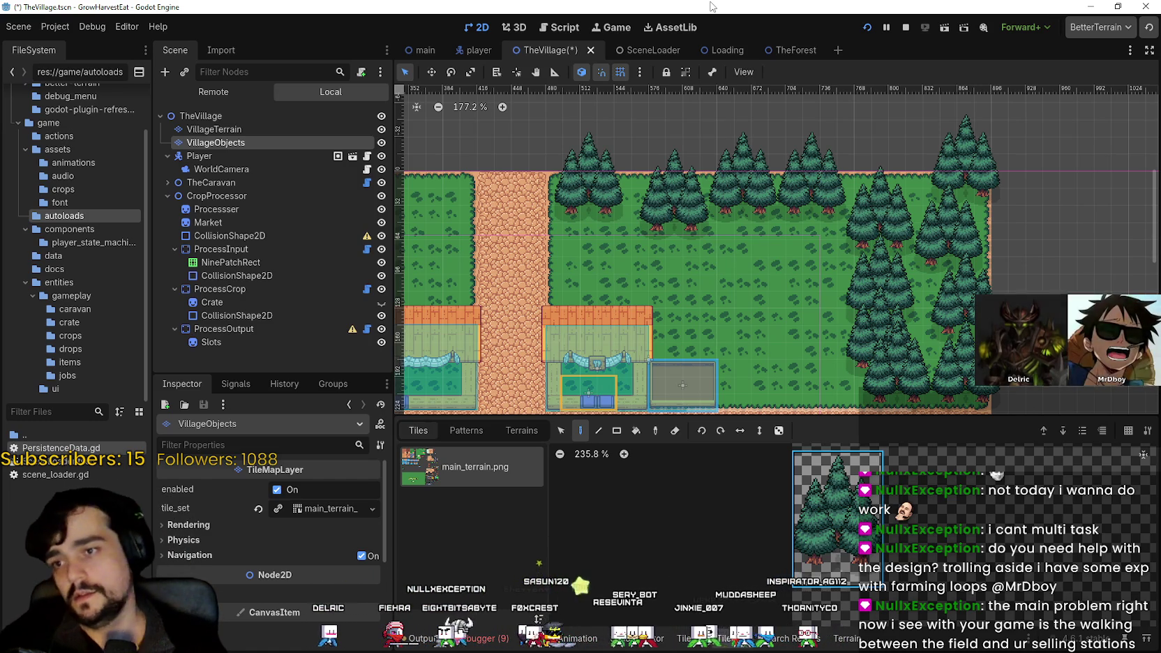
# - Scroll the village map to inspect the newly painted pine trees
pyautogui.scroll(-2, 566, 256)
# - Stamp pine-tree clusters across the left grass and along the map's left side
pyautogui.hscroll(-5, 566, 257)
pyautogui.scroll(1, 660, 235)
pyautogui.click(655, 245)
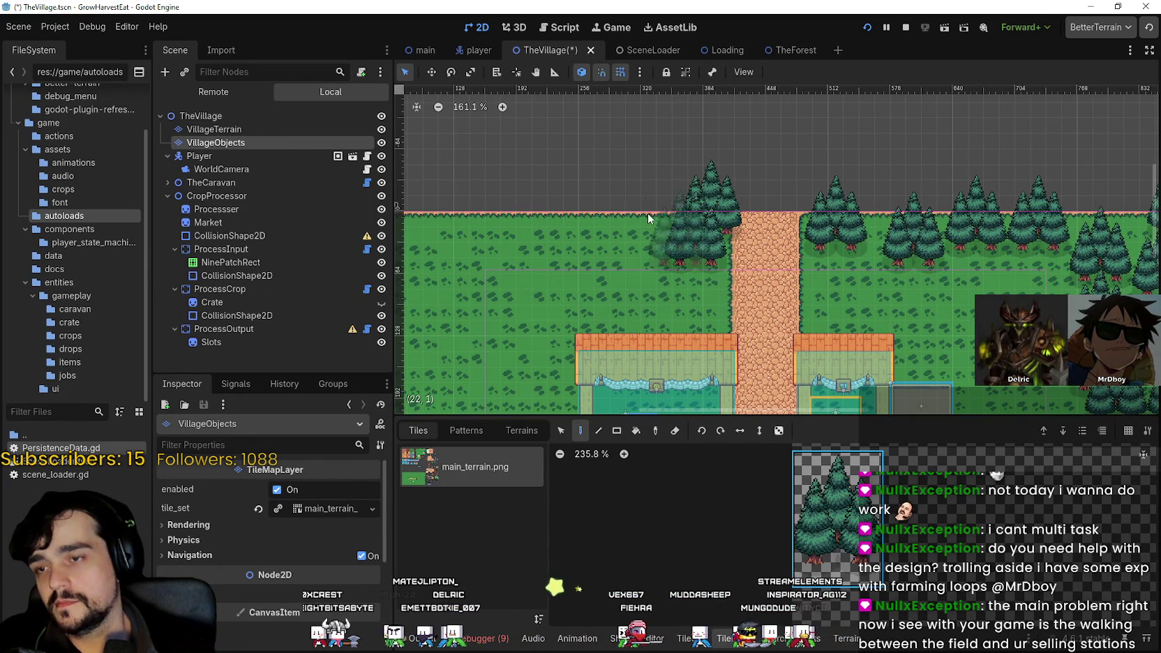
pyautogui.click(627, 202)
pyautogui.hscroll(-3, 656, 223)
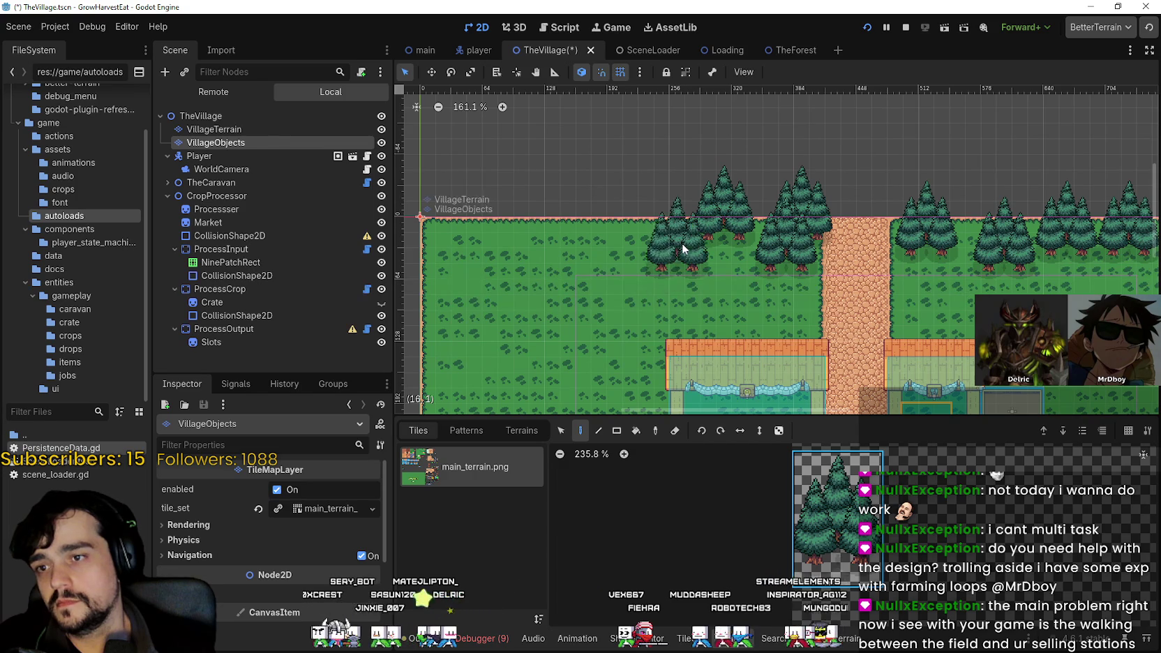
pyautogui.click(623, 212)
pyautogui.scroll(-1, 648, 213)
pyautogui.click(601, 256)
pyautogui.click(593, 205)
pyautogui.click(520, 200)
pyautogui.click(500, 281)
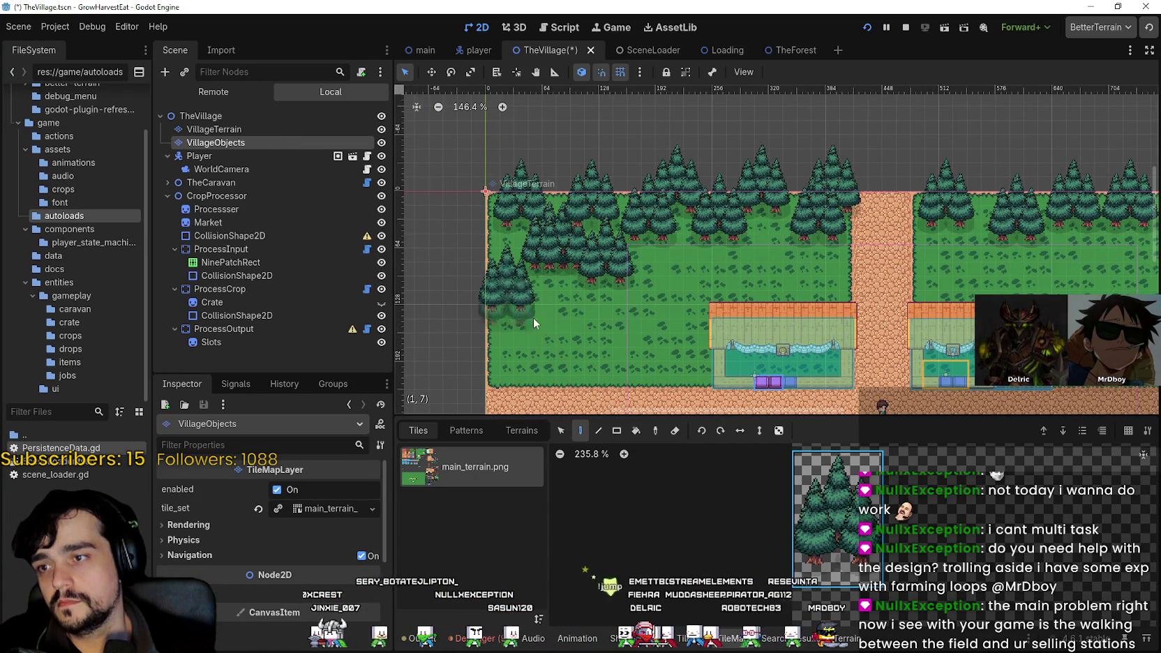
pyautogui.click(595, 307)
pyautogui.click(550, 304)
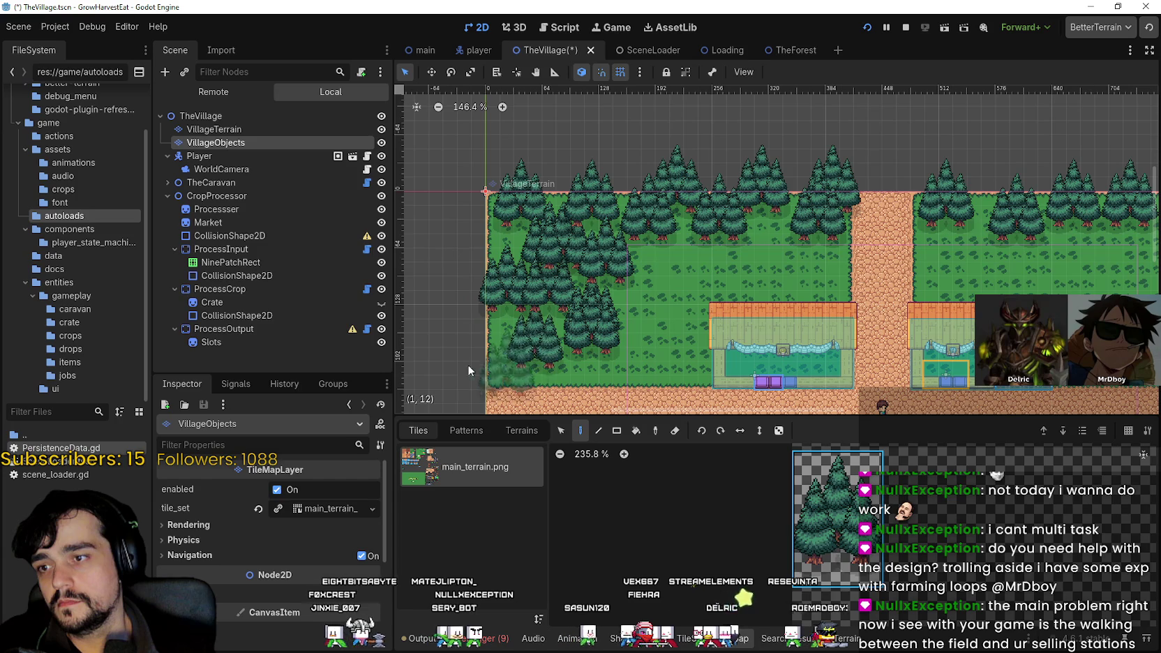
# - Line the lower grass strip and its edge with pine clusters
pyautogui.scroll(-4, 480, 365)
pyautogui.click(536, 264)
pyautogui.click(577, 267)
pyautogui.click(622, 282)
pyautogui.click(639, 259)
pyautogui.click(677, 289)
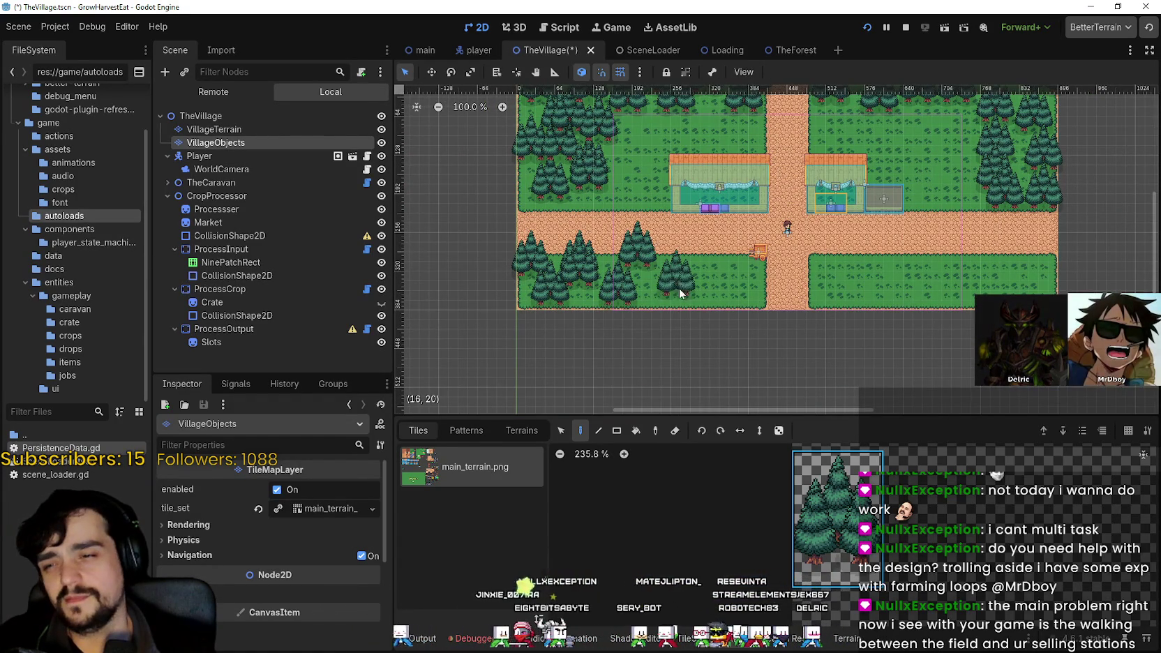
pyautogui.scroll(3, 712, 266)
pyautogui.click(721, 291)
pyautogui.scroll(1, 762, 281)
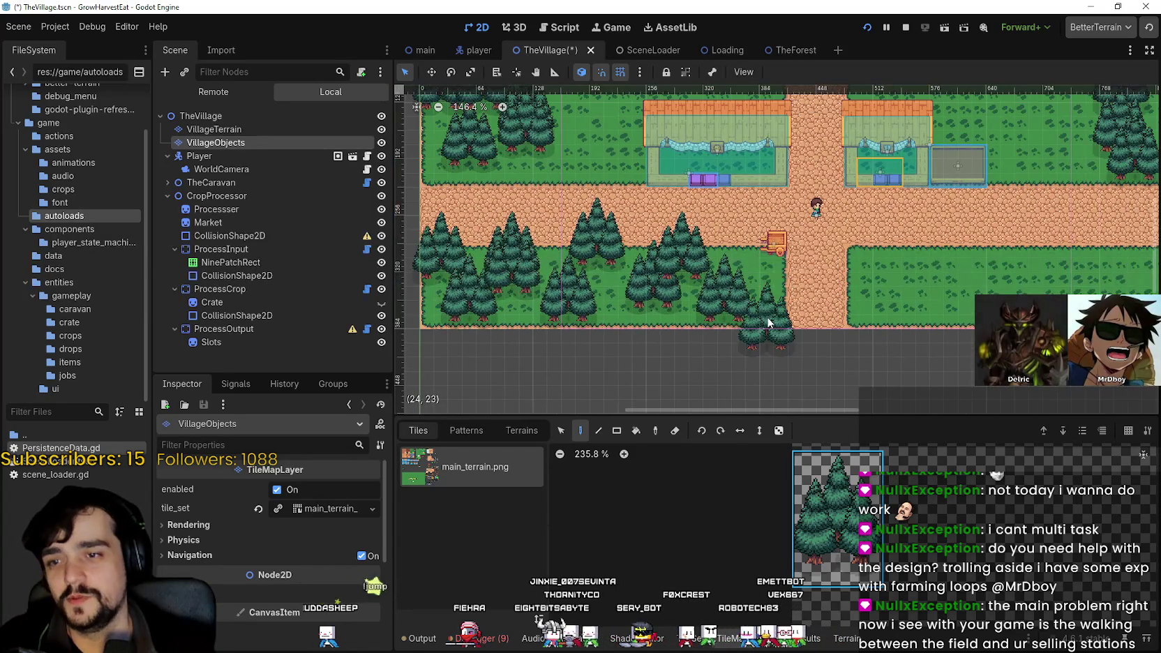
pyautogui.click(653, 322)
pyautogui.click(595, 307)
# - Fill the lower-right grass strip with pine-tree clusters
pyautogui.scroll(2, 589, 304)
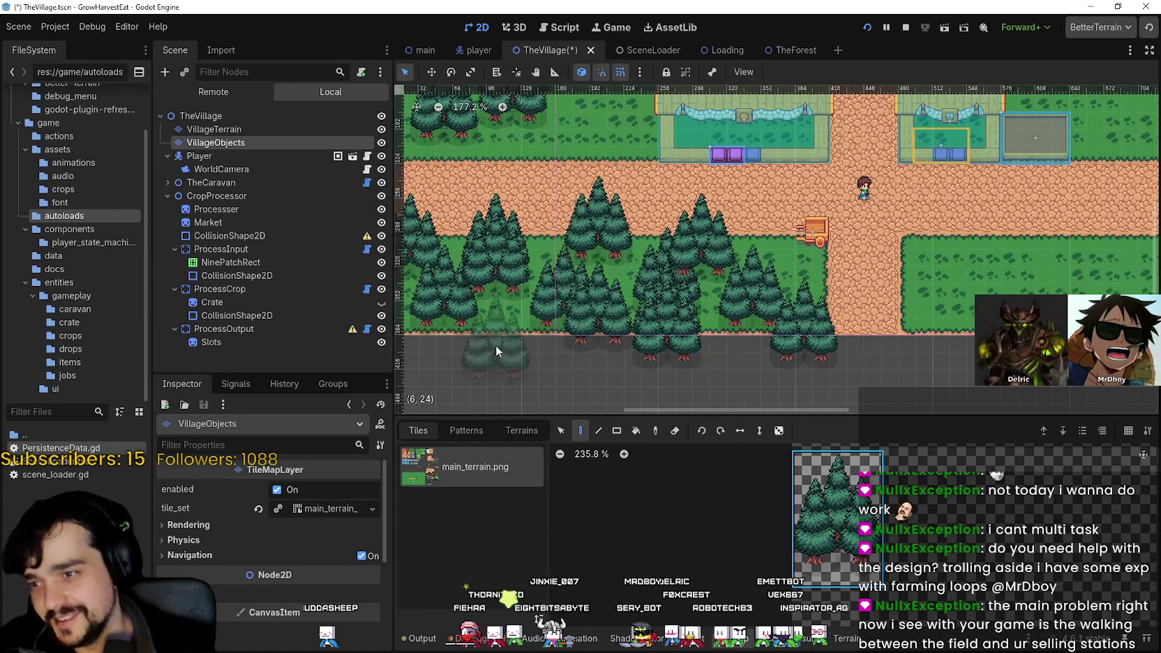
pyautogui.hscroll(5, 768, 260)
pyautogui.scroll(-1, 768, 260)
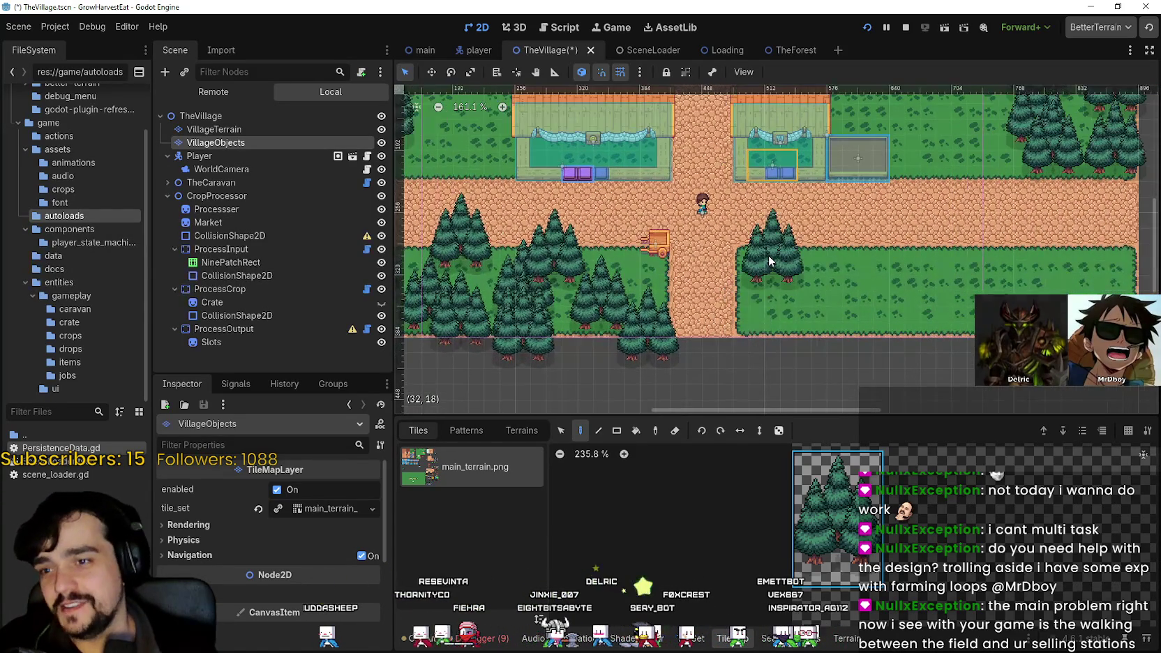
pyautogui.click(768, 260)
pyautogui.click(795, 328)
pyautogui.hscroll(2, 776, 344)
pyautogui.hscroll(4, 776, 343)
pyautogui.click(726, 301)
pyautogui.click(847, 349)
pyautogui.click(913, 307)
pyautogui.click(926, 341)
pyautogui.click(973, 321)
pyautogui.click(1012, 290)
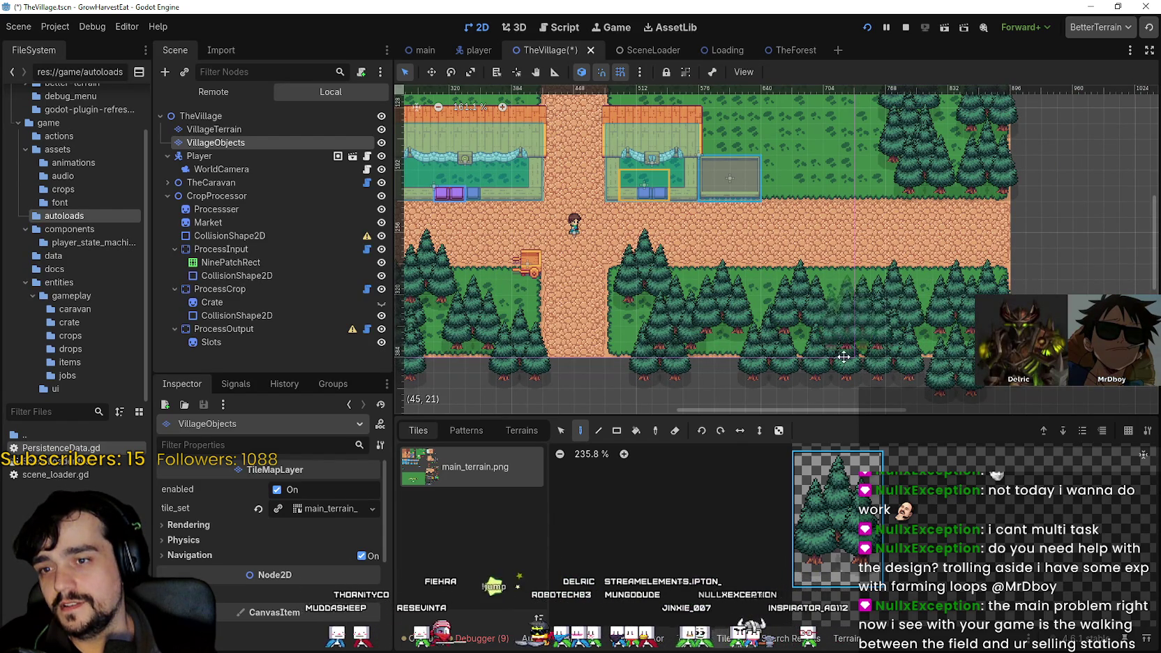
pyautogui.scroll(4, 830, 307)
pyautogui.scroll(-2, 828, 305)
pyautogui.click(853, 203)
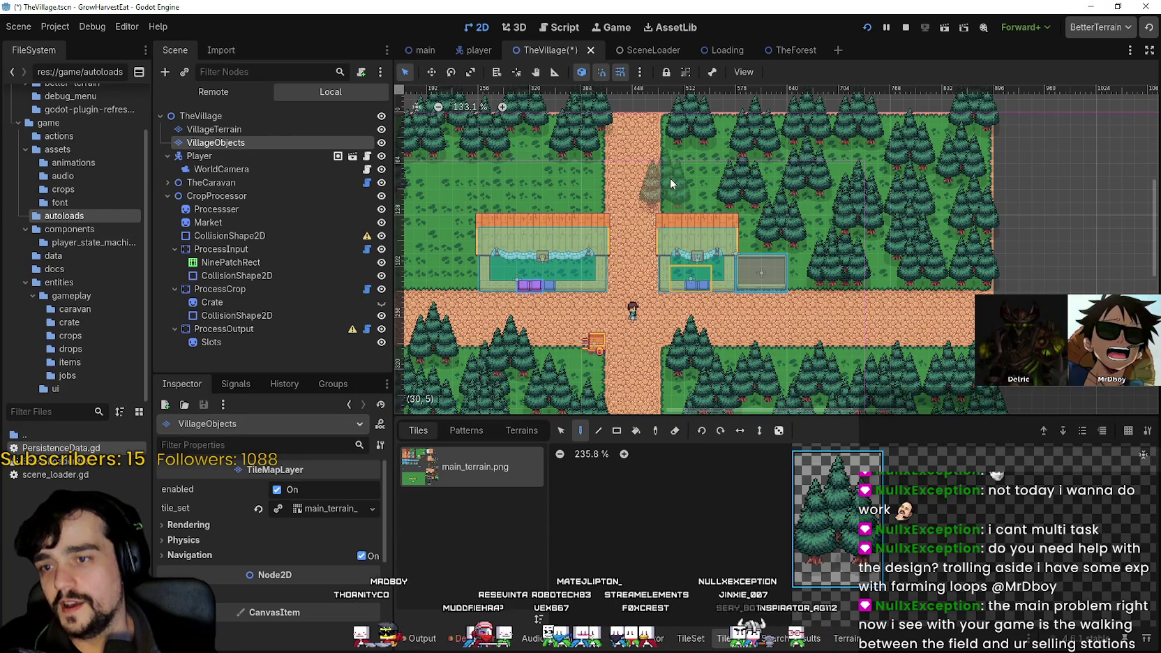
# - Fill the empty grass patch in the upper-left forest area with trees
pyautogui.scroll(1, 762, 216)
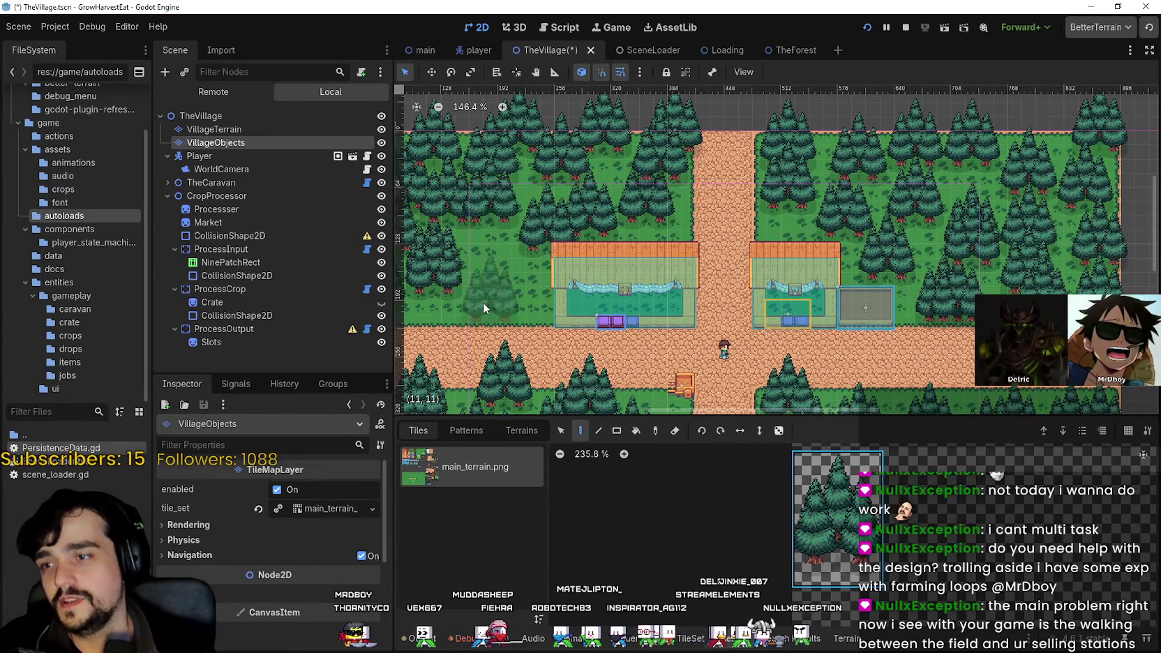
pyautogui.moveTo(483, 261); pyautogui.dragTo(654, 272)
pyautogui.scroll(2, 654, 271)
pyautogui.click(659, 279)
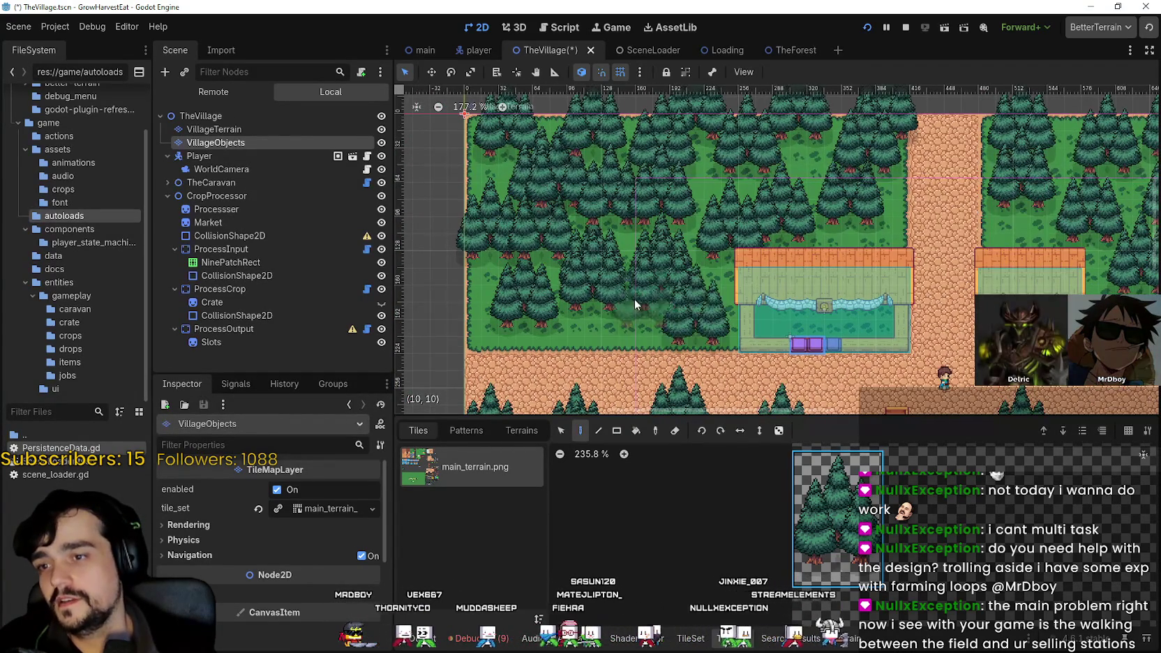
# - Review the newly forested map, then run the village scene to playtest it
pyautogui.scroll(-2, 586, 307)
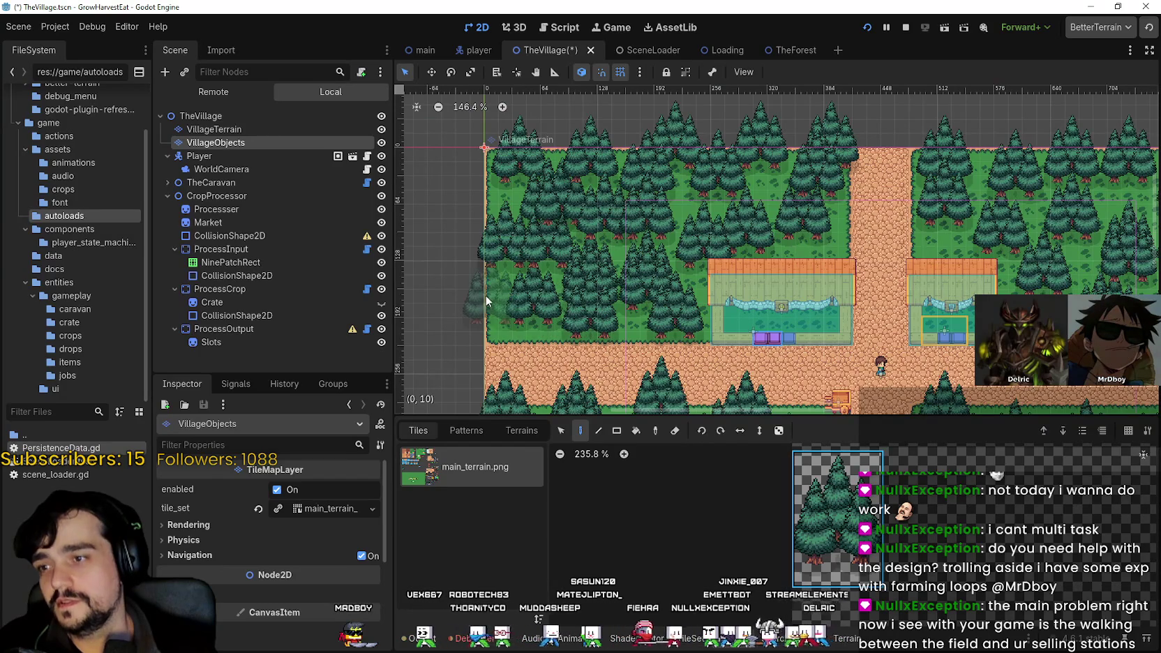
pyautogui.scroll(2, 509, 265)
pyautogui.scroll(-3, 599, 311)
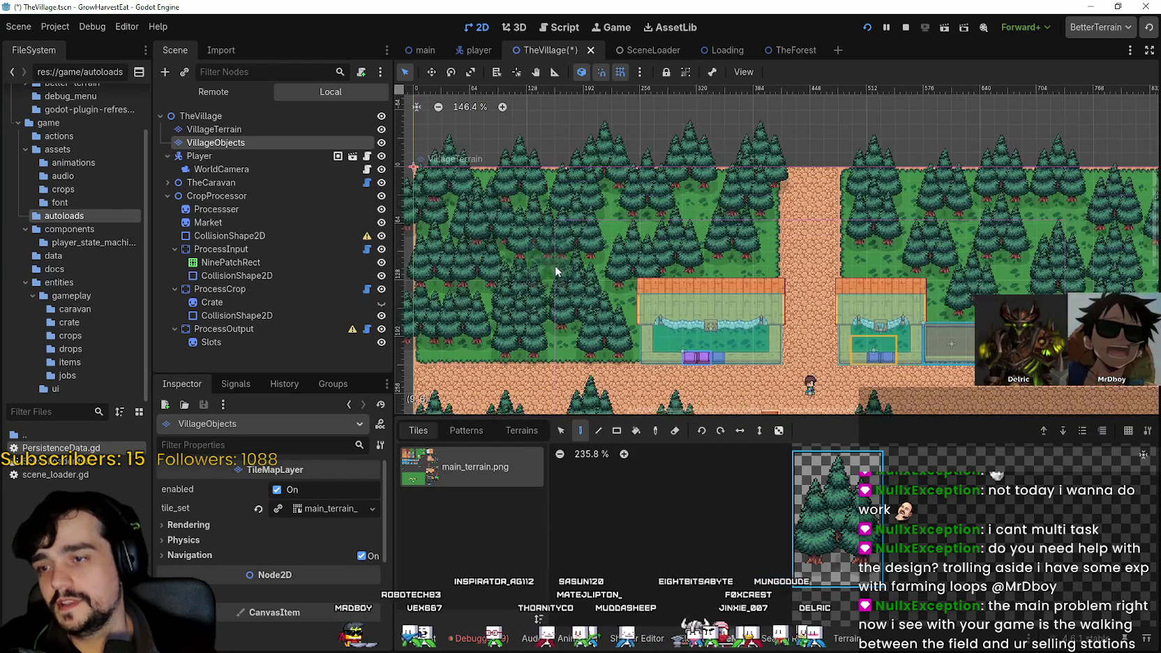
pyautogui.scroll(-3, 869, 290)
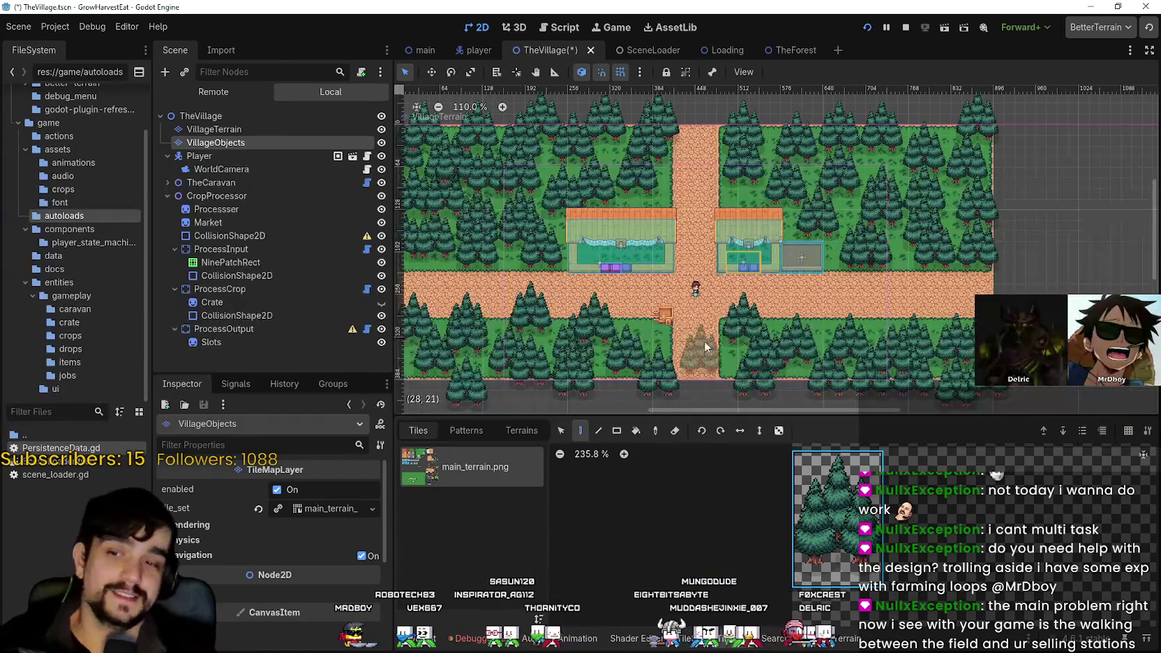
pyautogui.scroll(5, 891, 248)
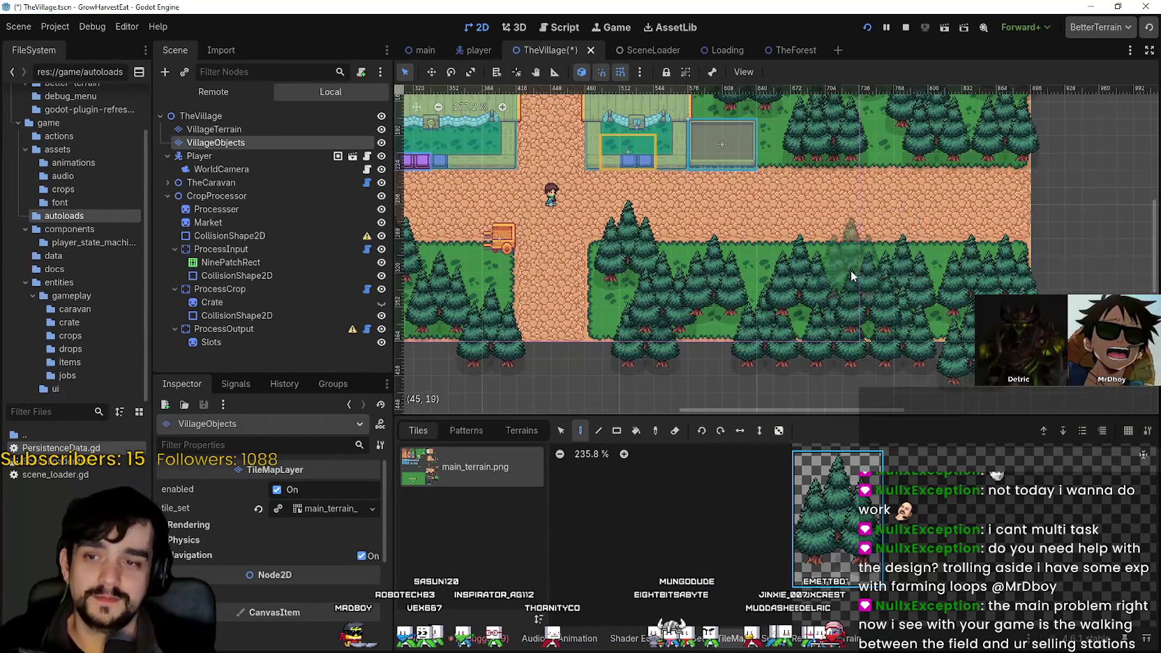
pyautogui.scroll(-7, 852, 276)
pyautogui.scroll(5, 613, 349)
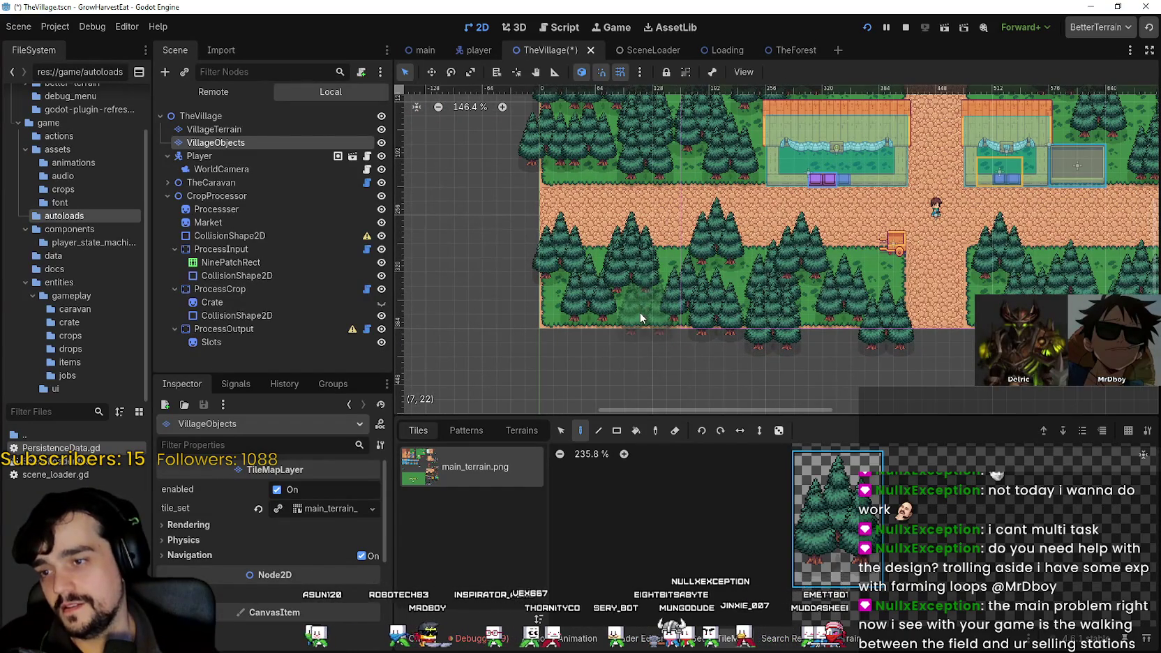
pyautogui.hscroll(5, 760, 256)
pyautogui.hscroll(2, 760, 256)
pyautogui.scroll(1, 760, 256)
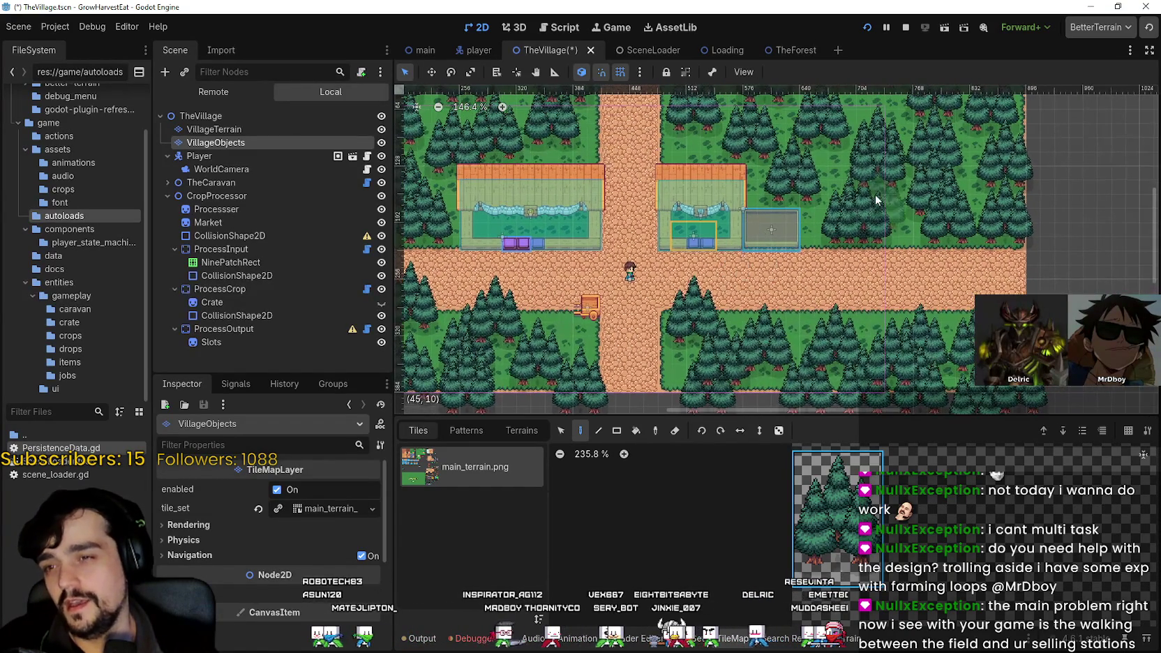
pyautogui.click(867, 28)
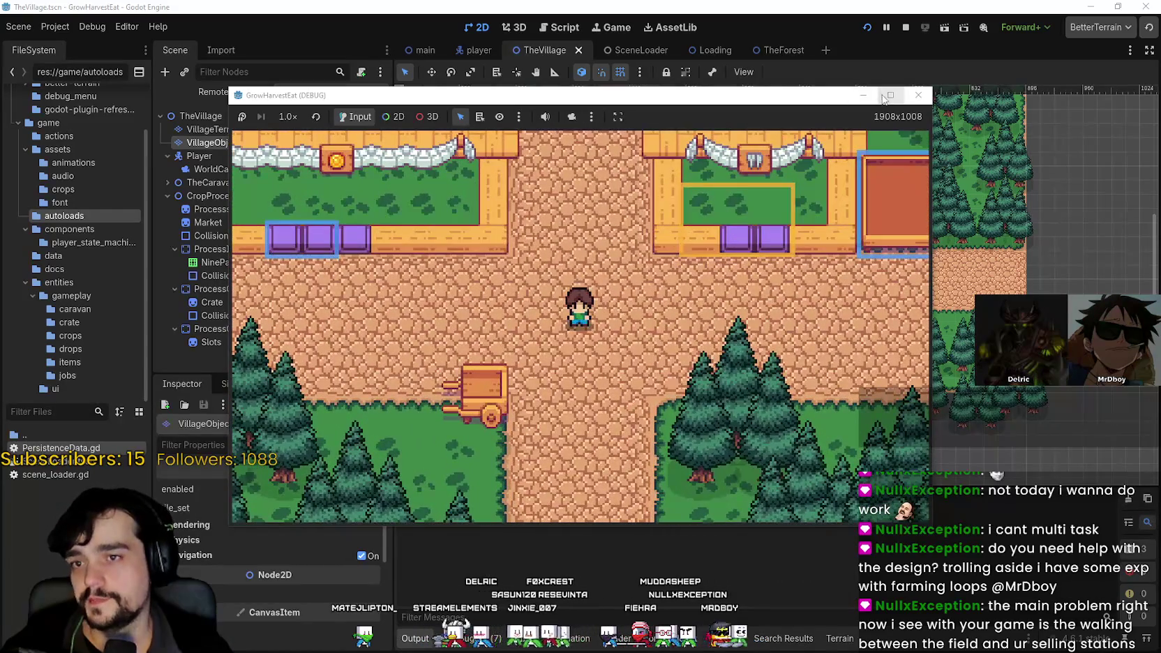
# - Maximize the GrowHarvestEat debug window to fill the screen
pyautogui.click(887, 96)
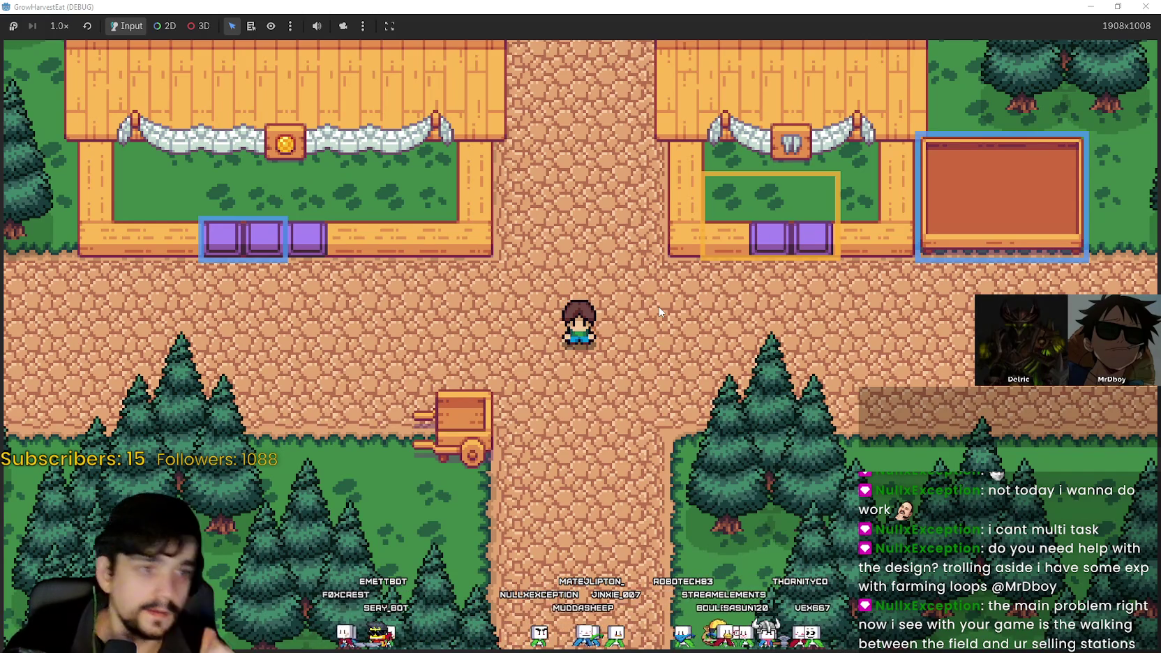
# - Walk the character to the selling stall, into the trees, and back toward the cart
pyautogui.press('d')
pyautogui.press('w')
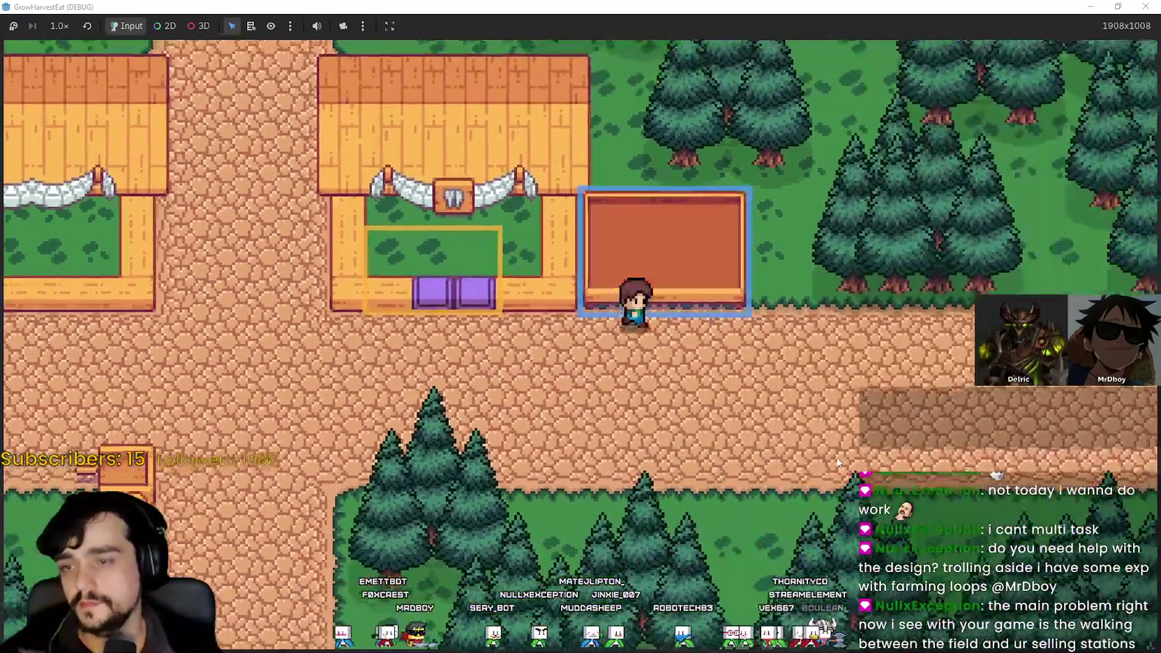
pyautogui.press('a')
pyautogui.press('s')
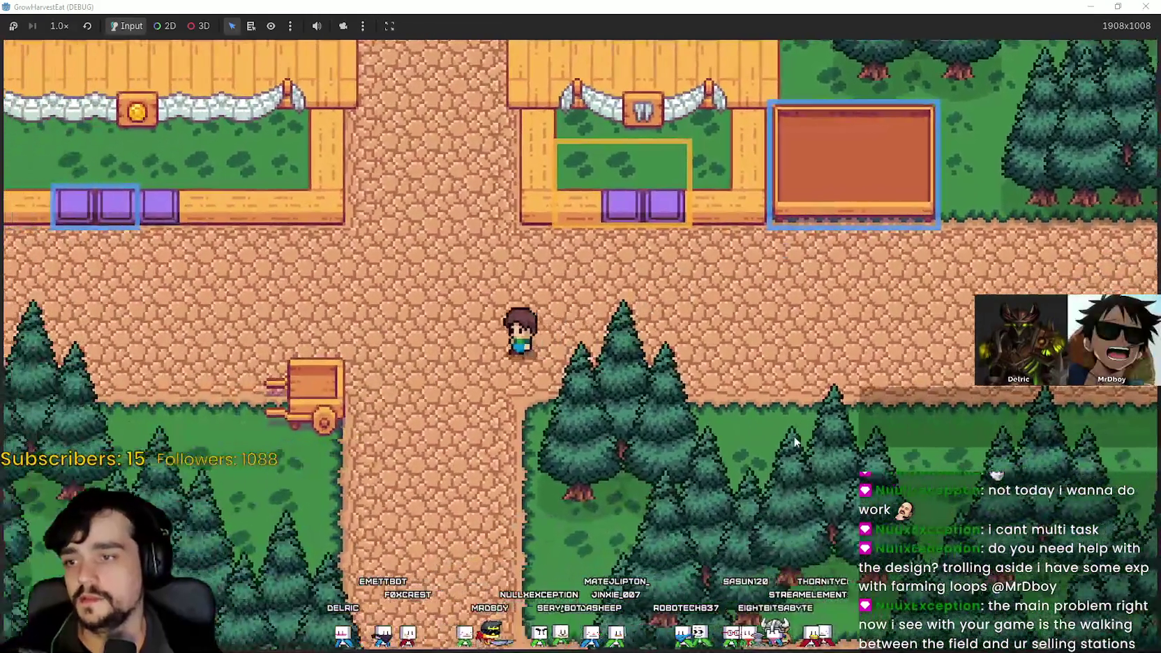
pyautogui.press('a')
pyautogui.press('s')
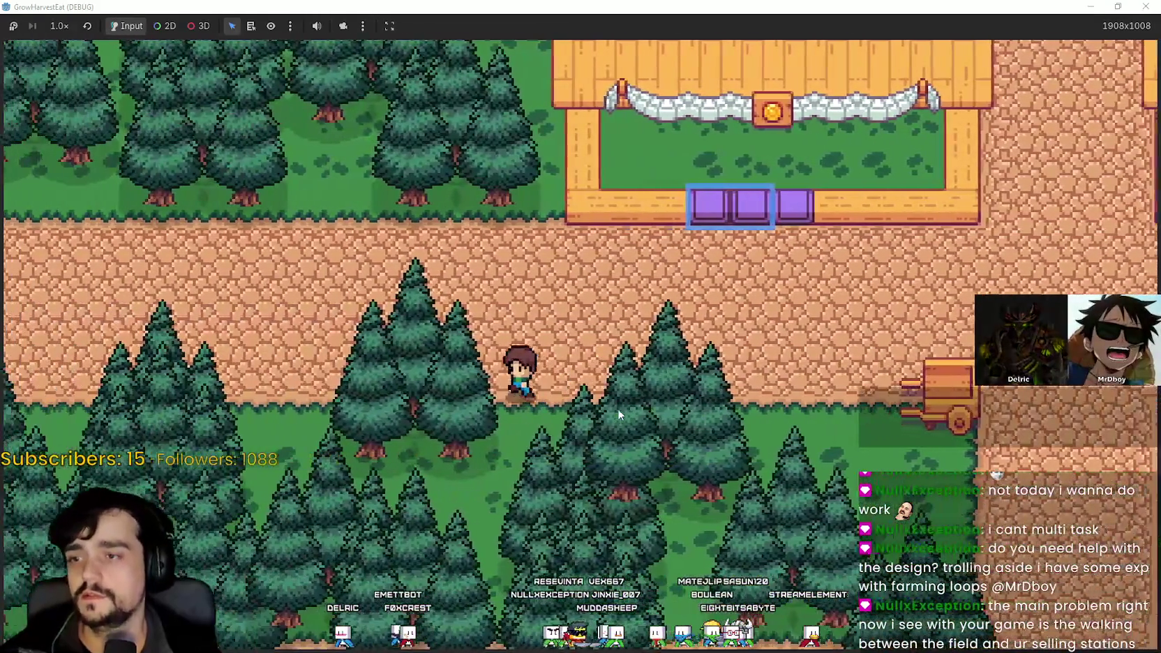
pyautogui.press('w')
pyautogui.press('d')
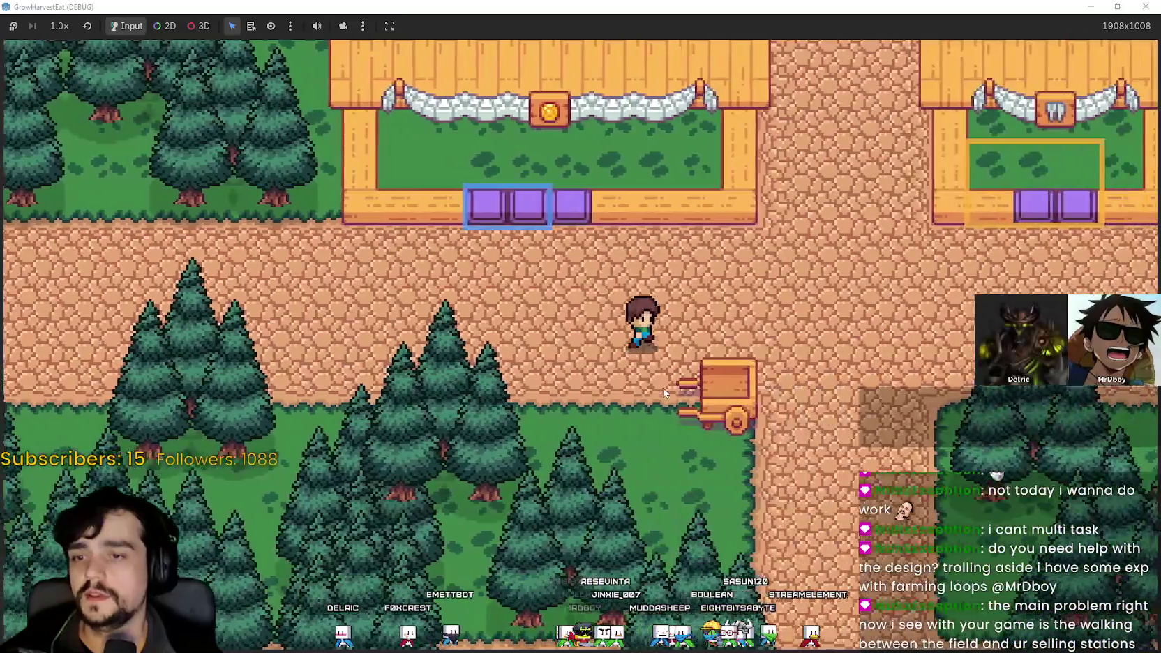
pyautogui.press('d')
pyautogui.press('w')
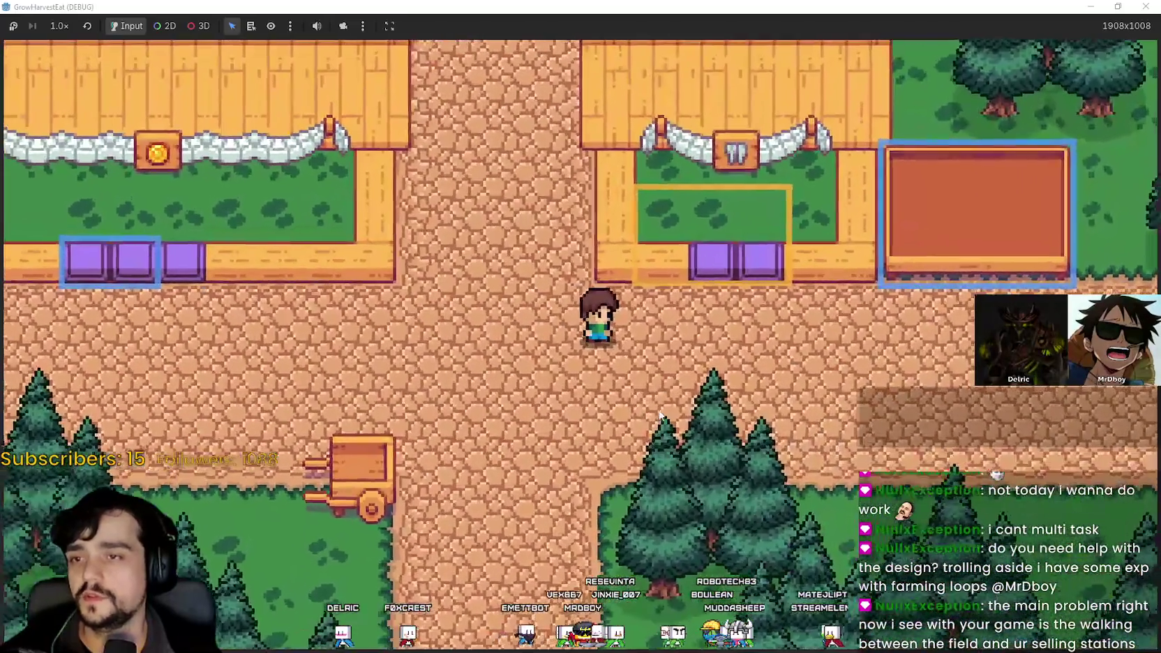
pyautogui.press('d')
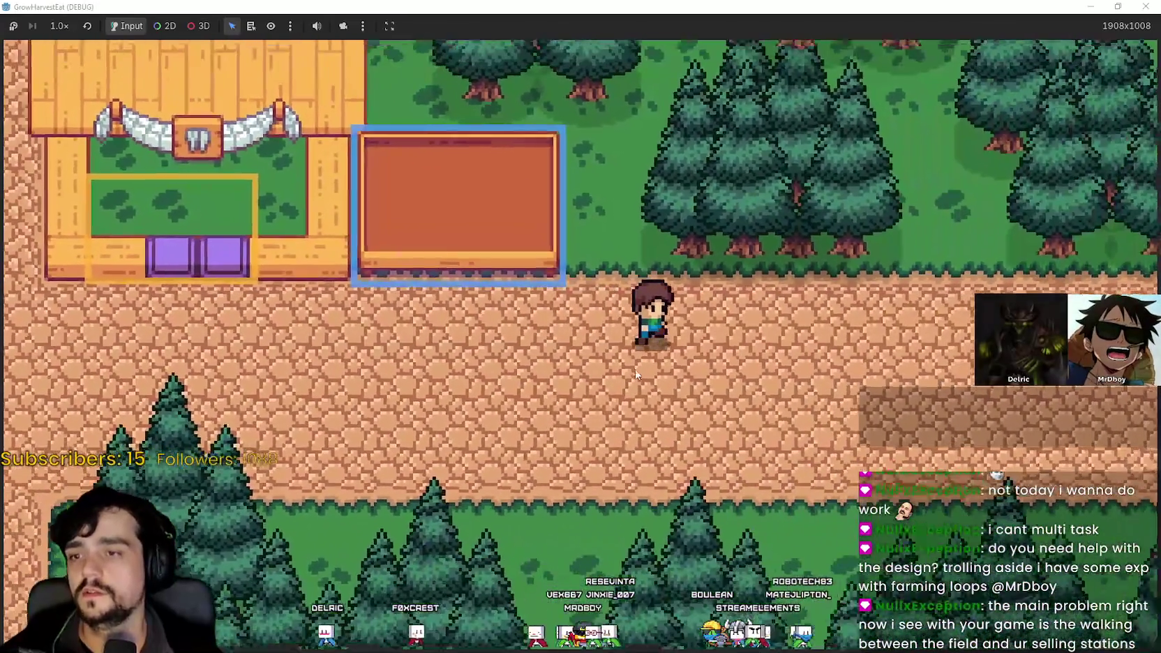
pyautogui.press('a')
pyautogui.press('s')
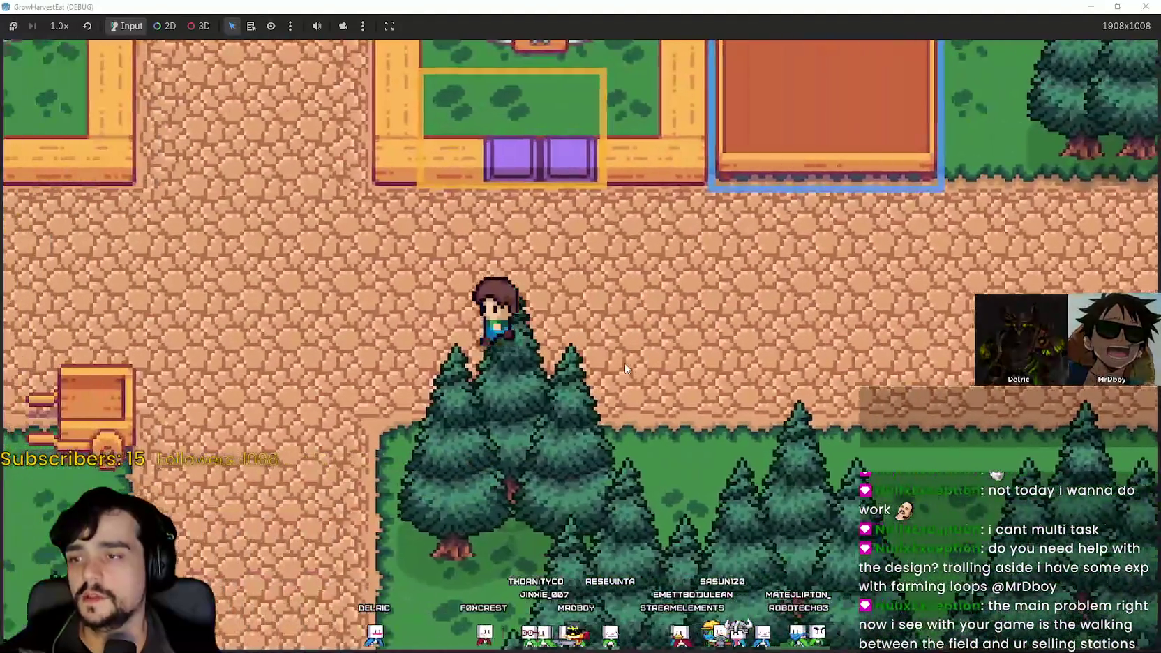
pyautogui.press('a')
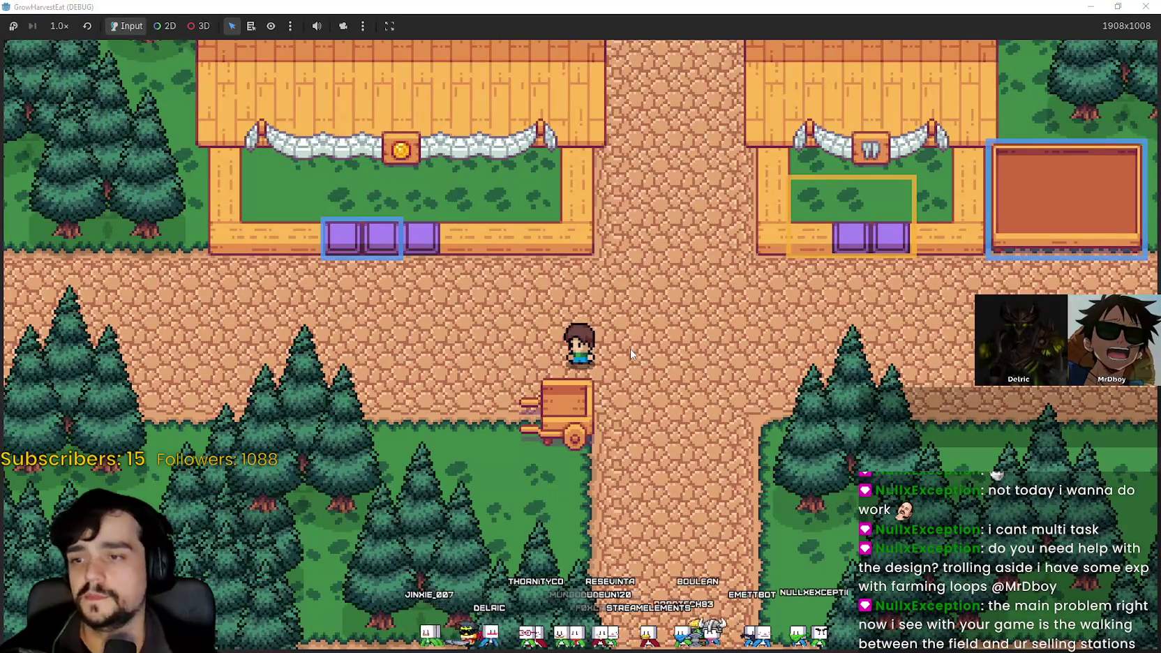
# - Walk past the selling stall, between the houses, along the forest edge, to the other stall
pyautogui.press('d')
pyautogui.press('d')
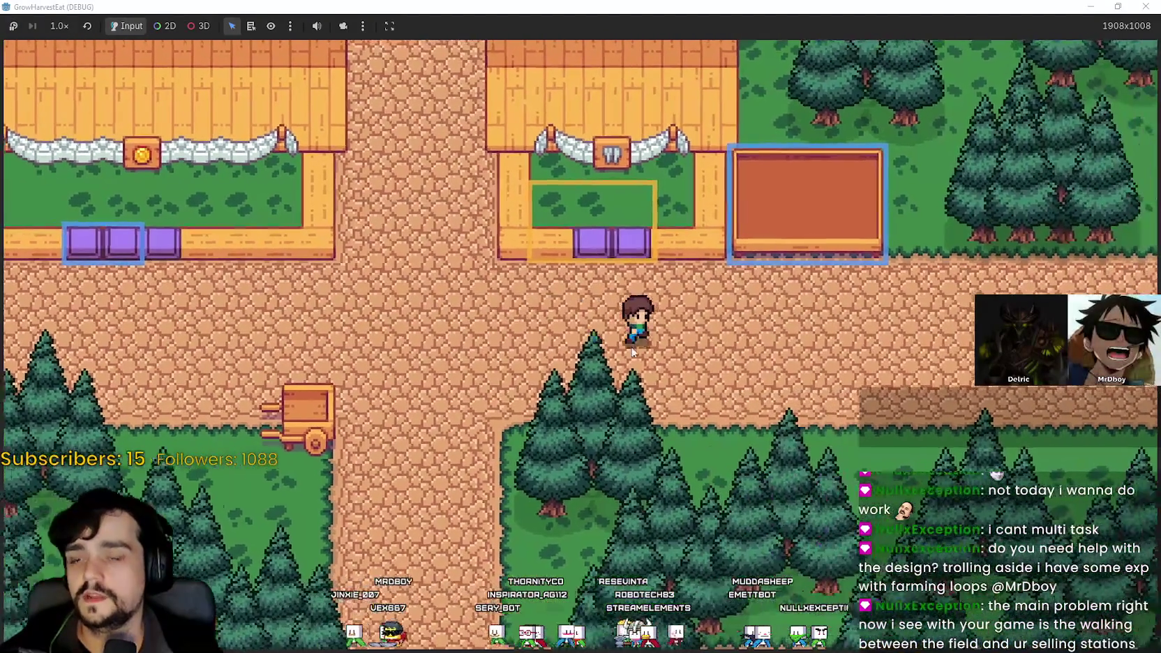
pyautogui.press('w')
pyautogui.press('w')
pyautogui.press('a')
pyautogui.press('a')
pyautogui.press('s')
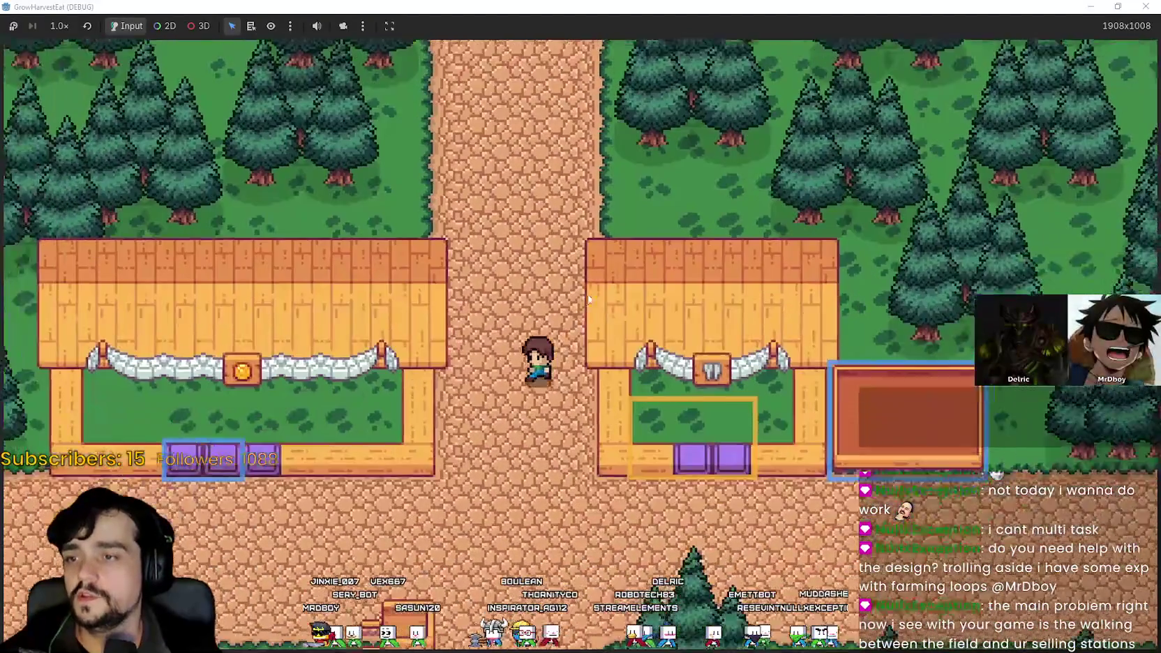
pyautogui.press('s')
pyautogui.press('d')
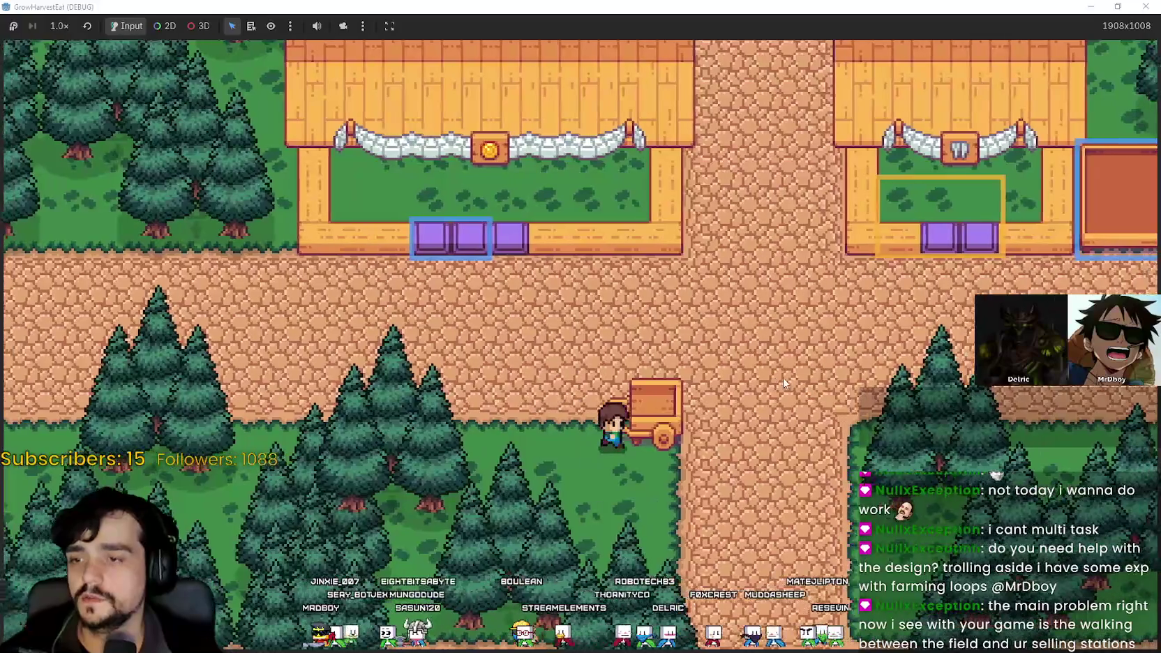
pyautogui.press('d')
pyautogui.press('s')
pyautogui.press('a')
pyautogui.press('s')
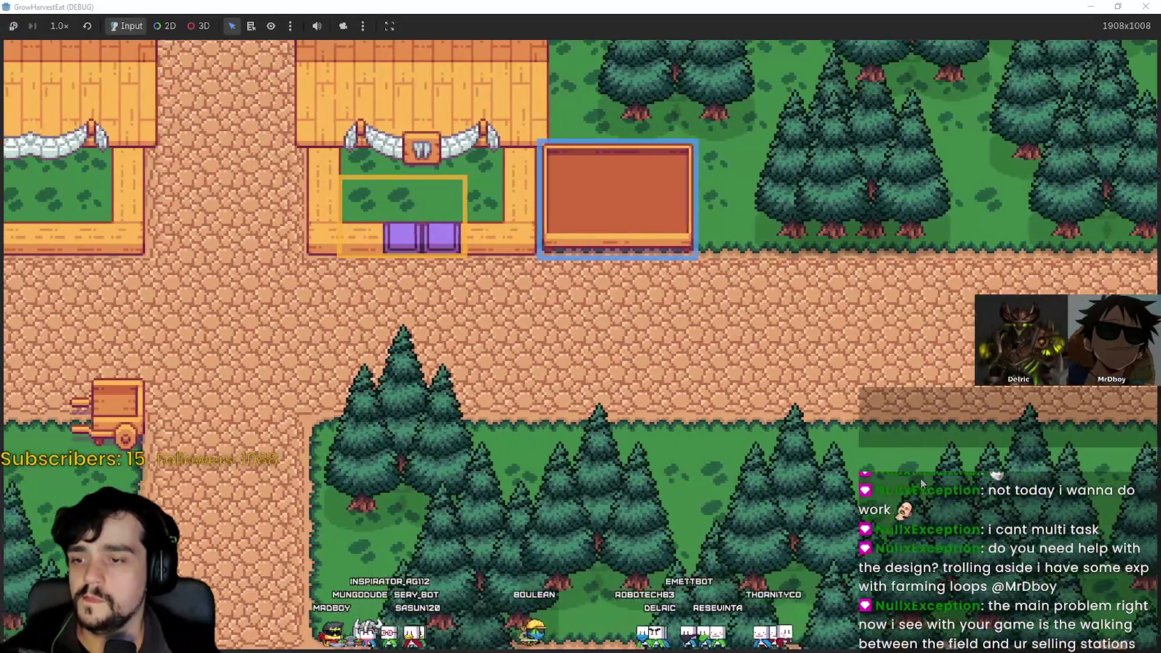
pyautogui.press('w')
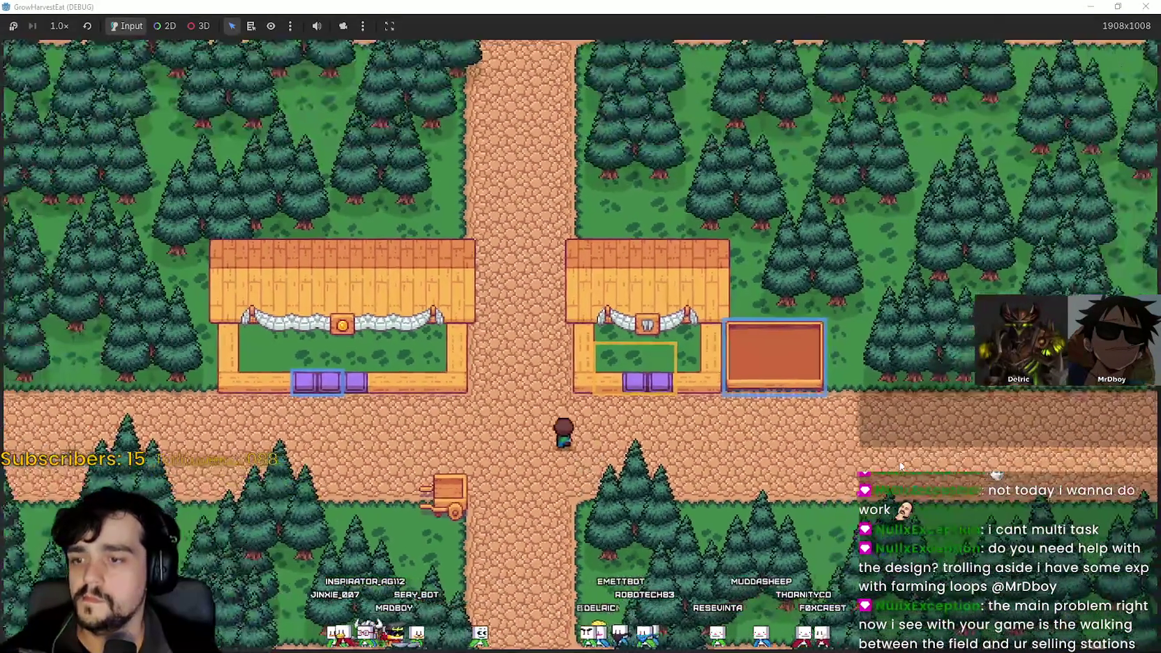
pyautogui.press('s')
pyautogui.press('a')
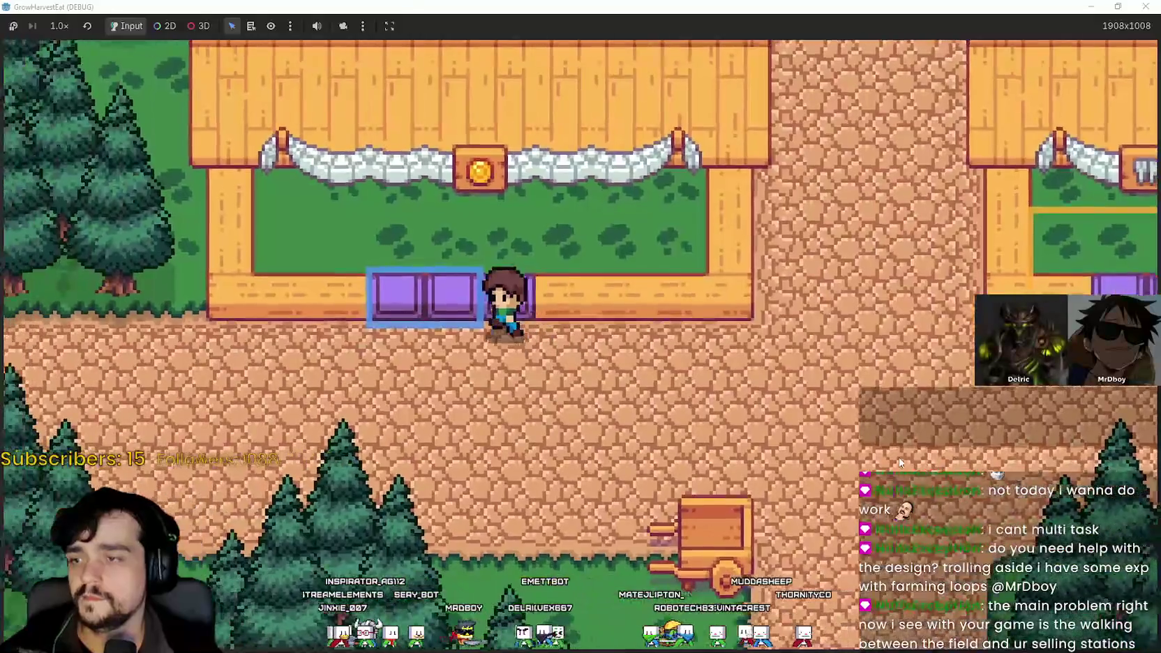
pyautogui.press('d')
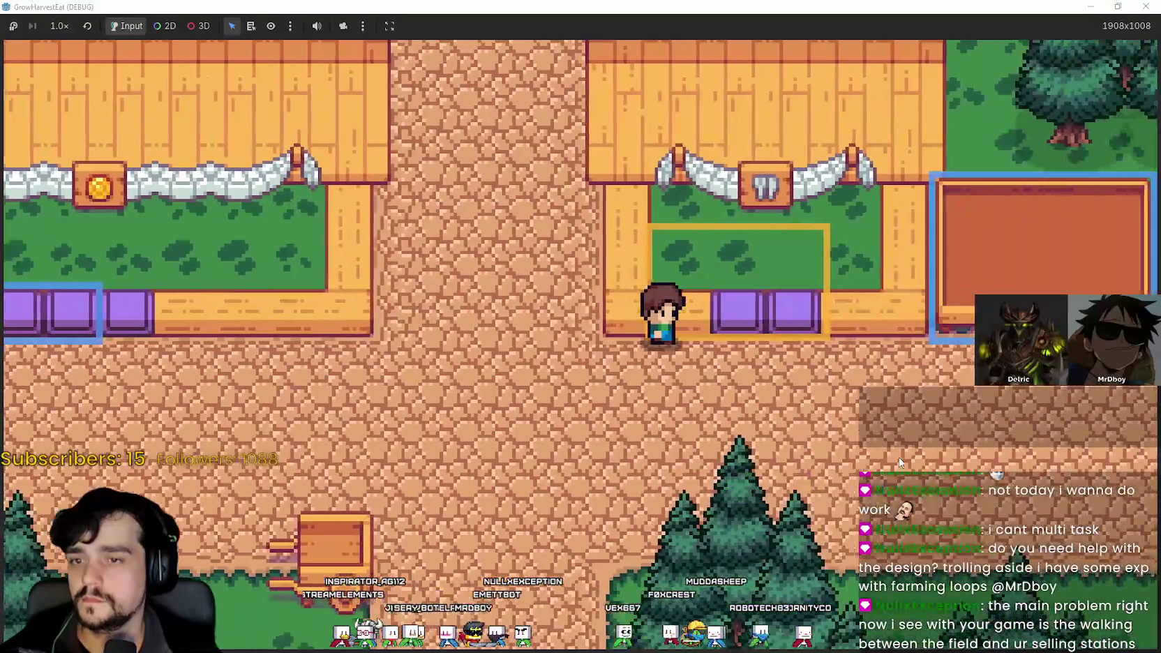
# - Test the blue-outlined stall, visit the cart, and walk past the purple-slot stations
pyautogui.press('s')
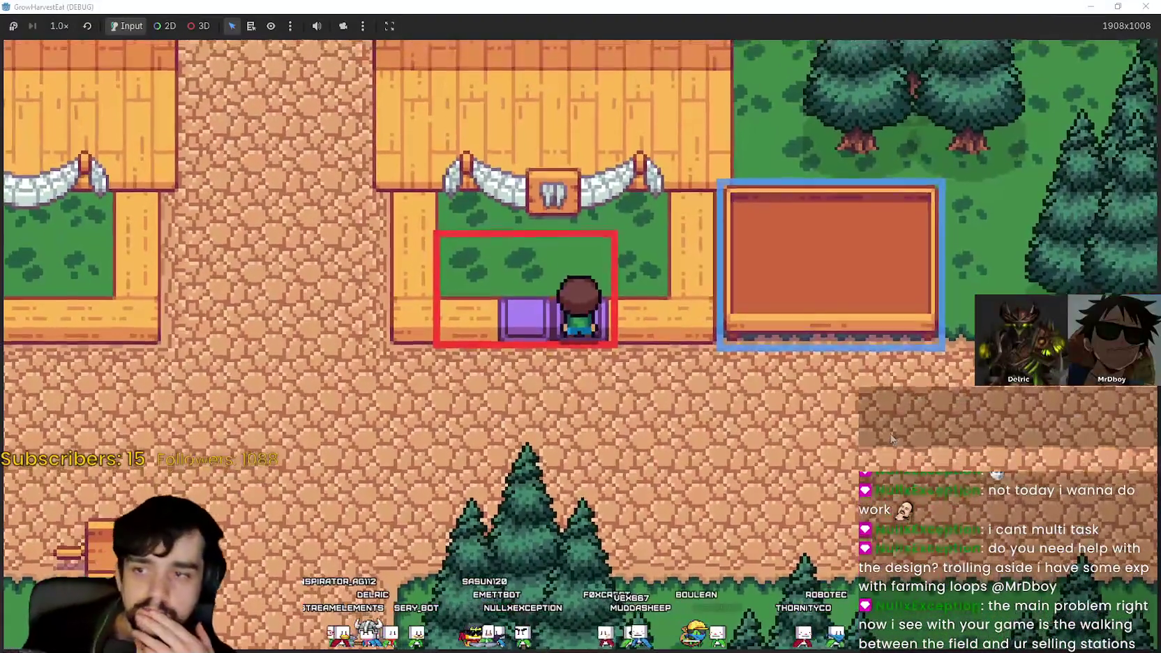
pyautogui.press('d')
pyautogui.press('d')
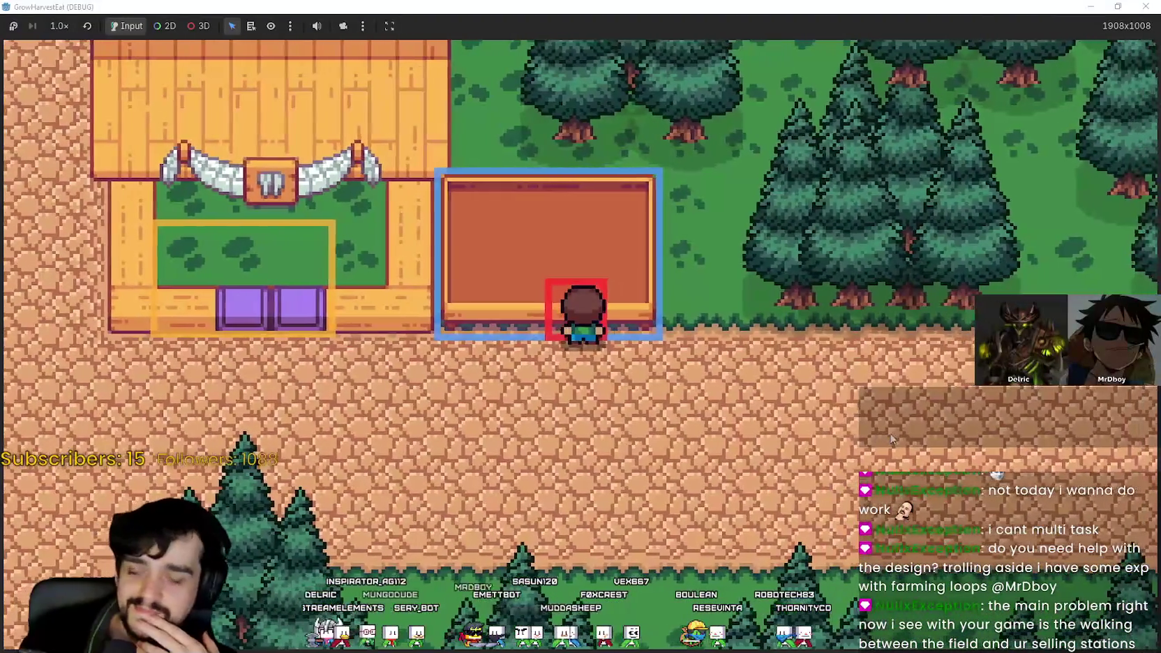
pyautogui.press('a')
pyautogui.press('a')
pyautogui.press('s')
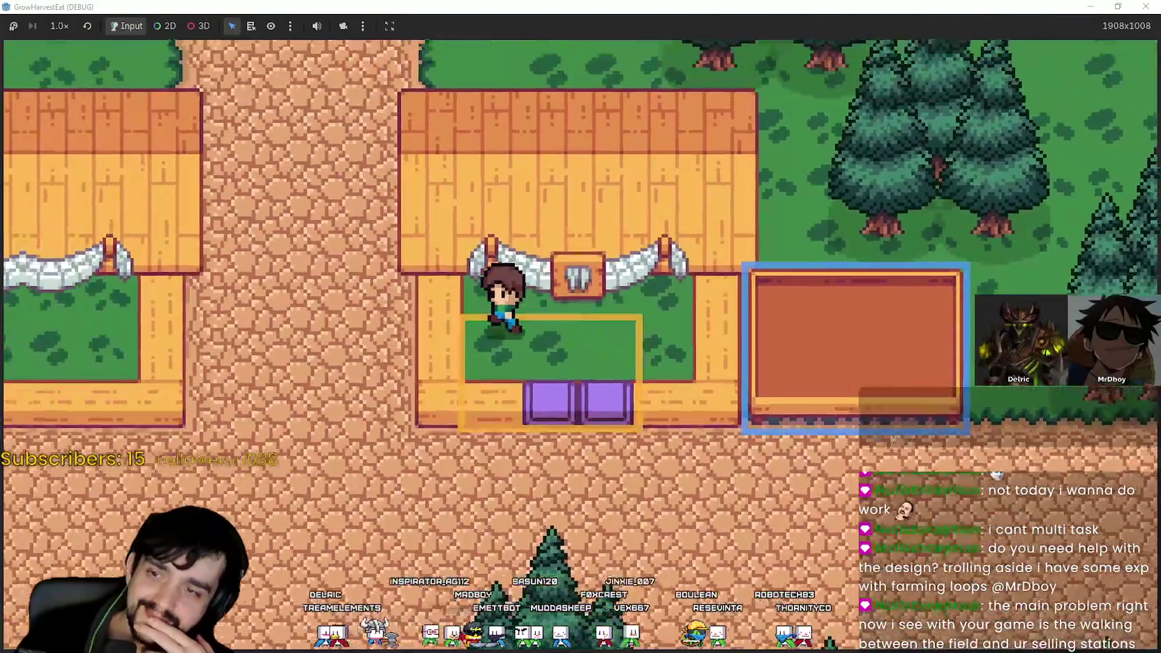
pyautogui.press('s')
pyautogui.press('a')
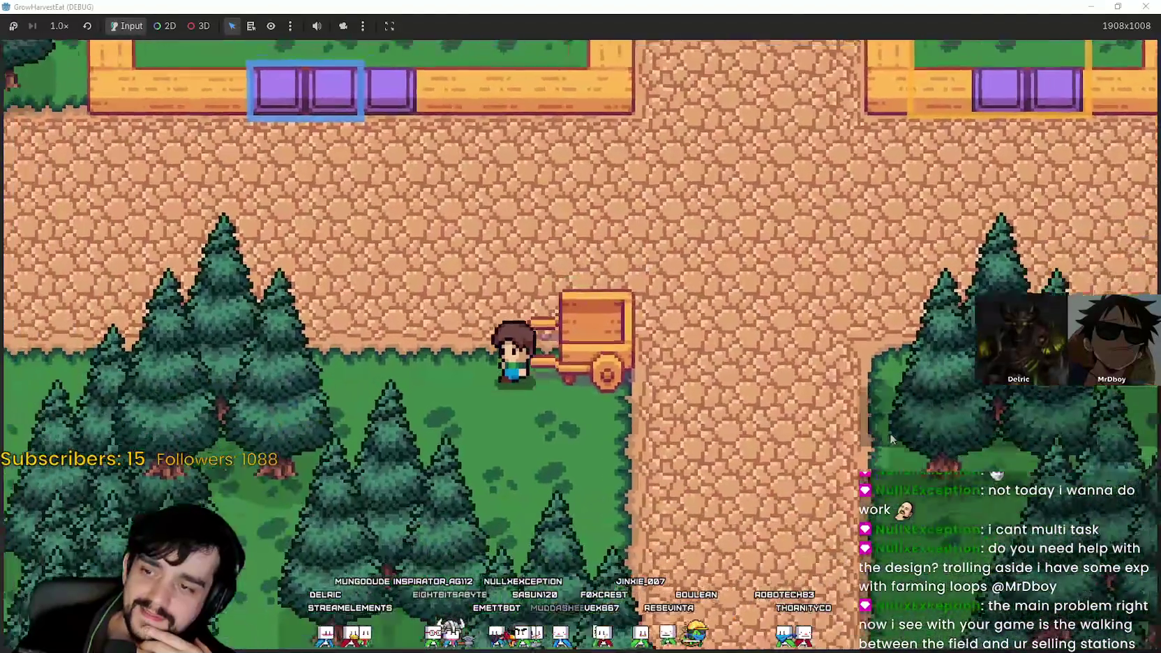
pyautogui.press('w')
pyautogui.press('d')
pyautogui.press('s')
pyautogui.press('w')
pyautogui.press('a')
pyautogui.press('a')
pyautogui.press('d')
pyautogui.press('w')
pyautogui.press('d')
pyautogui.press('w')
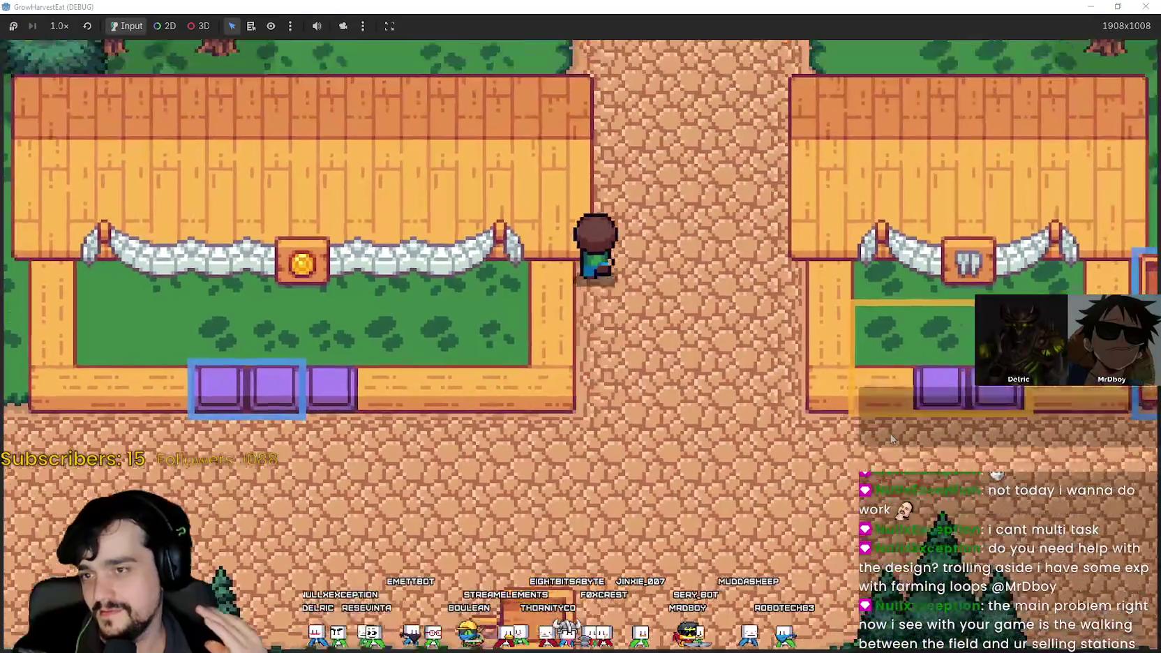
pyautogui.press('a')
pyautogui.press('s')
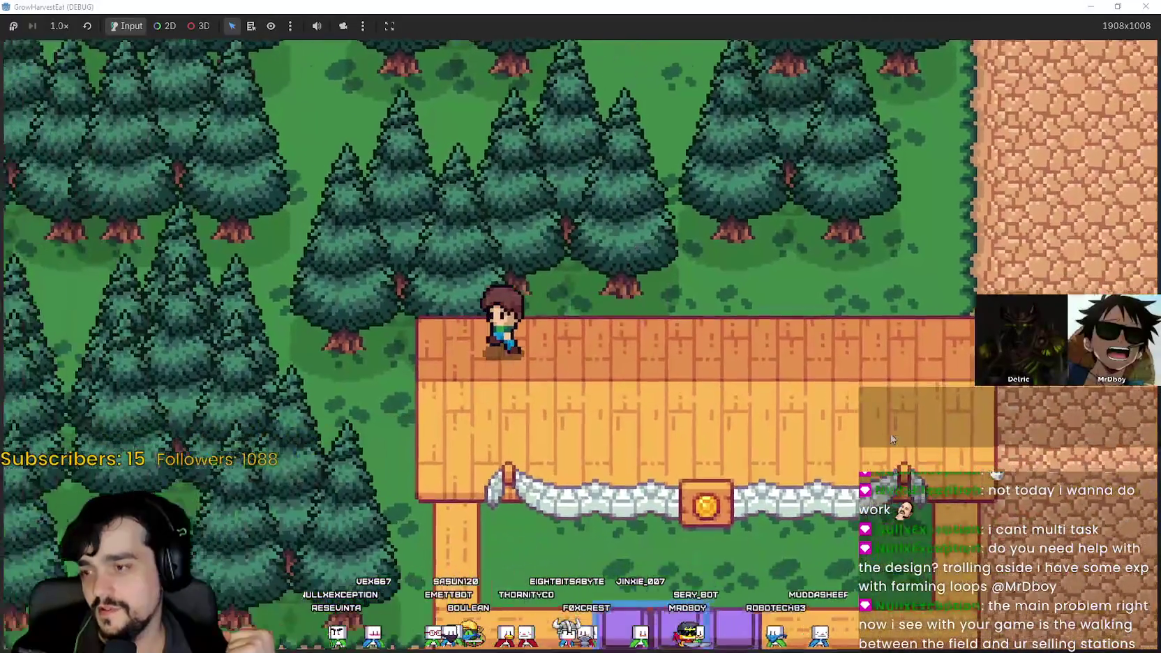
pyautogui.press('d')
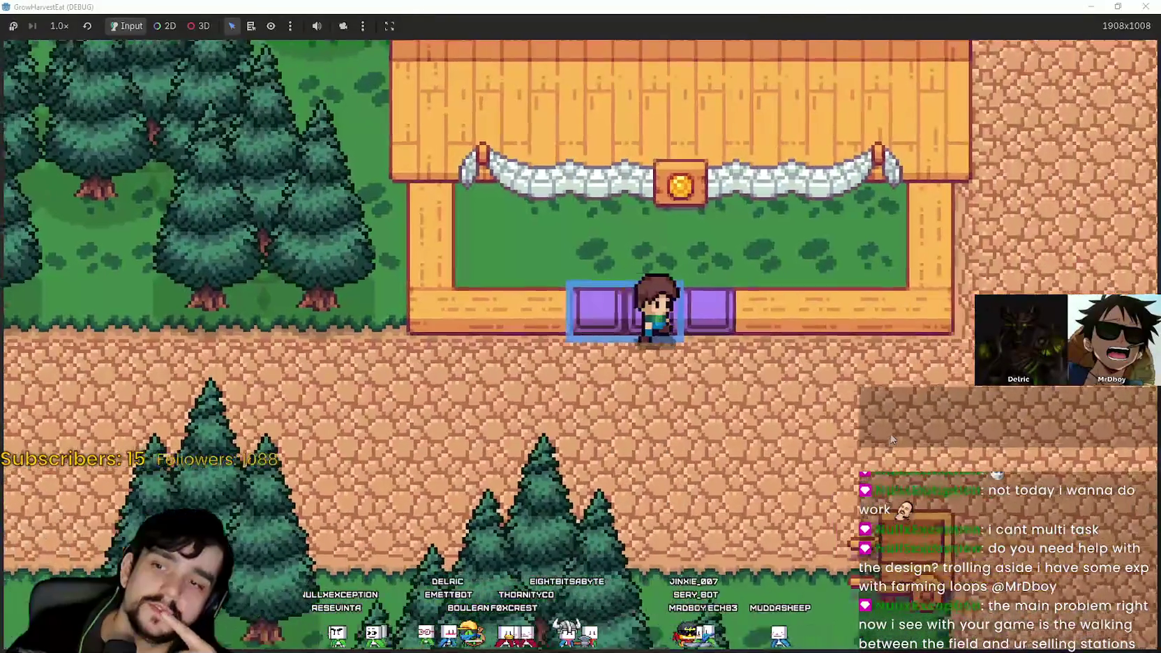
# - Tour the garden and field, the house's purple bench, and the cart at the crossroads
pyautogui.press('w')
pyautogui.press('s')
pyautogui.press('d')
pyautogui.press('w')
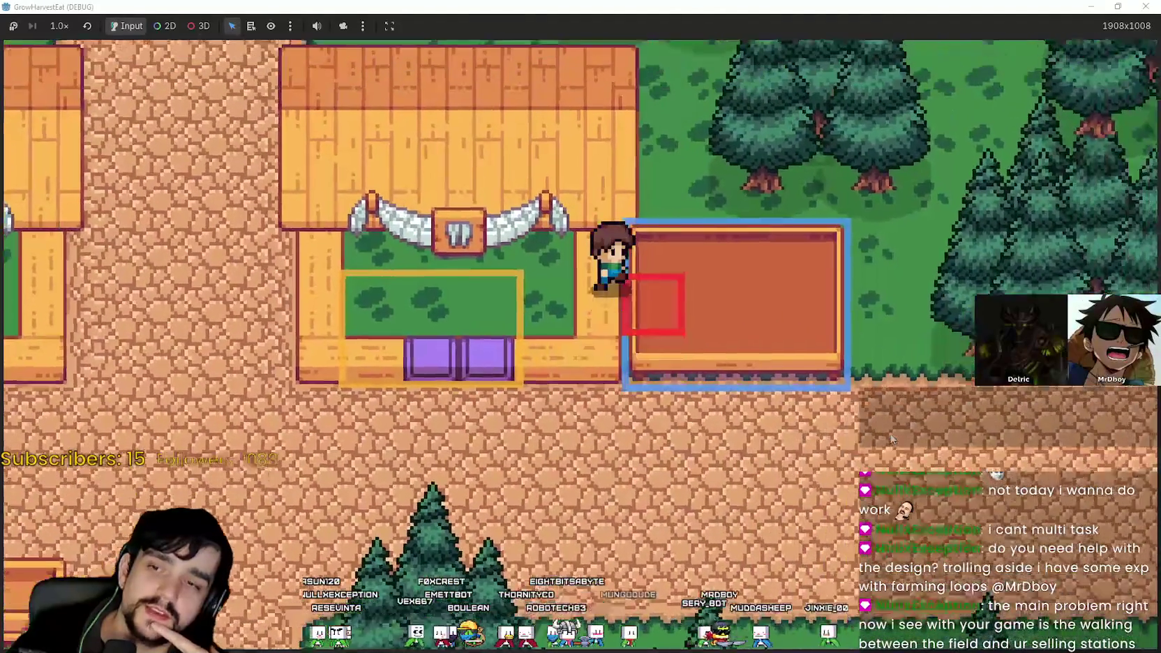
pyautogui.press('d')
pyautogui.press('d')
pyautogui.press('s')
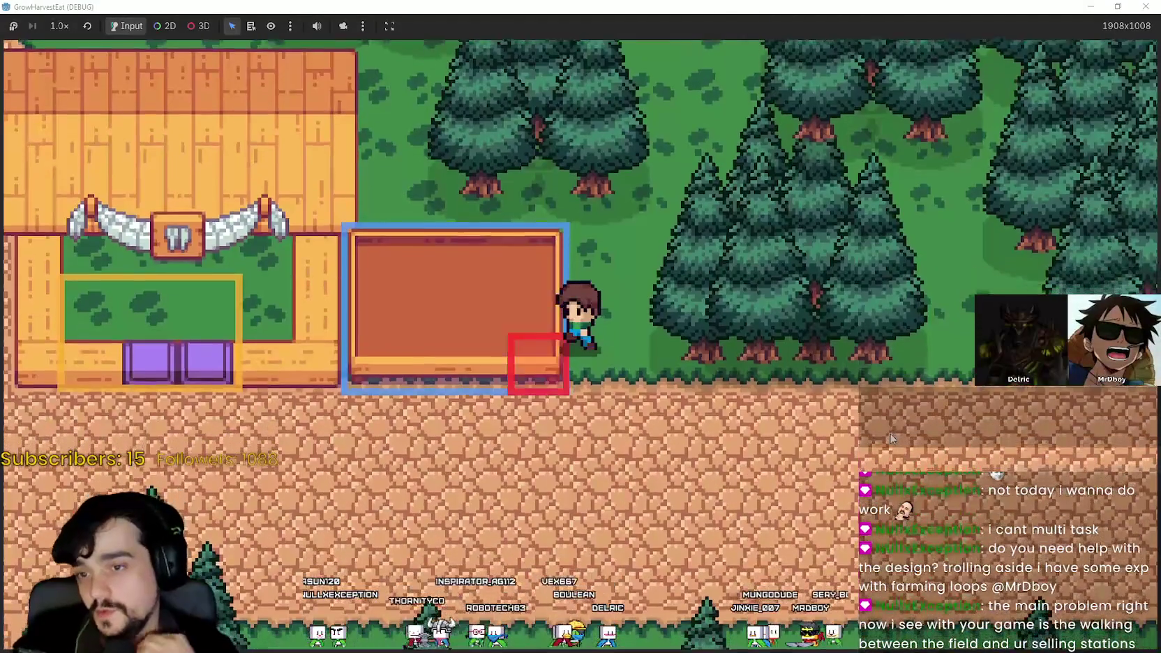
pyautogui.press('d')
pyautogui.press('a')
pyautogui.press('w')
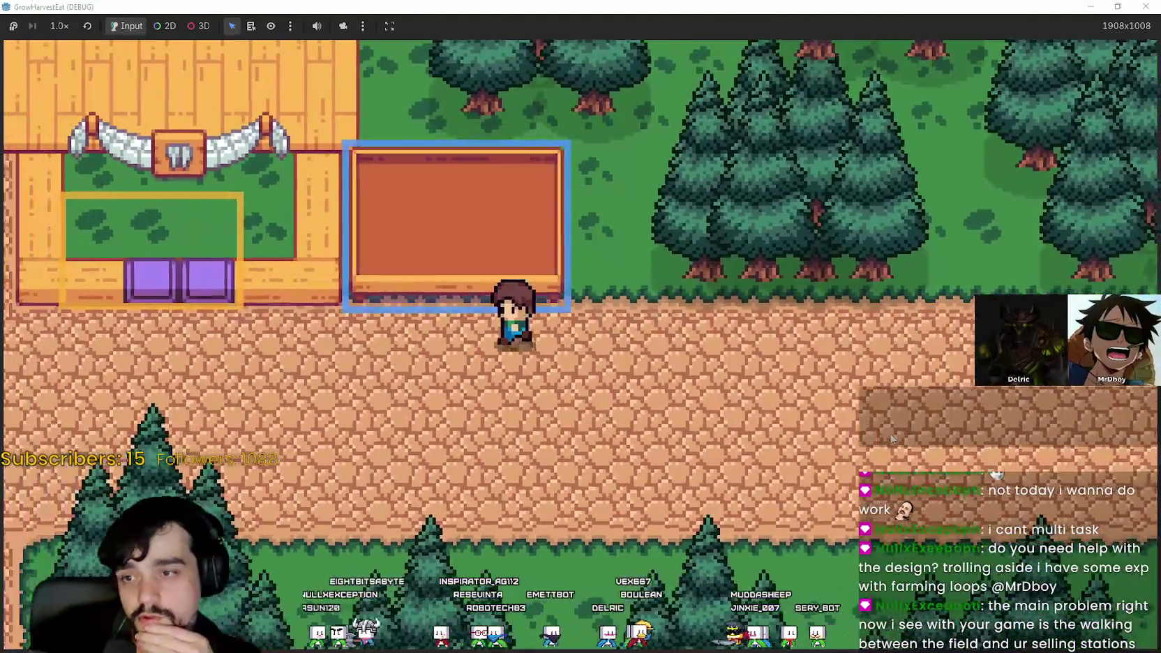
pyautogui.press('a')
pyautogui.press('s')
pyautogui.press('a')
pyautogui.press('s')
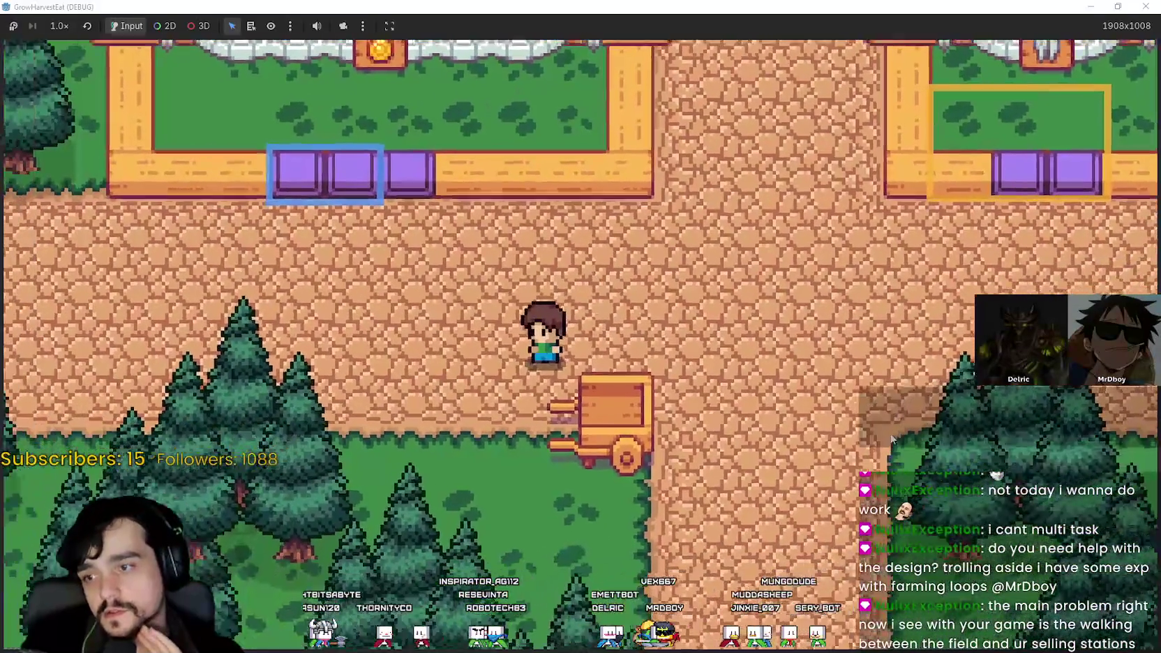
# - Walk north between the houses, into the forest, and back onto the road
pyautogui.press('w')
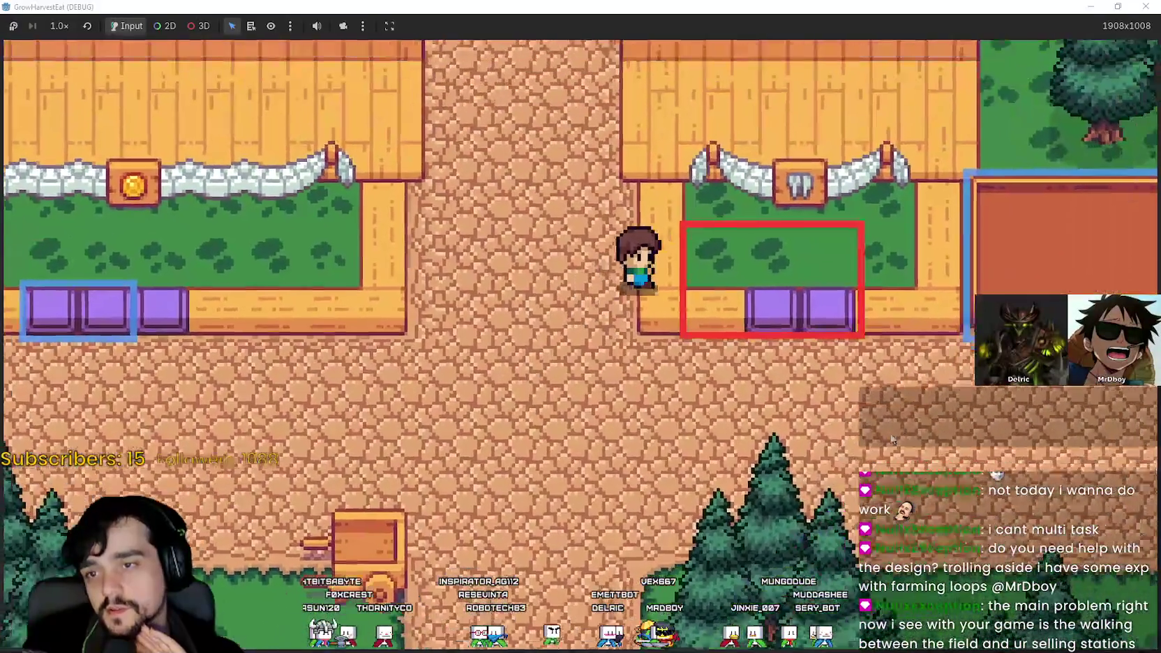
pyautogui.press('a')
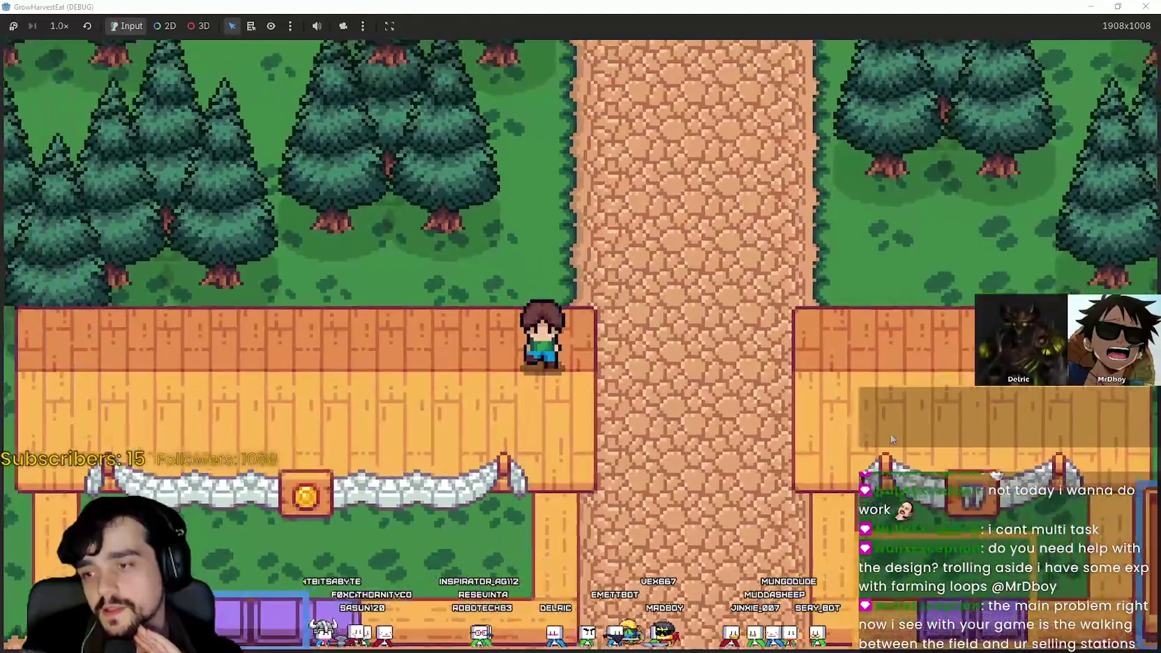
pyautogui.press('a')
pyautogui.press('s')
pyautogui.press('Down')
pyautogui.press('Right')
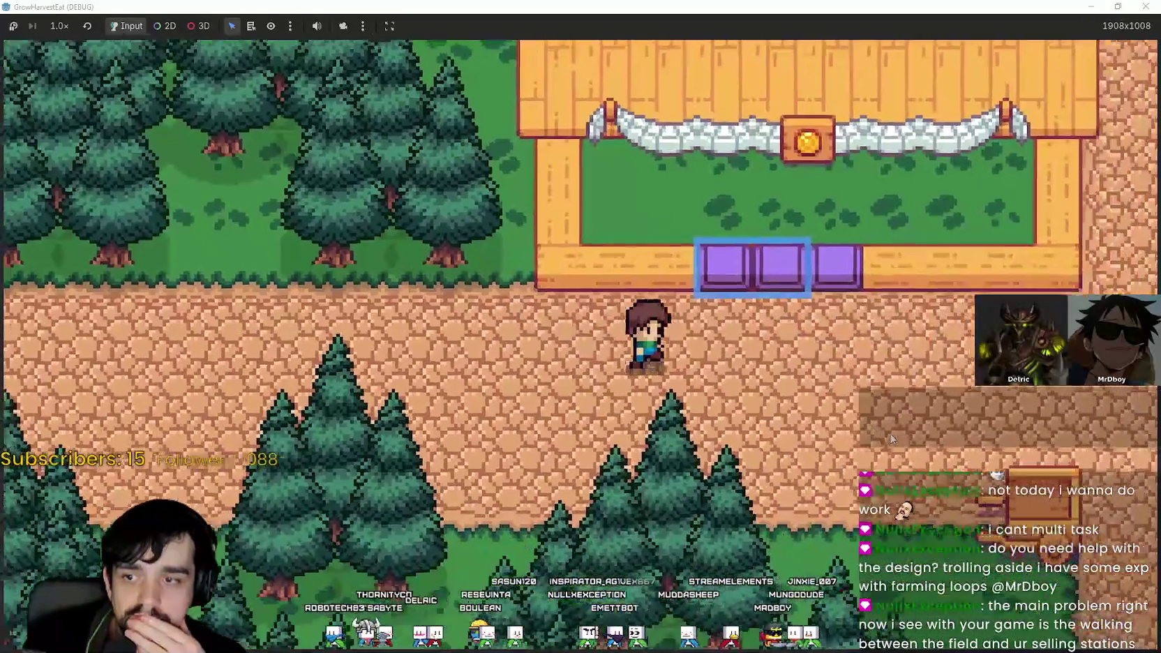
pyautogui.press('Up')
pyautogui.press('Right')
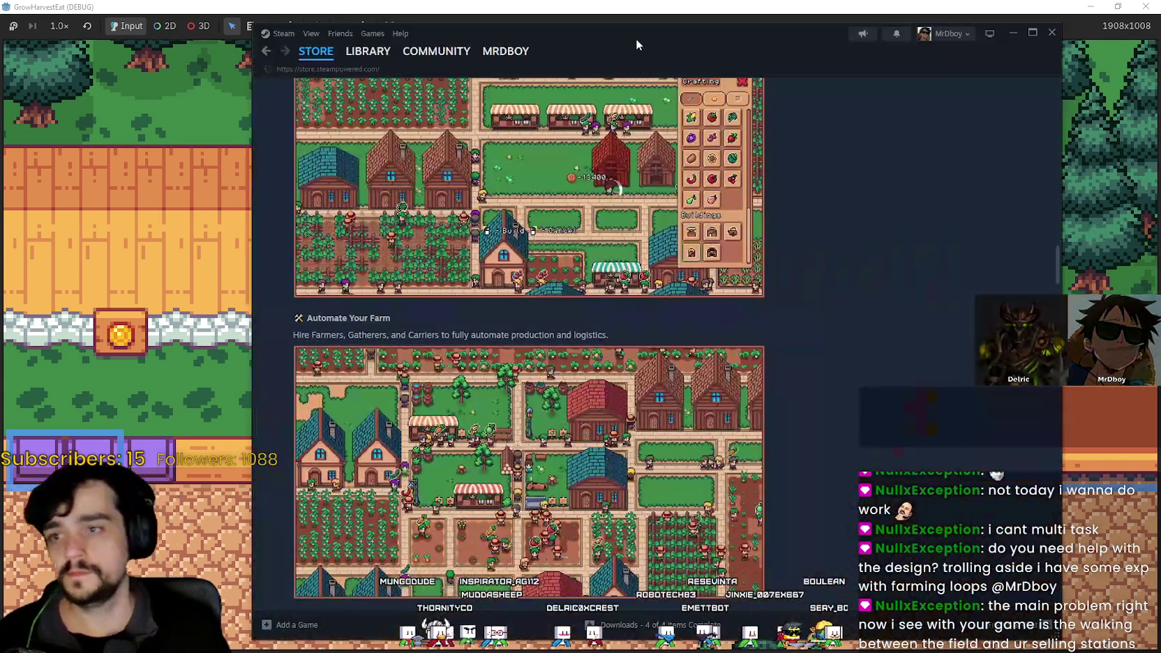
# - Move the Steam store popup off screen so the game is visible
pyautogui.moveTo(635, 38); pyautogui.dragTo(1160, 82)
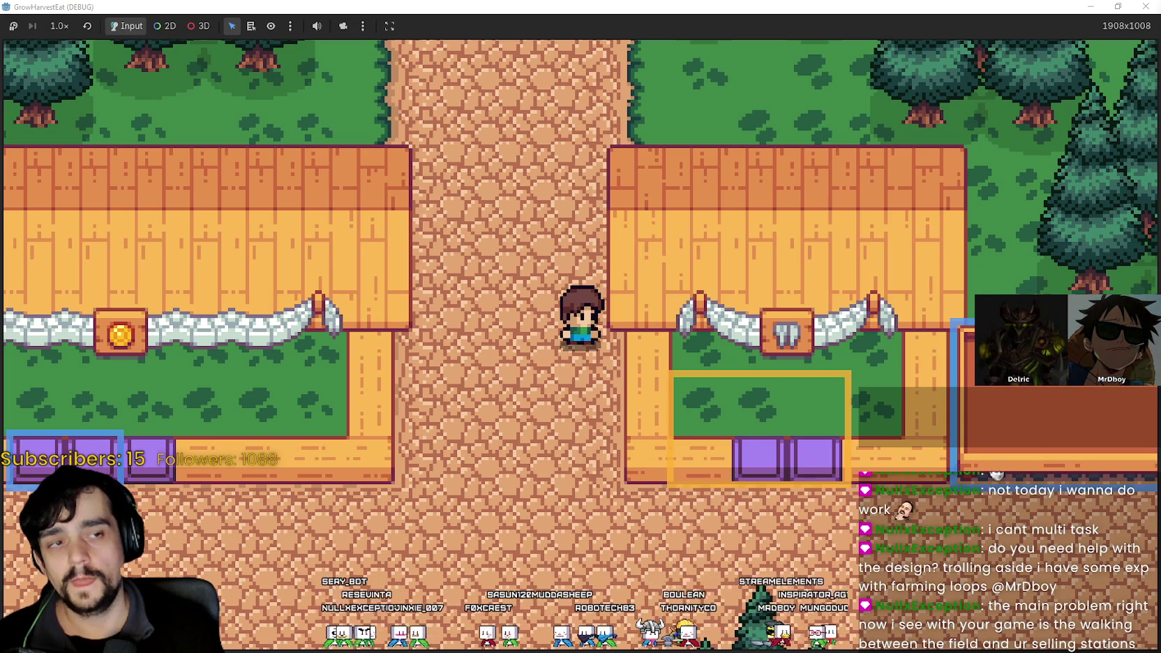
pyautogui.scroll(1, 579, 484)
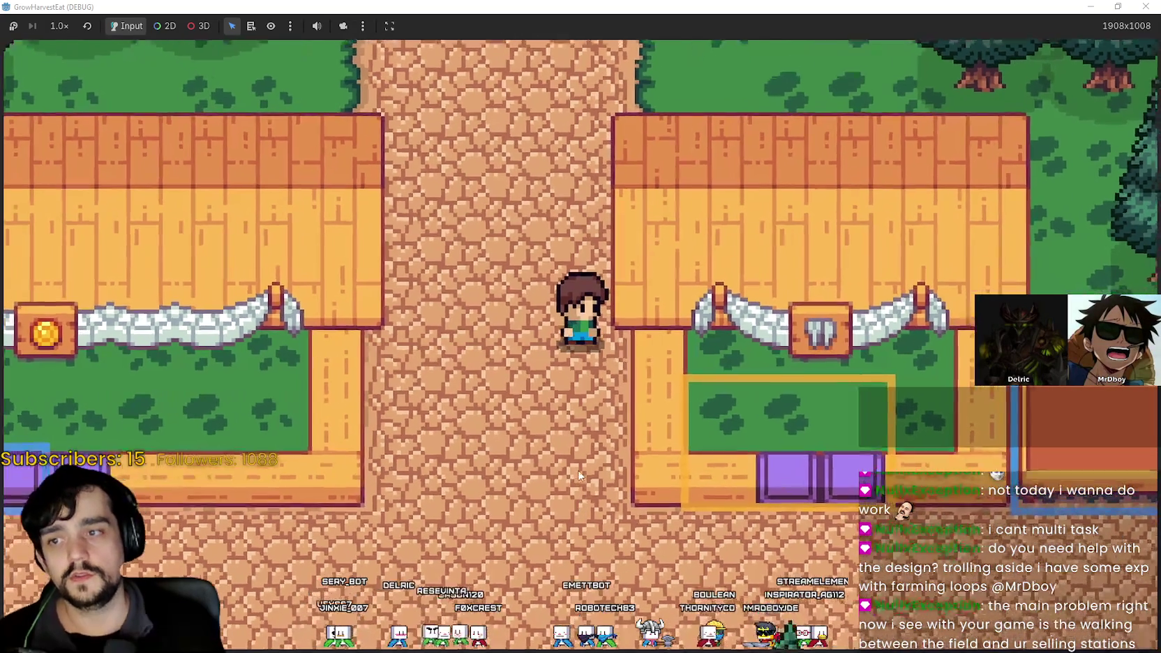
pyautogui.scroll(-2, 576, 455)
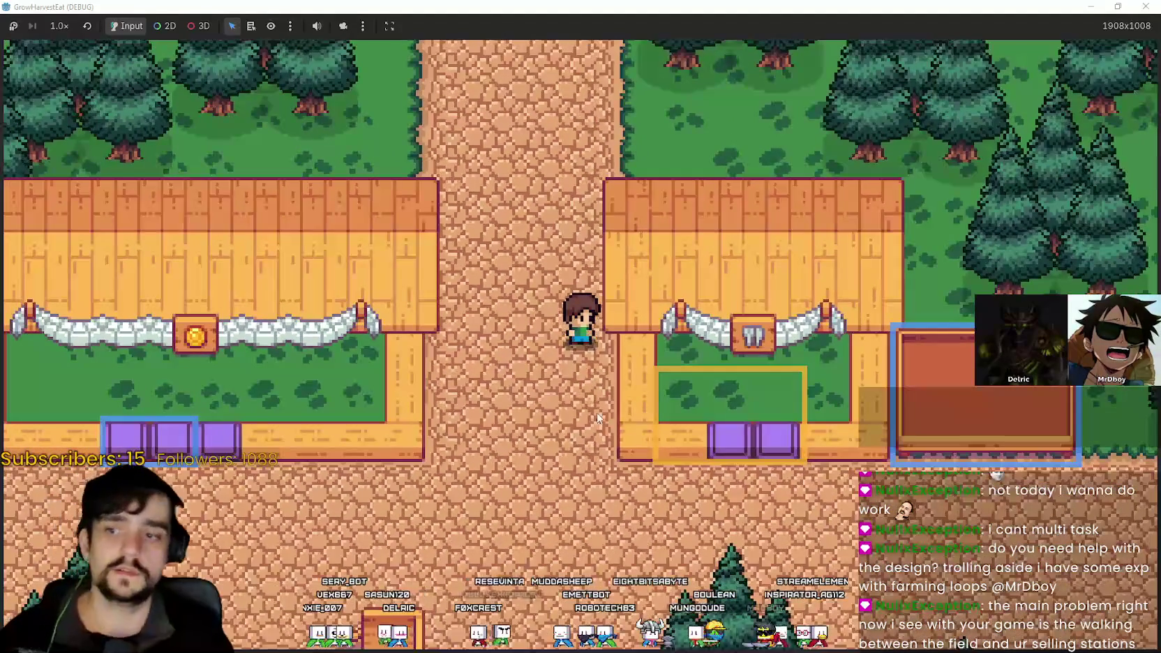
# - Walk from the right stall's purple tiles past the cart to the left stall's purple tiles
pyautogui.press('Down')
pyautogui.press('Right')
pyautogui.press('Left')
pyautogui.press('Down')
pyautogui.press('Left')
pyautogui.scroll(2, 692, 454)
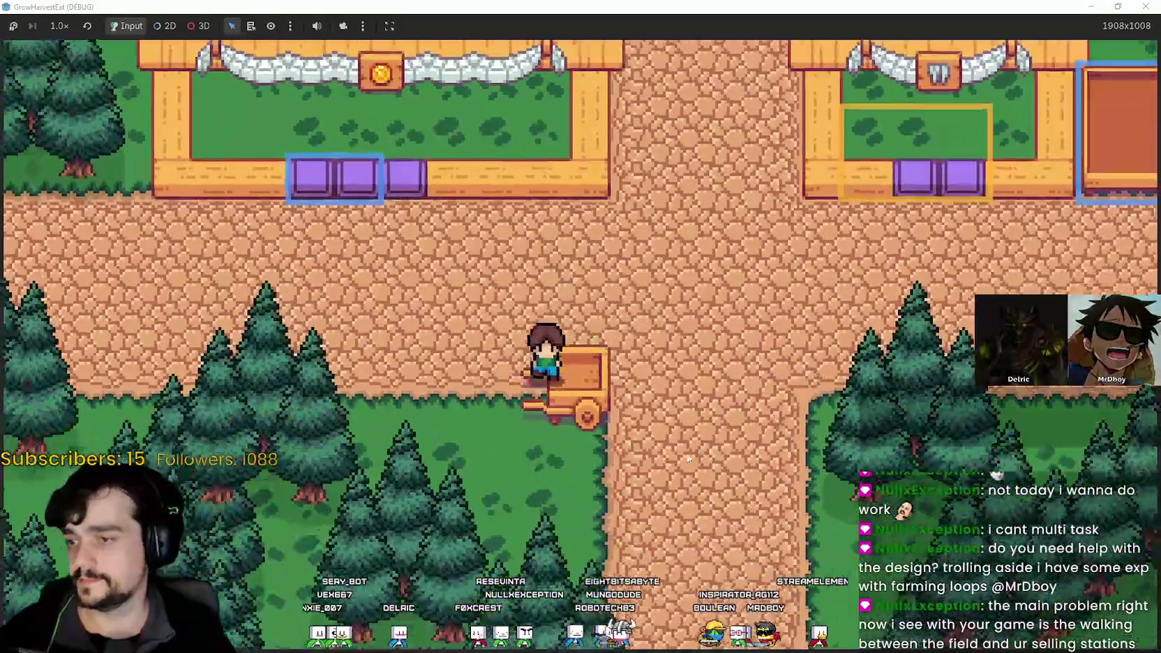
pyautogui.press('Up')
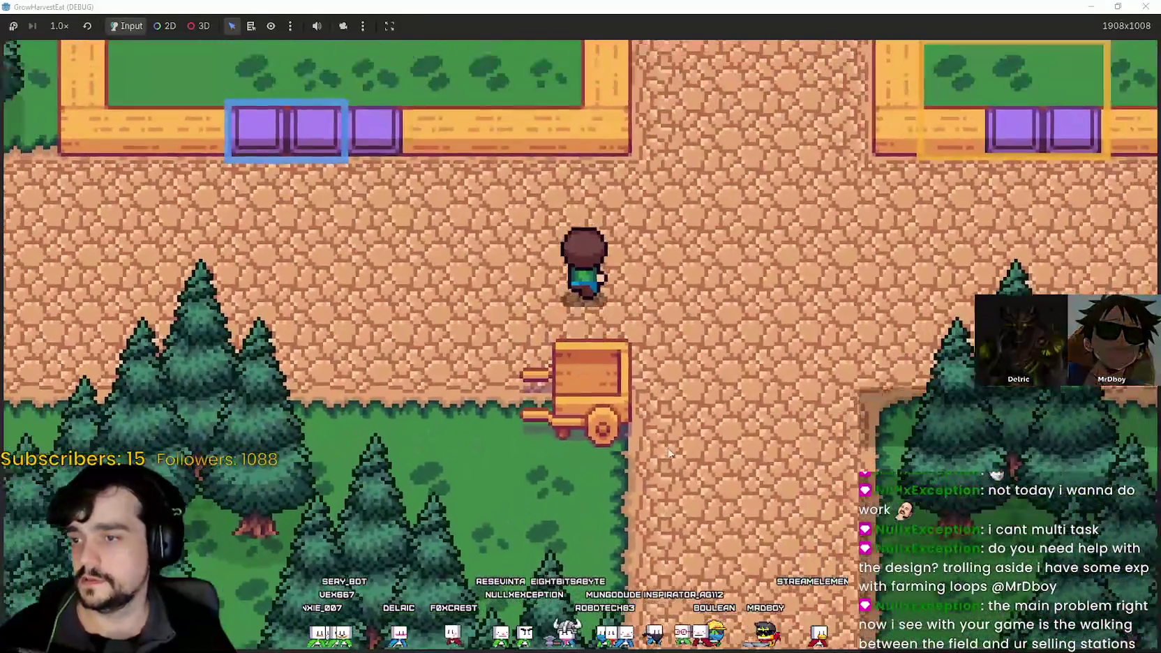
pyautogui.press('Up')
pyautogui.press('Left')
pyautogui.press('Right')
pyautogui.press('Left')
pyautogui.scroll(1, 743, 471)
pyautogui.press('Right')
pyautogui.press('Right')
pyautogui.press('Down')
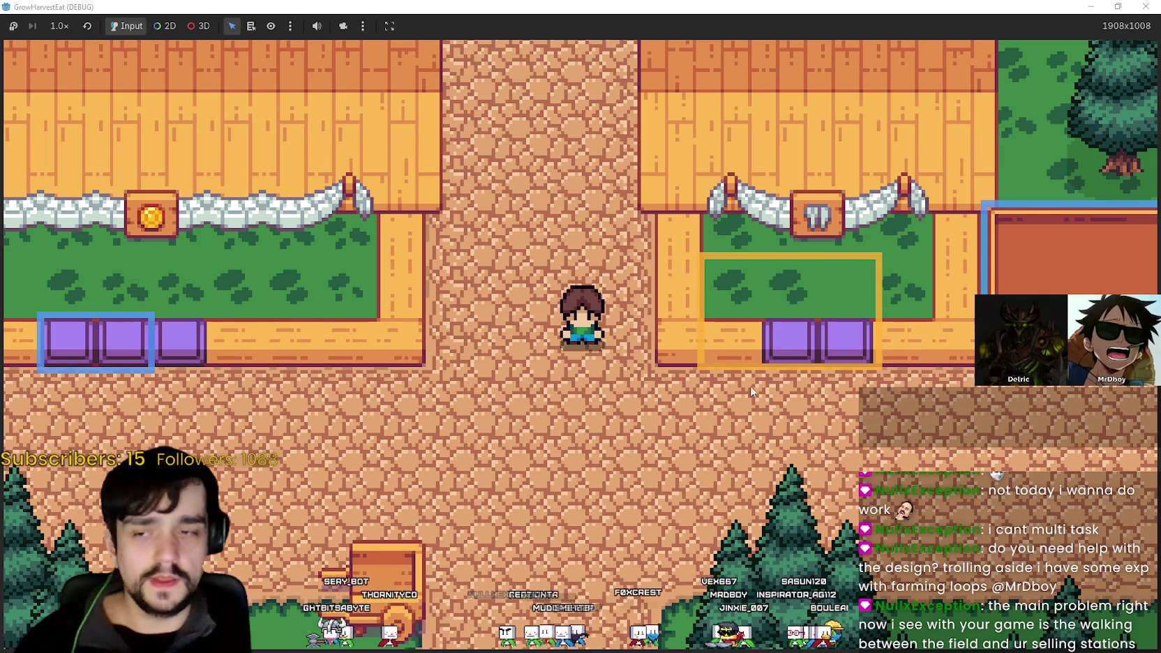
# - Walk down to the cart, back to the purple tiles, then along the path
pyautogui.scroll(-3, 515, 419)
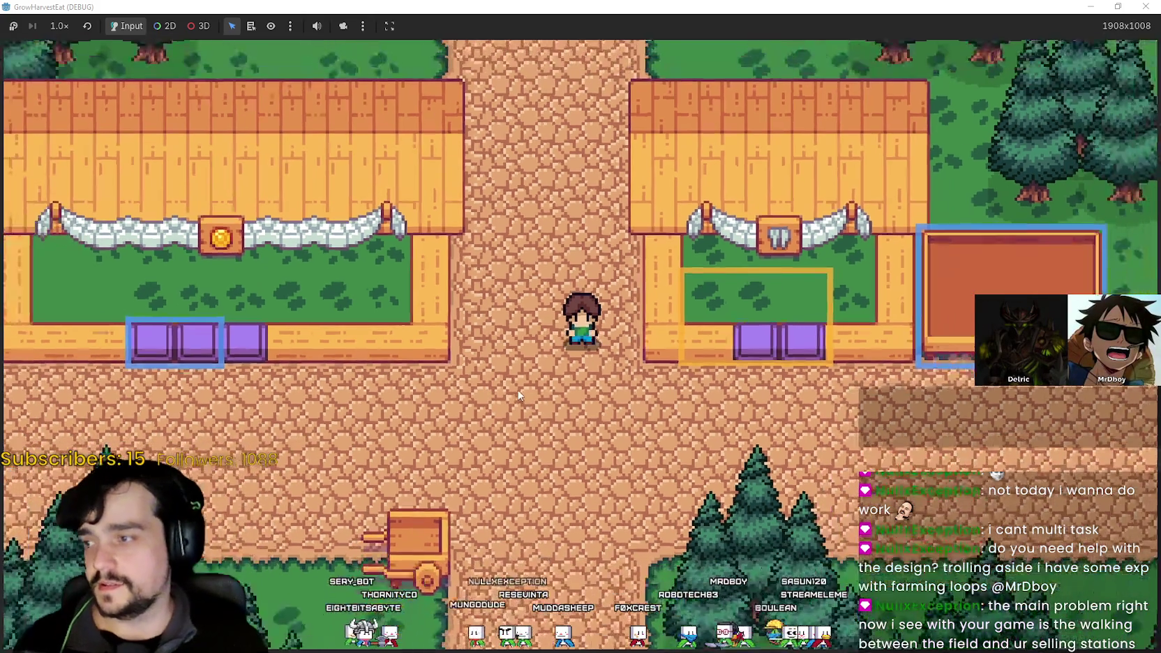
pyautogui.press('s')
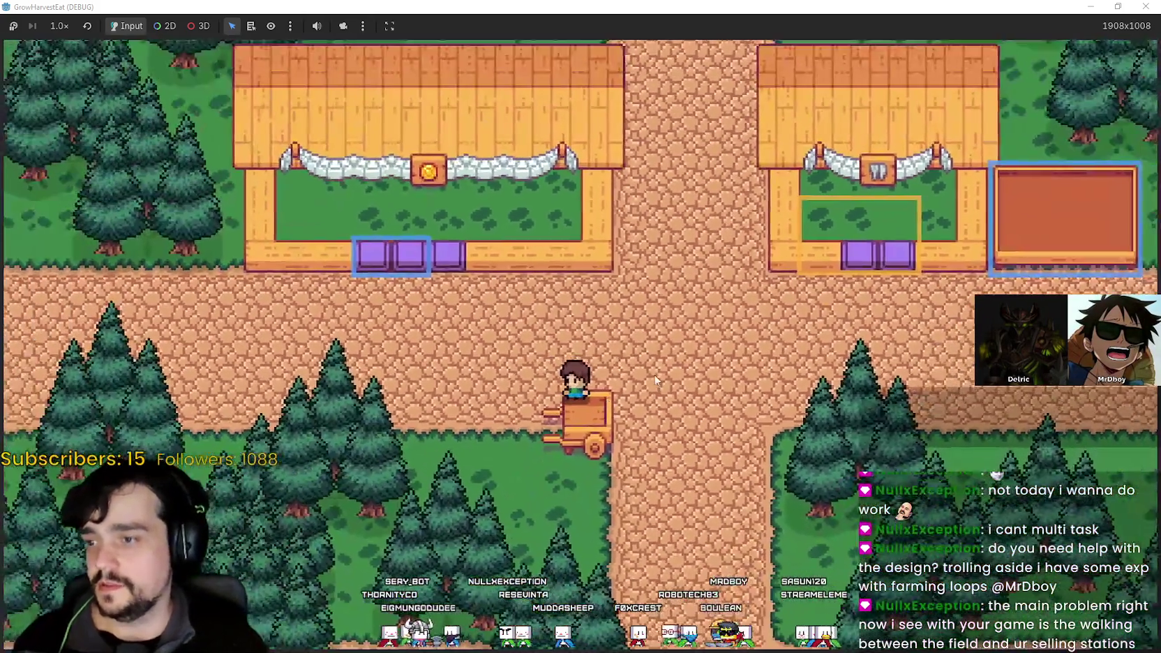
pyautogui.scroll(3, 655, 384)
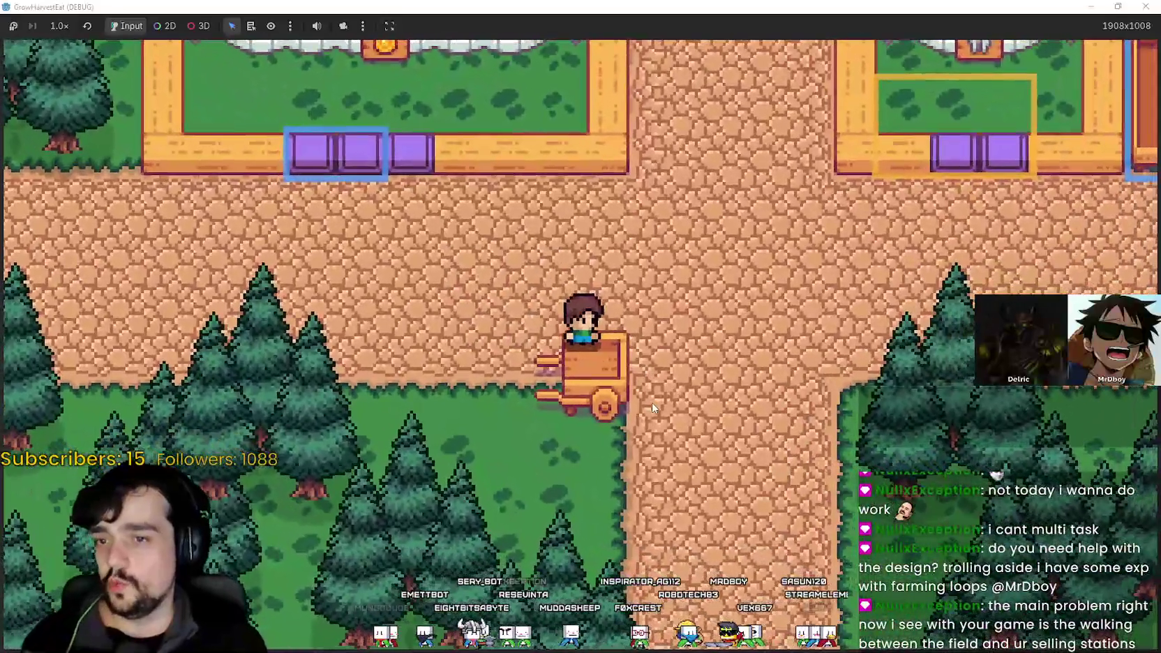
pyautogui.press('w')
pyautogui.press('a')
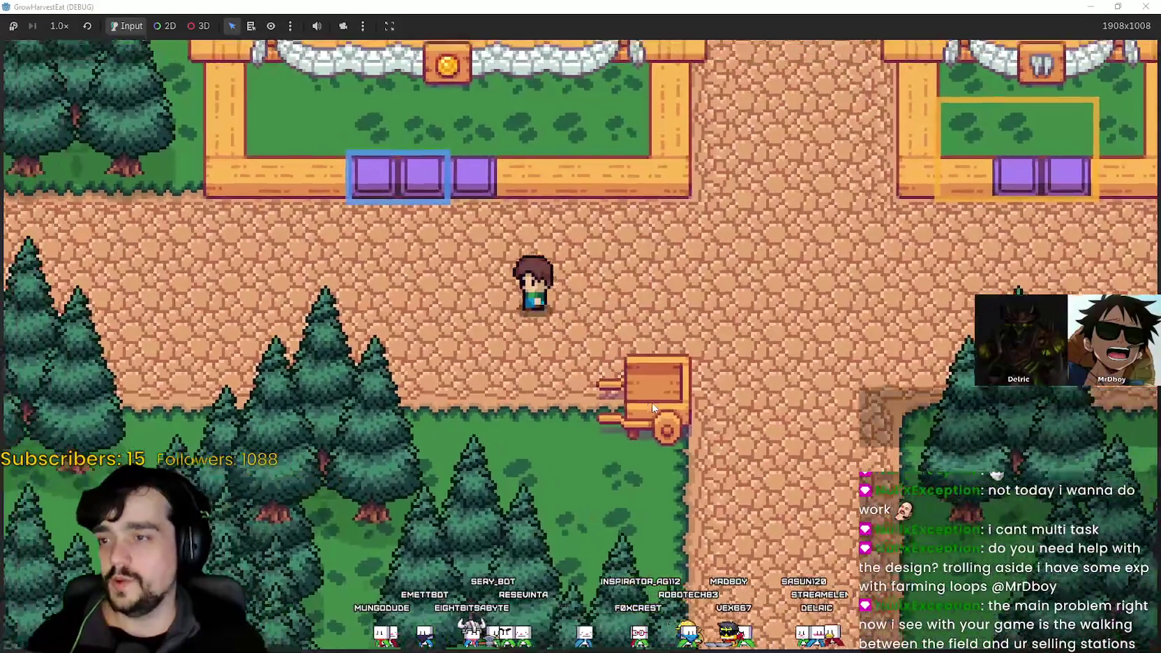
pyautogui.press('d')
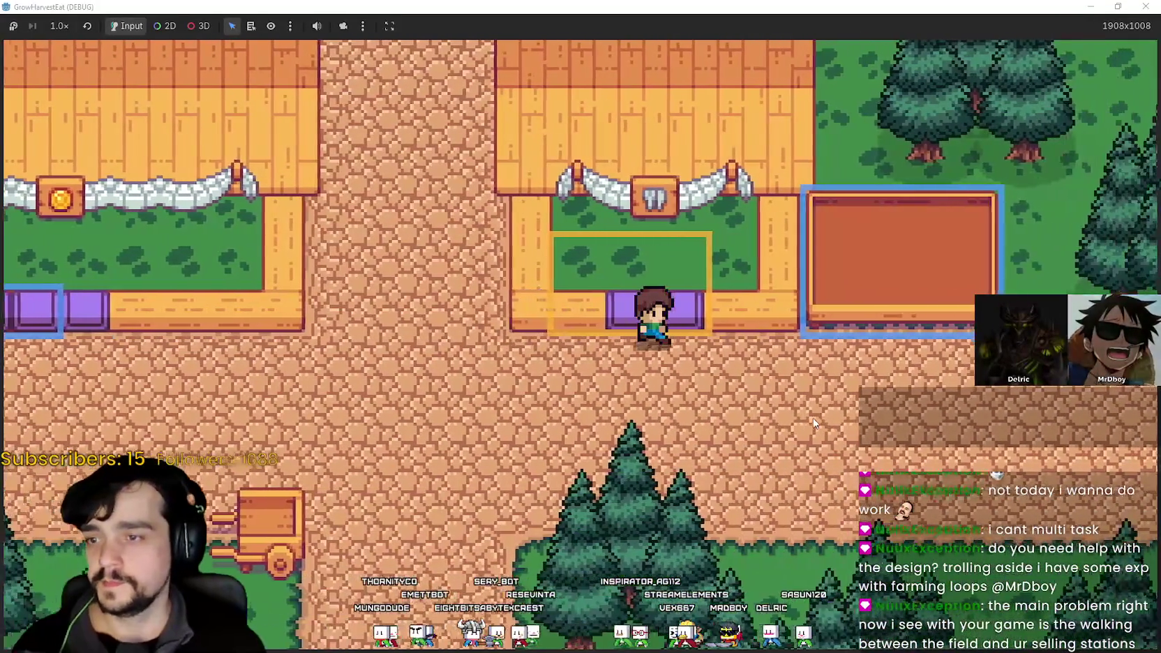
pyautogui.scroll(-2, 823, 417)
pyautogui.press('a')
pyautogui.press('s')
pyautogui.press('a')
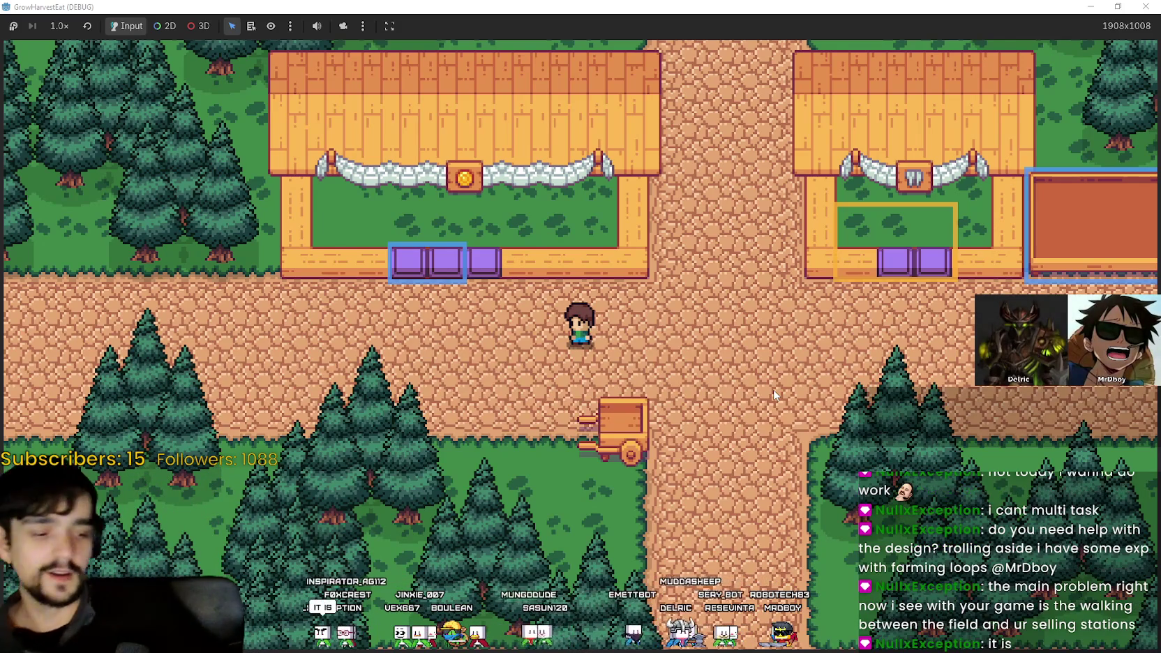
# - Walk around the selling box and up past the purple selling boxes
pyautogui.press('d')
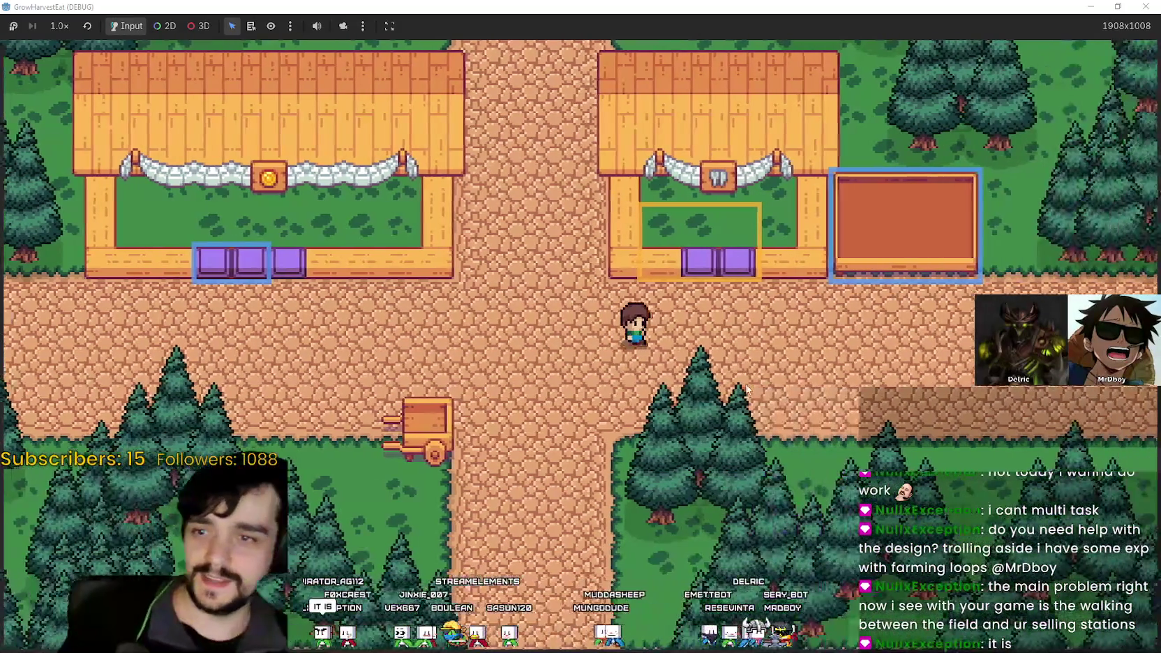
pyautogui.press('w')
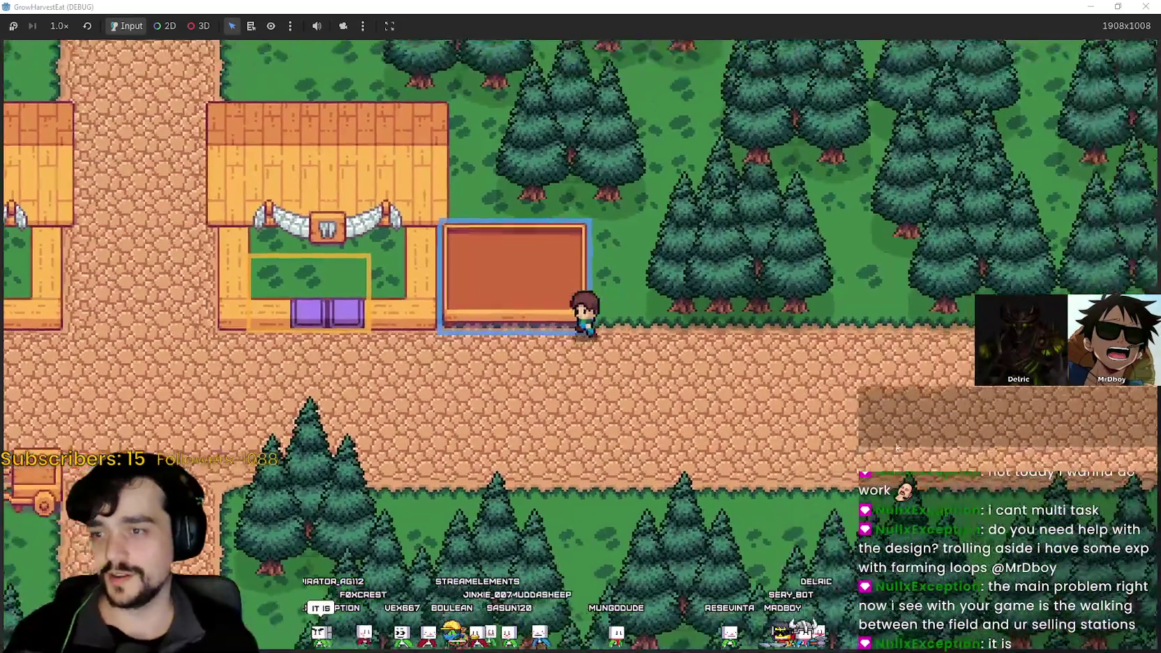
pyautogui.press('a')
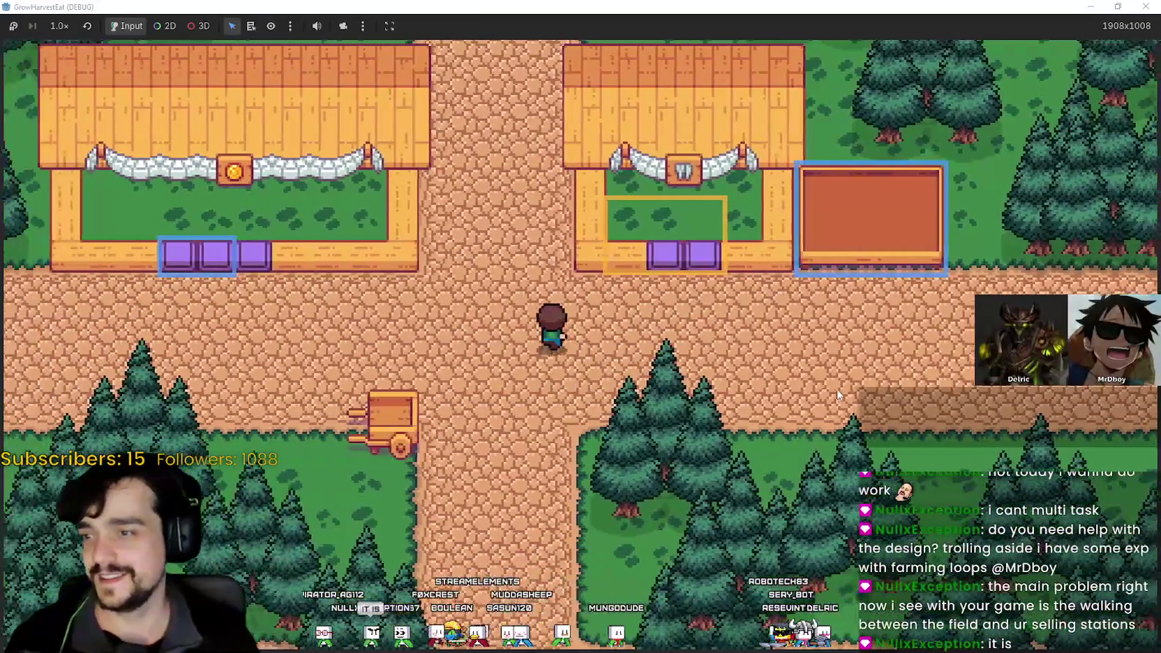
pyautogui.press('d')
pyautogui.press('w')
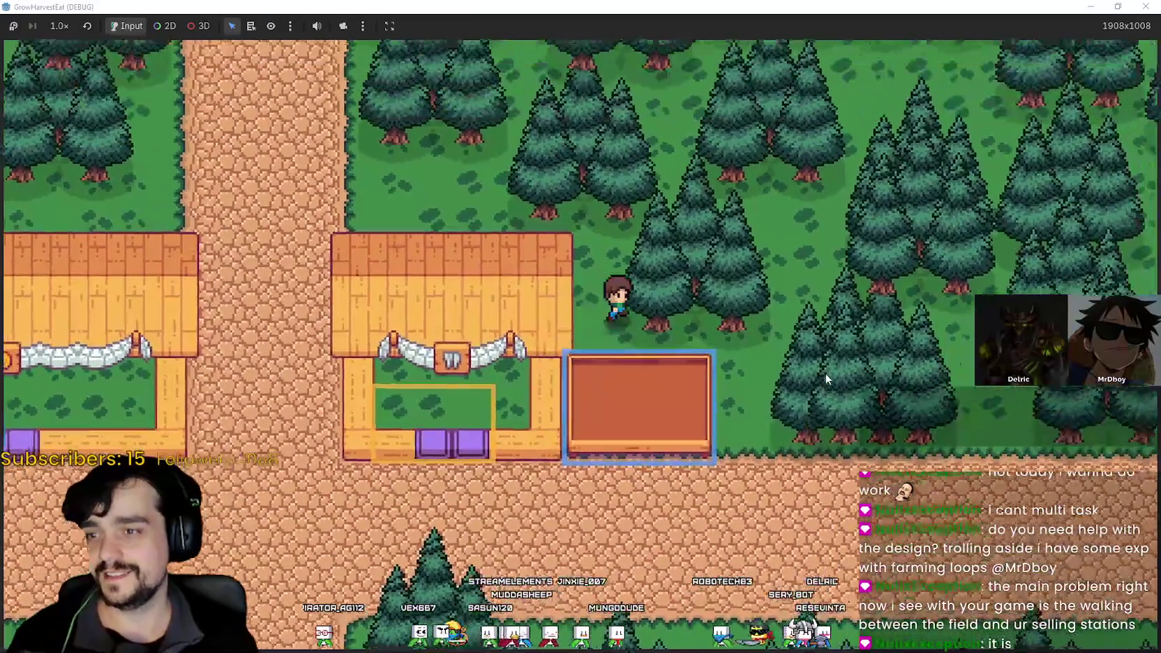
pyautogui.press('s')
pyautogui.press('a')
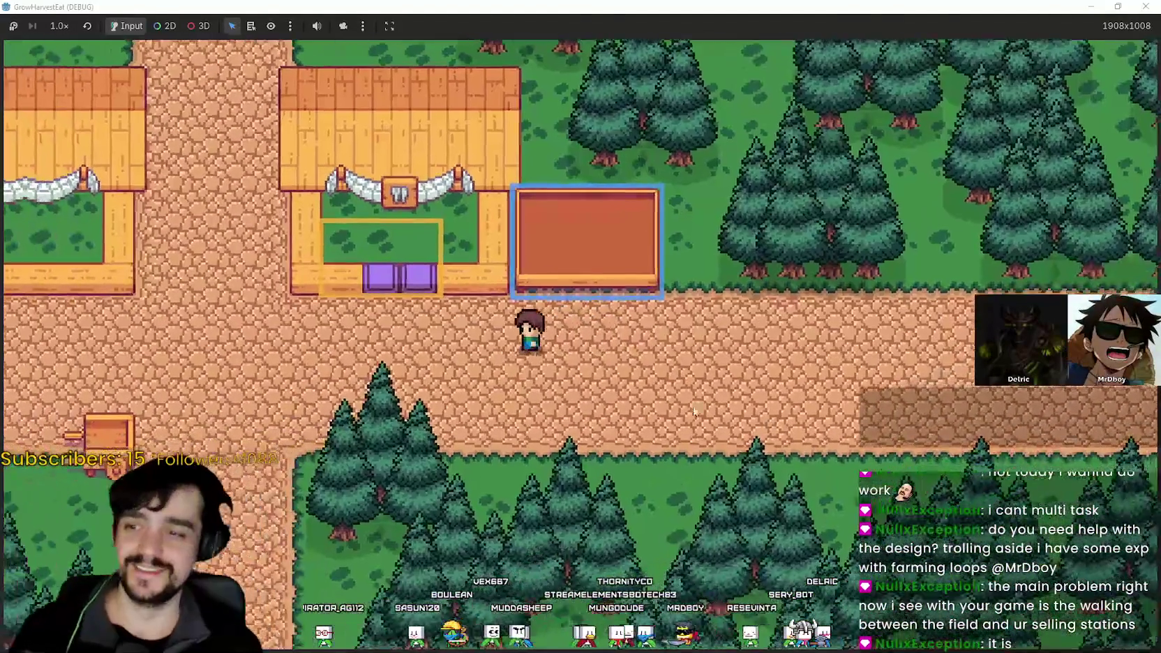
pyautogui.press('a')
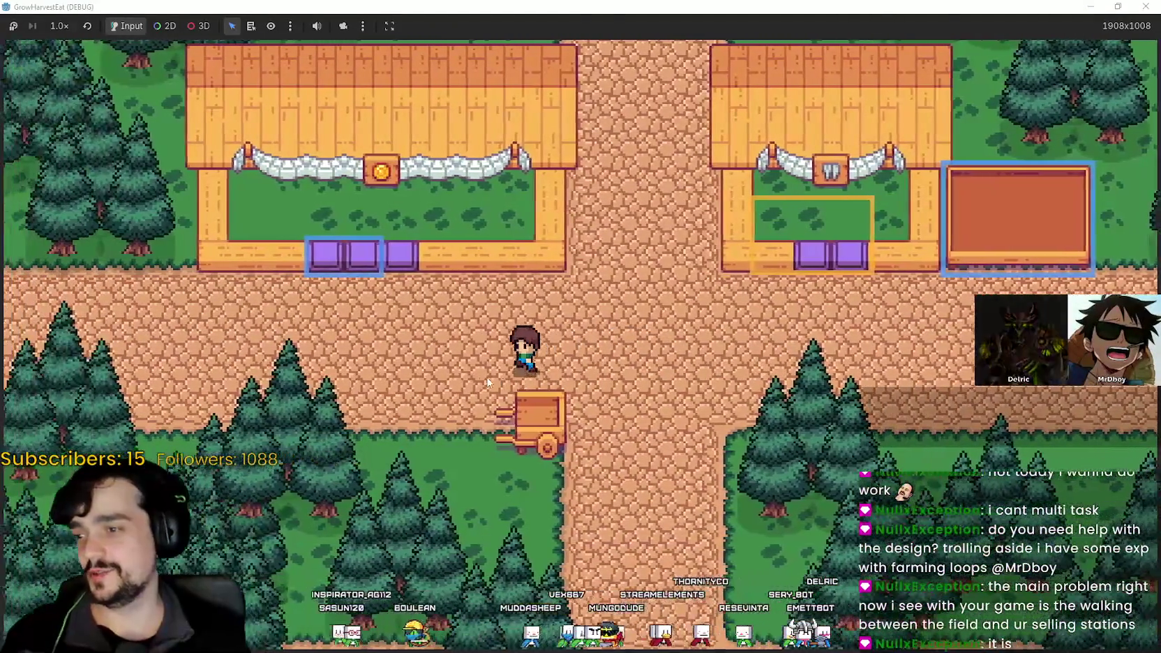
pyautogui.press('a')
pyautogui.press('w')
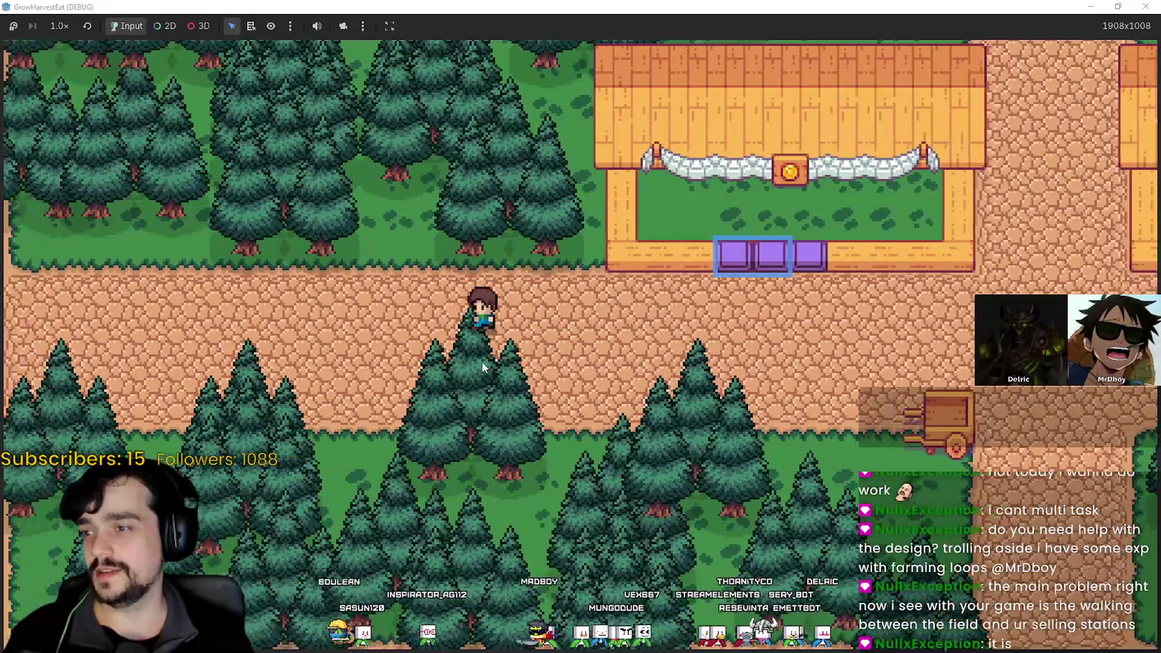
pyautogui.press('d')
pyautogui.press('w')
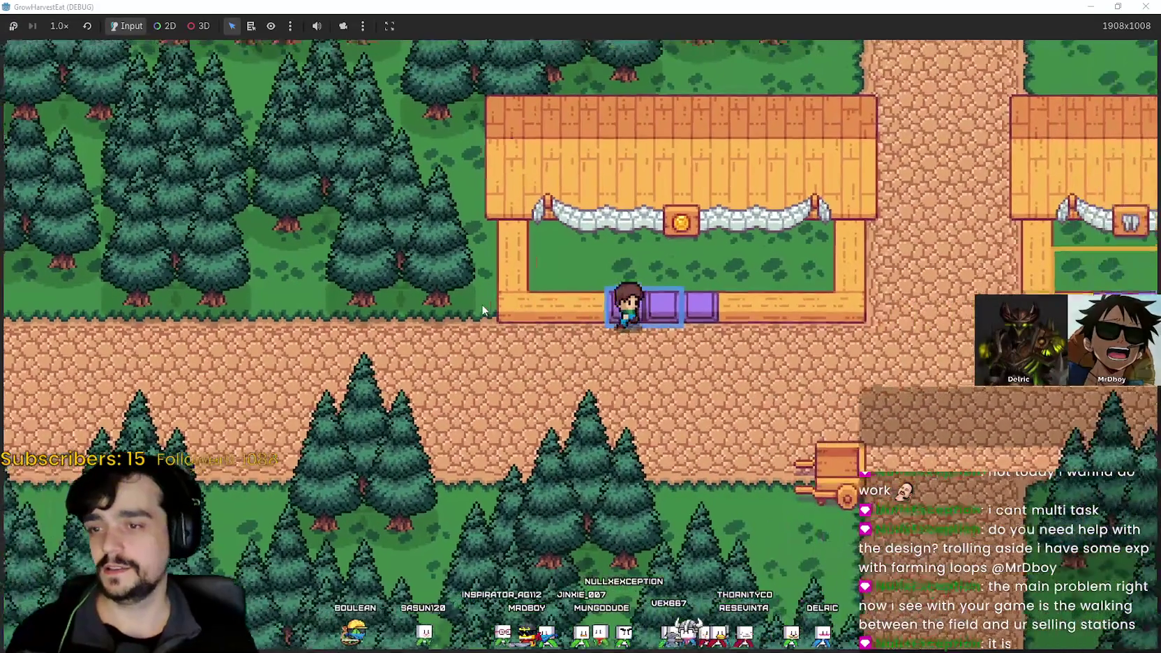
pyautogui.press('d')
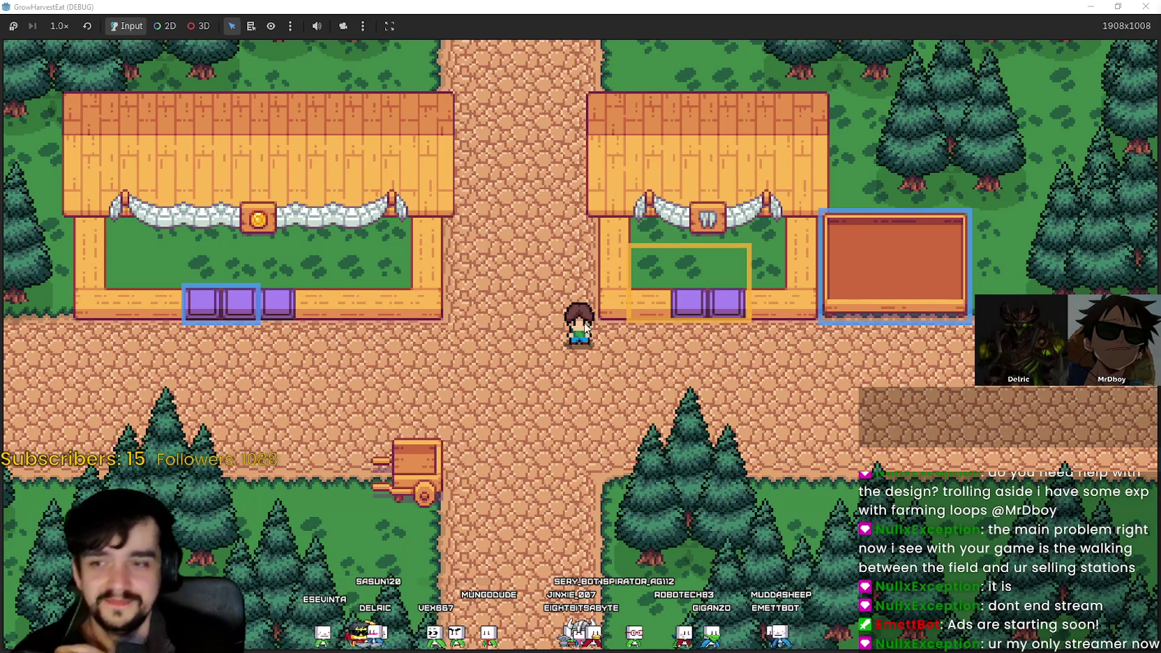
# - Walk the character right along the path toward the fork stall's selling field
pyautogui.press('d')
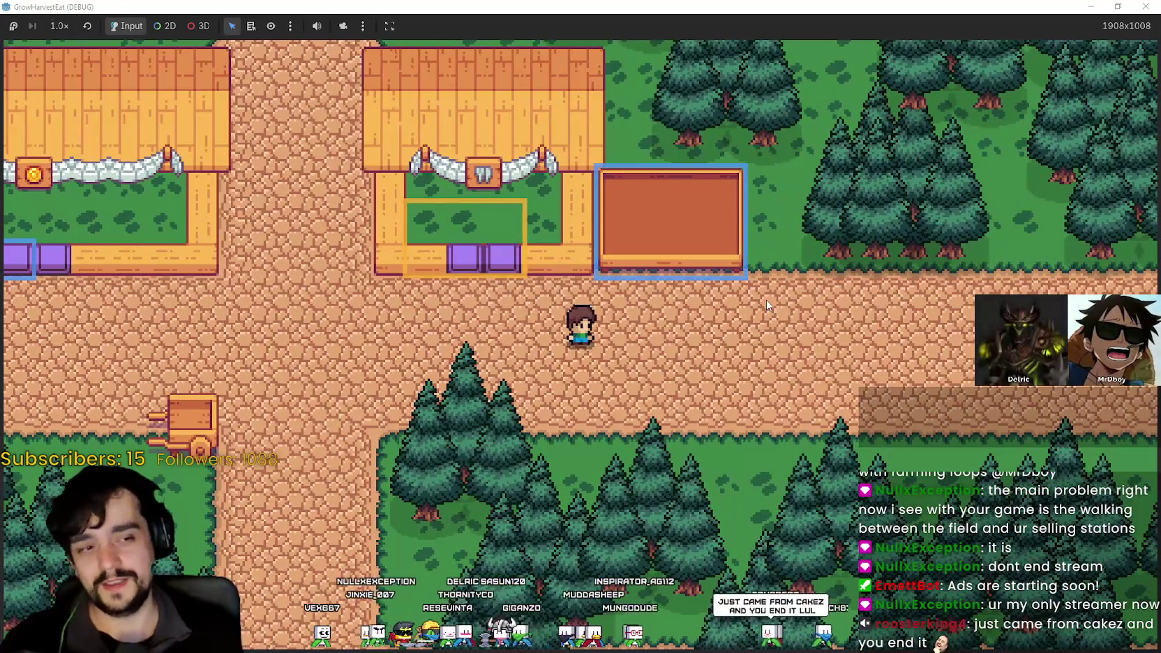
pyautogui.press('d')
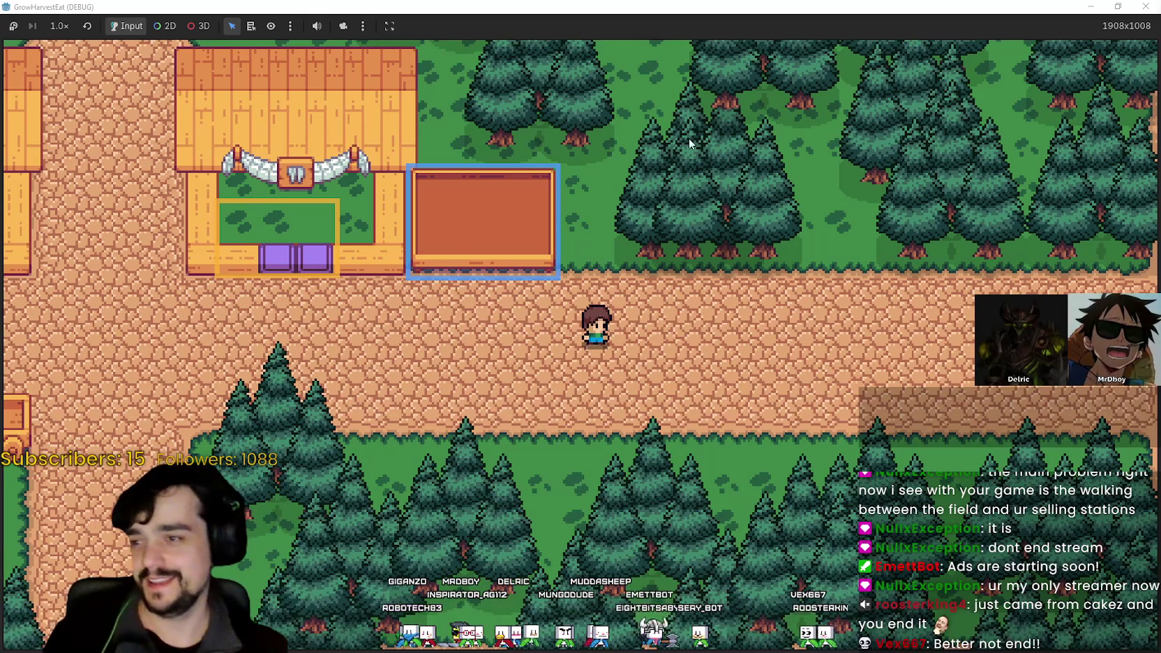
# - Step on and off the selling station, then head left past the houses toward the cart
pyautogui.press('a')
pyautogui.press('w')
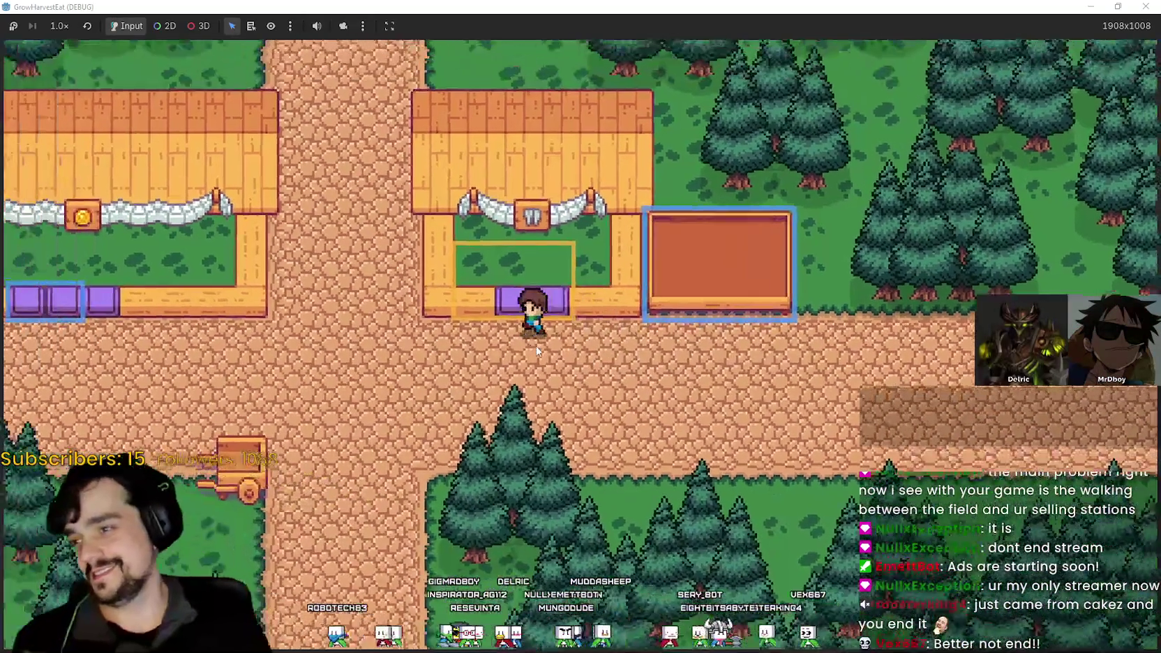
pyautogui.press('s')
pyautogui.press('w')
pyautogui.press('s')
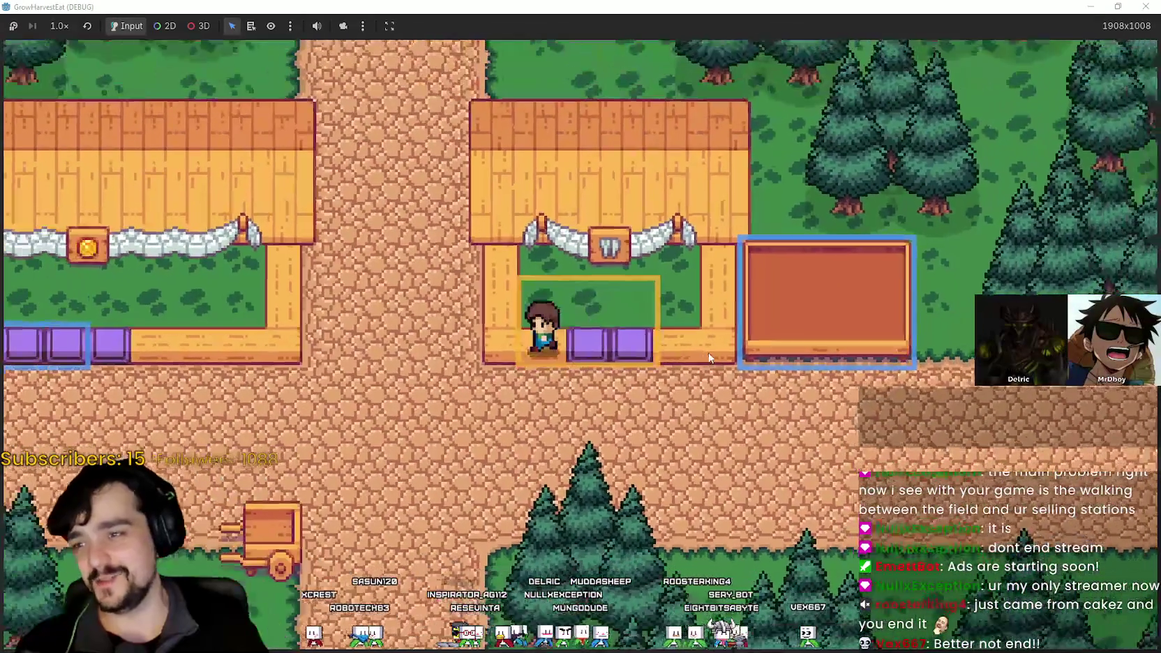
pyautogui.press('d')
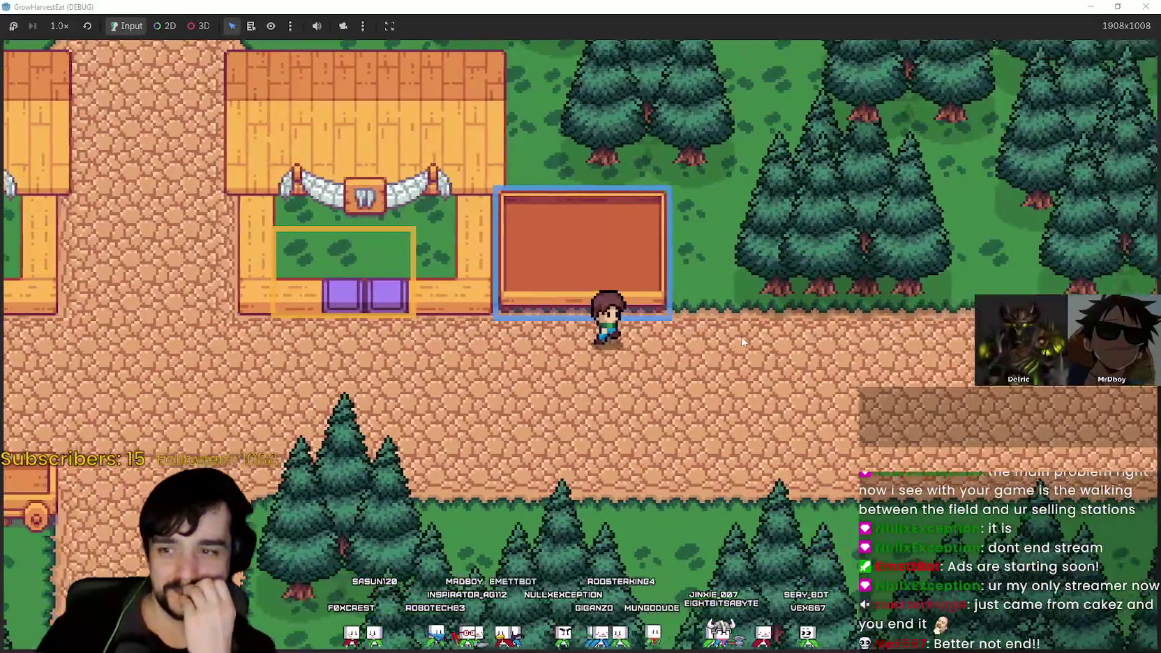
pyautogui.press('a')
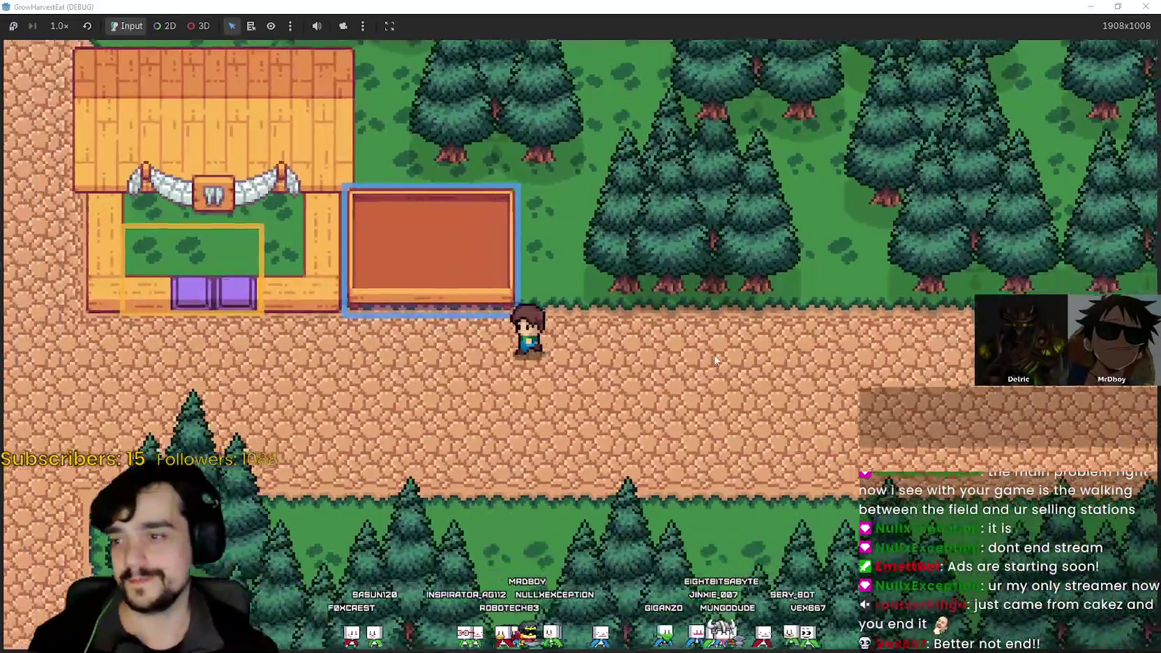
pyautogui.press('a')
pyautogui.press('s')
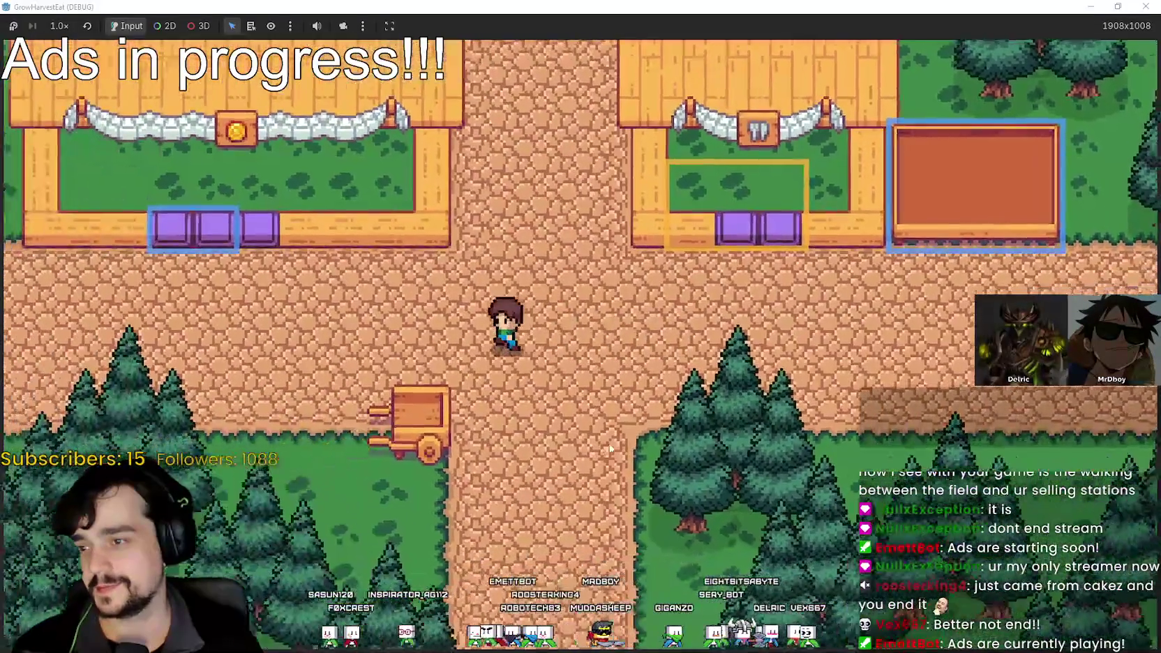
# - Walk past the houses into the right house's crop plot and back onto the path
pyautogui.press('w')
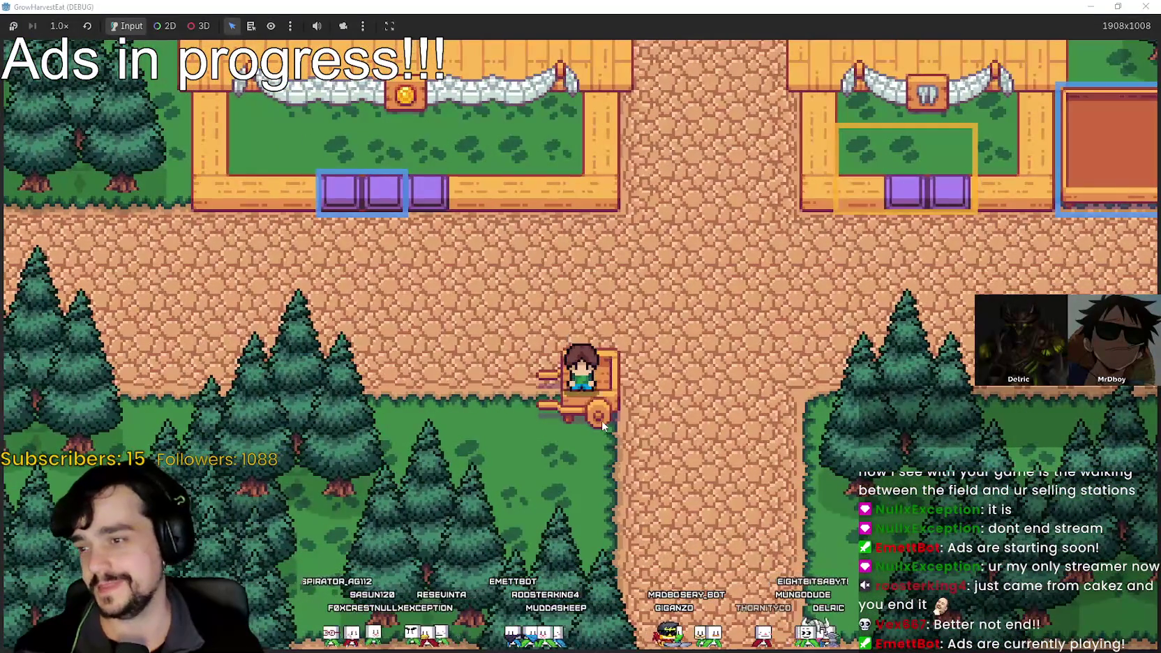
pyautogui.press('d')
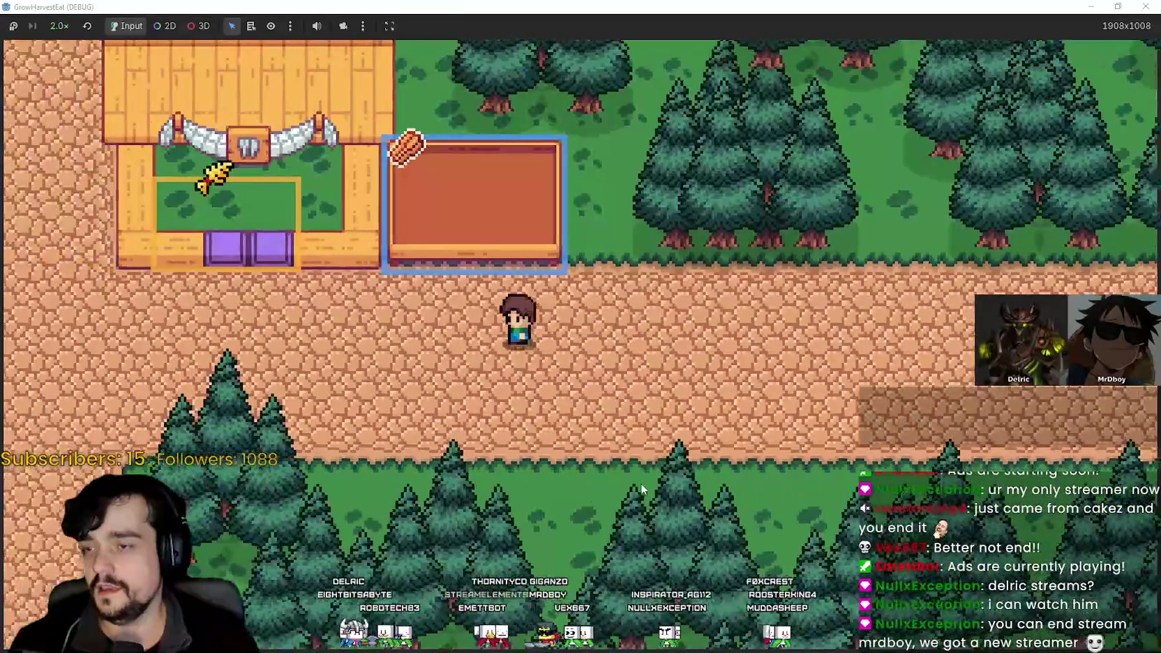
pyautogui.press('a')
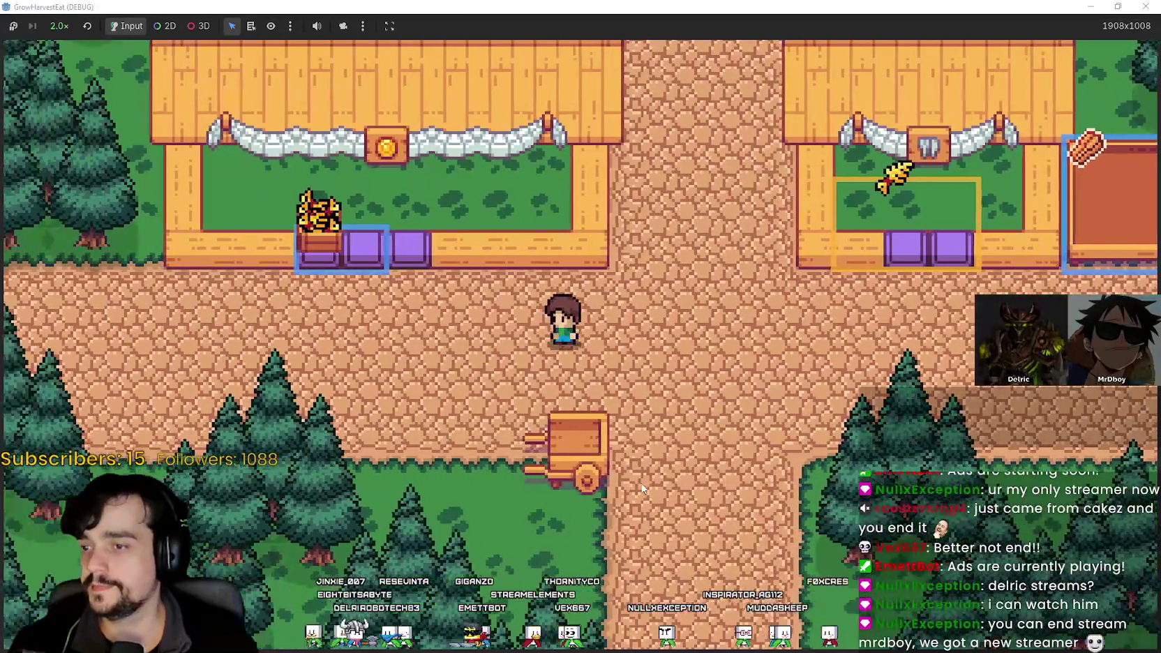
pyautogui.press('d')
pyautogui.press('w')
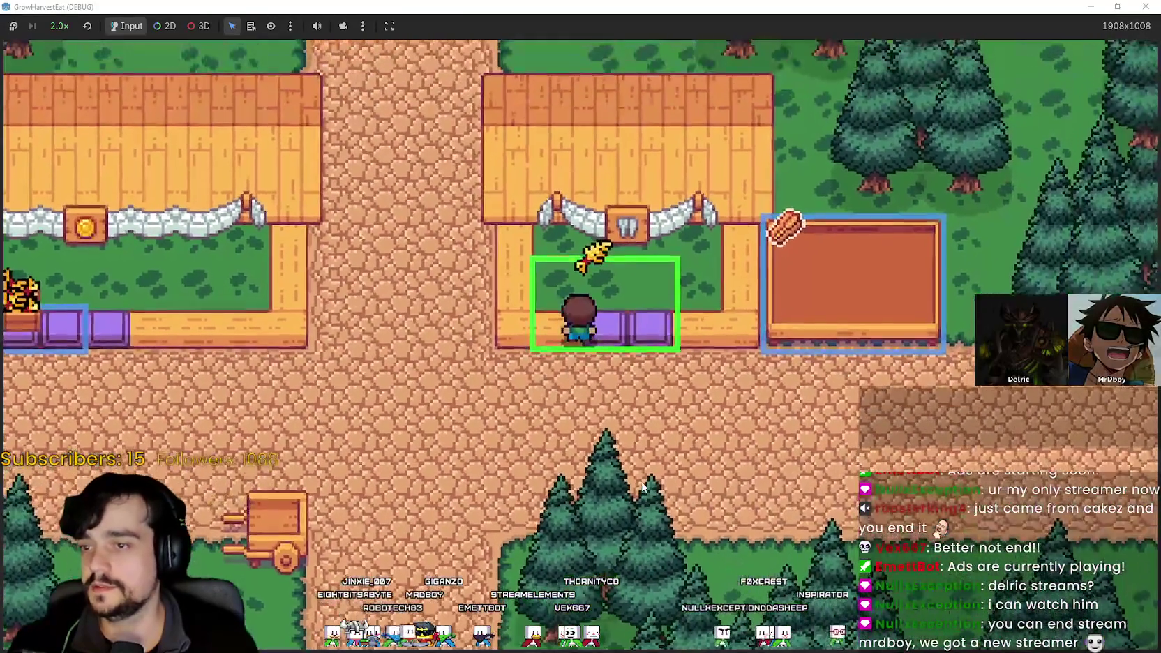
pyautogui.press('s')
pyautogui.press('a')
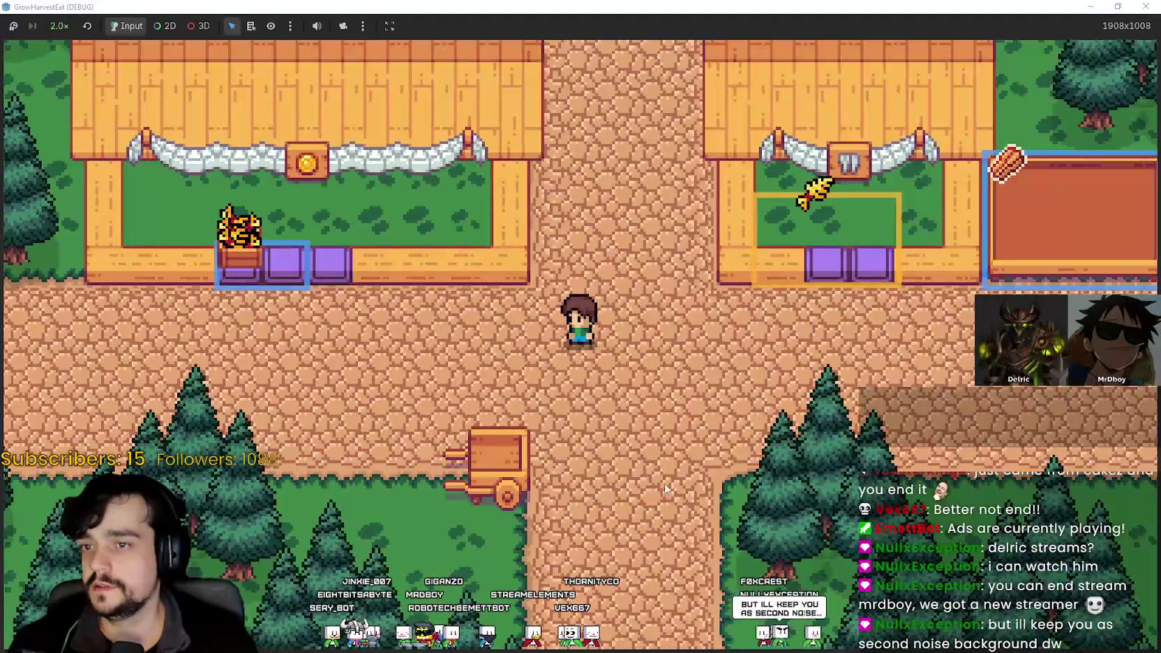
# - Visit the brown selling plot, walk between the houses, then along the path to the shops
pyautogui.press('d')
pyautogui.press('w')
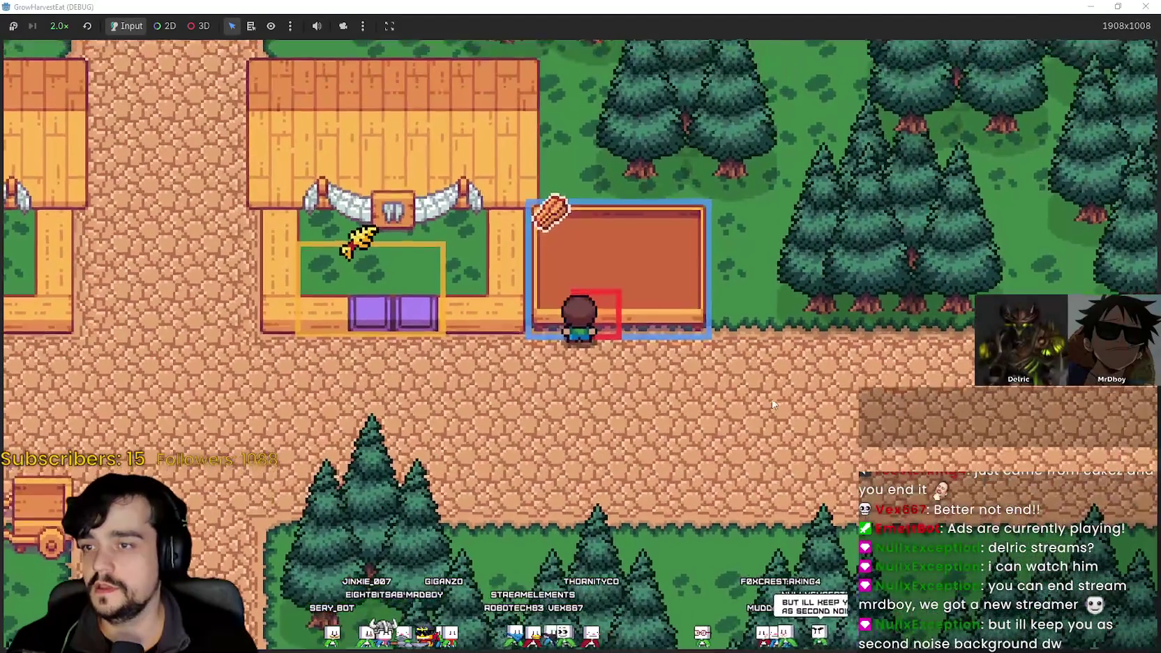
pyautogui.press('a')
pyautogui.press('w')
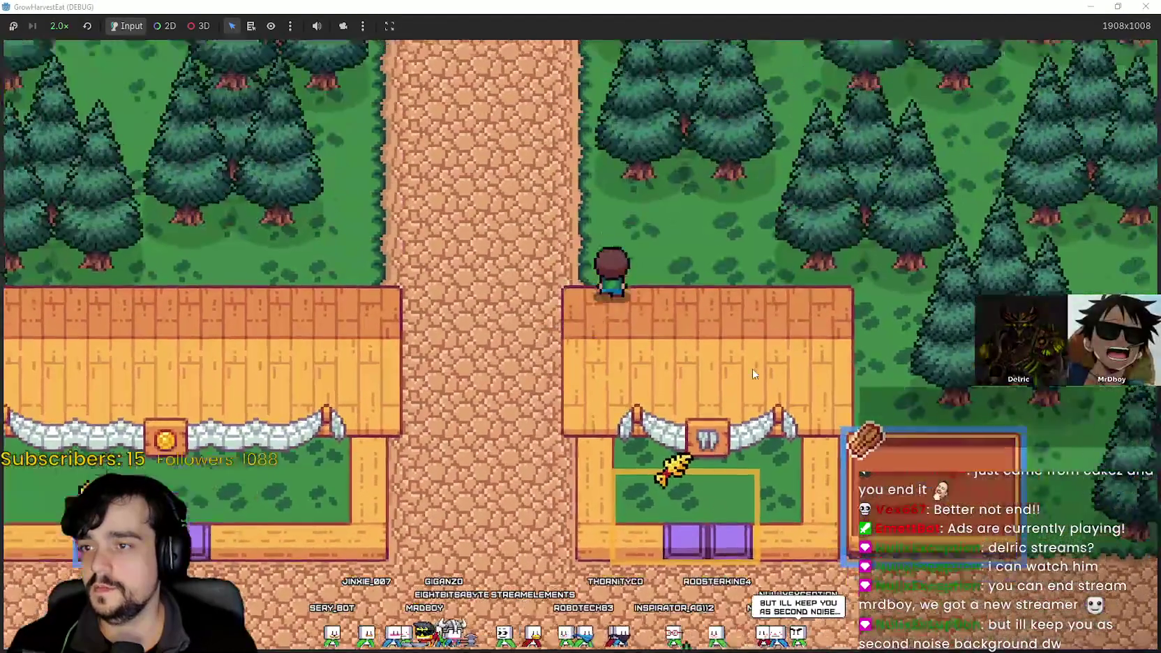
pyautogui.press('s')
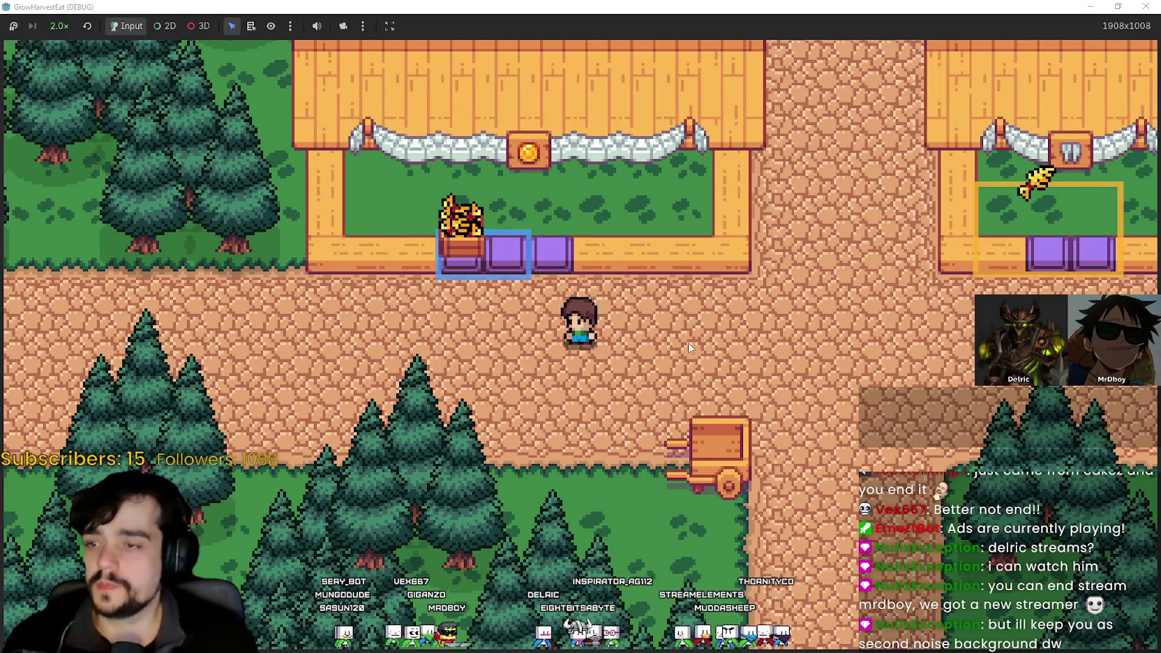
pyautogui.press('a')
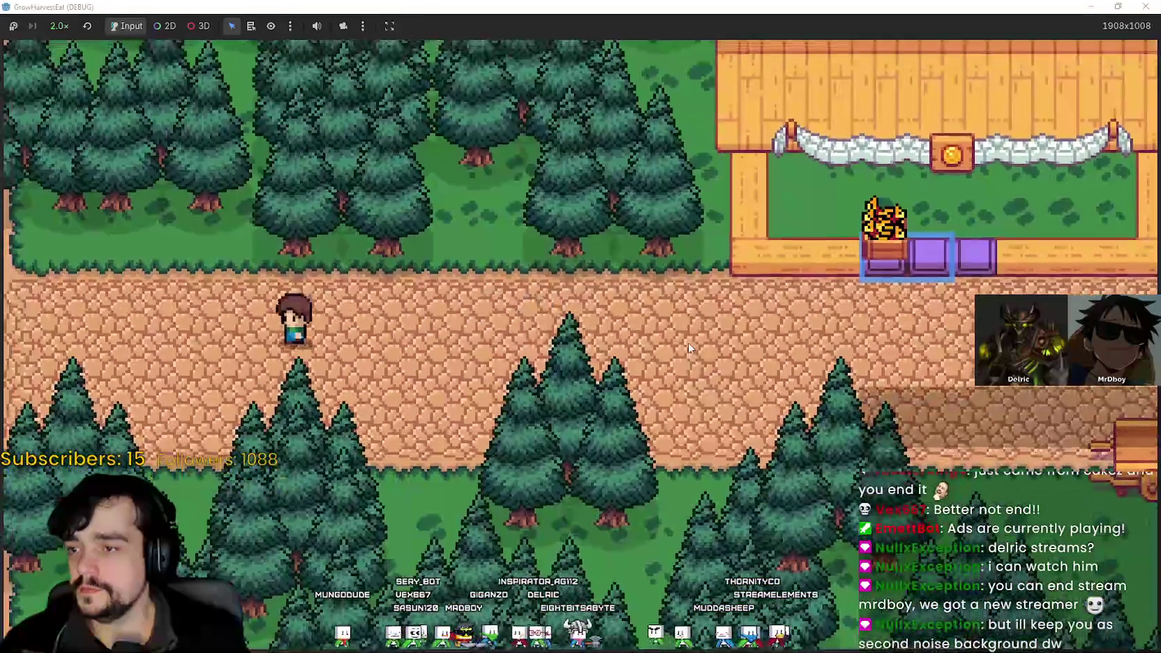
pyautogui.press('d')
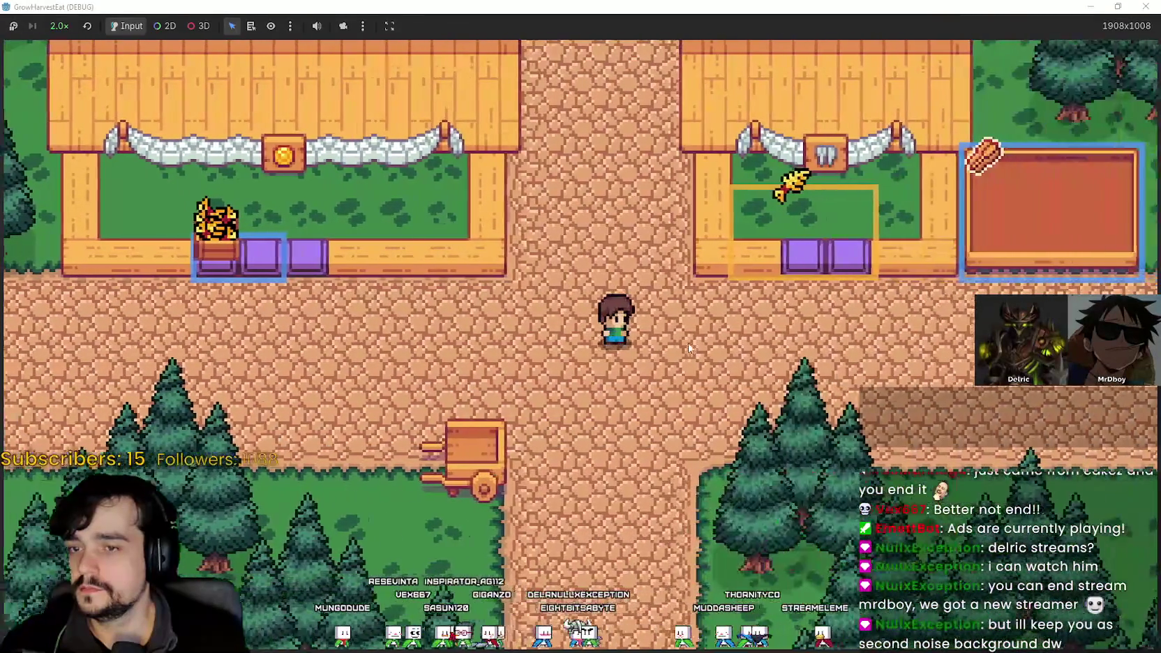
# - Walk to the cart and ride it out to the field
pyautogui.press('s')
pyautogui.press('a')
pyautogui.press('d')
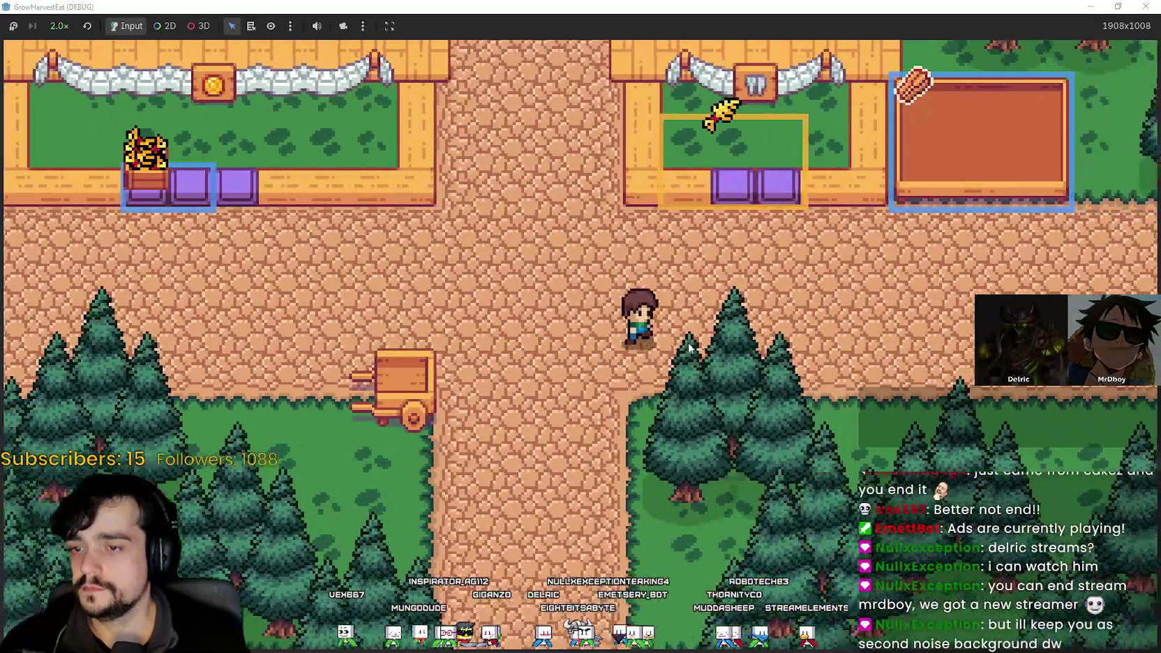
pyautogui.press('d')
pyautogui.press('a')
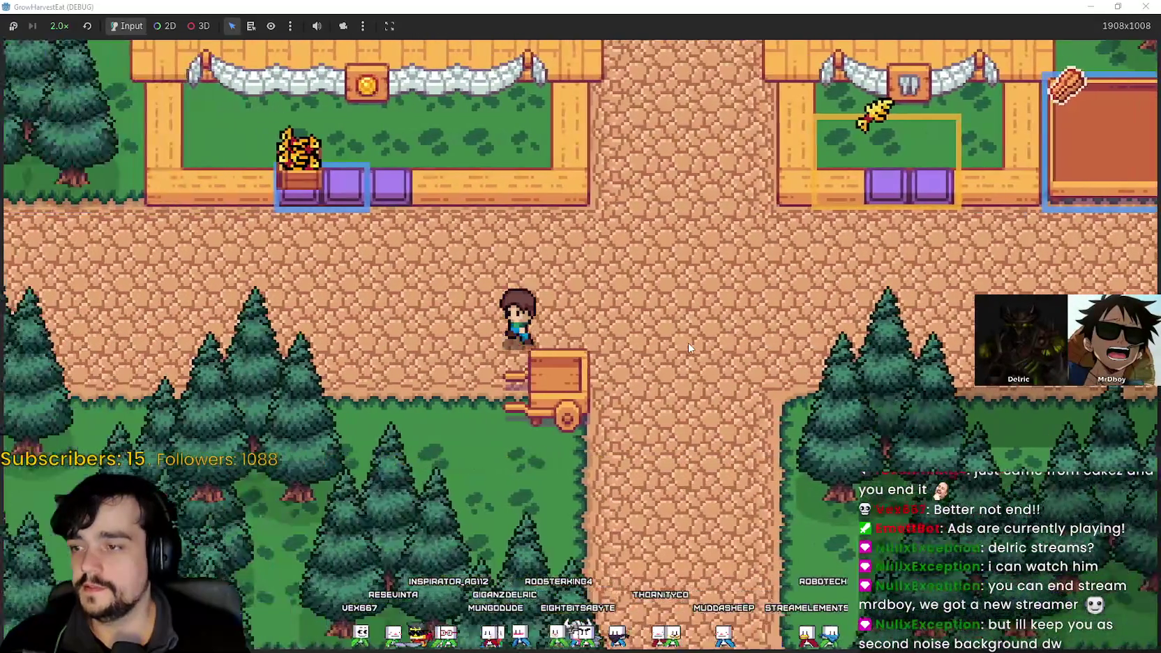
pyautogui.press('d')
pyautogui.press('s')
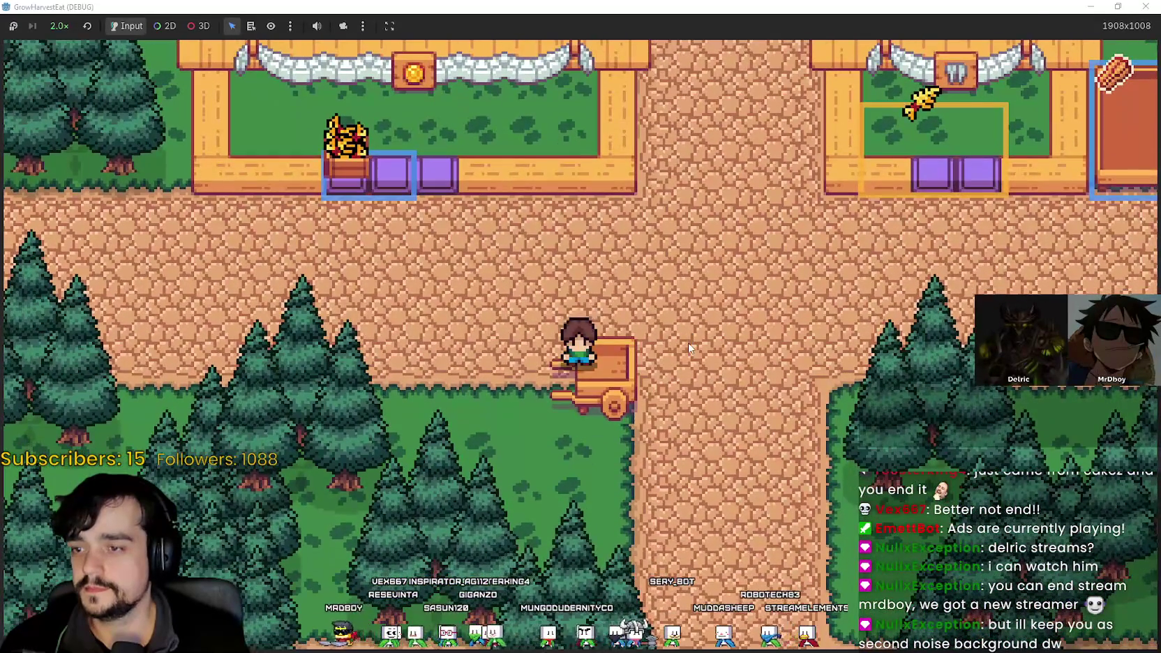
pyautogui.press('w')
pyautogui.press('s')
pyautogui.press('e')
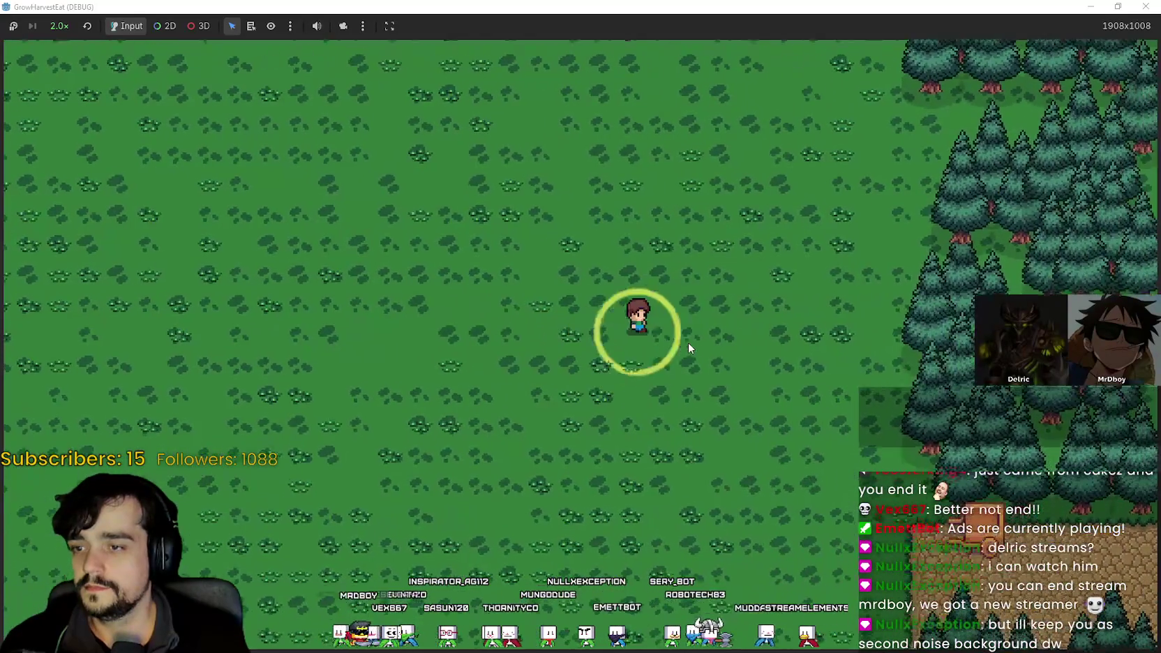
# - Walk around the field through the growing and ripening crops
pyautogui.press('d')
pyautogui.press('a')
pyautogui.press('w')
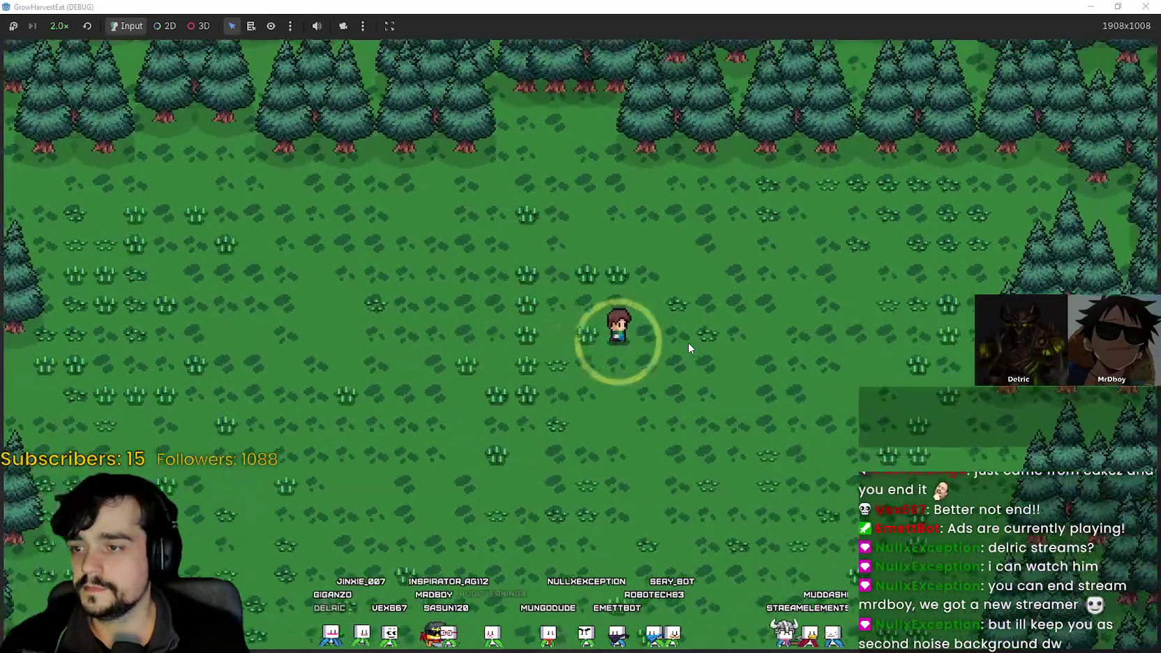
pyautogui.press('s')
pyautogui.press('d')
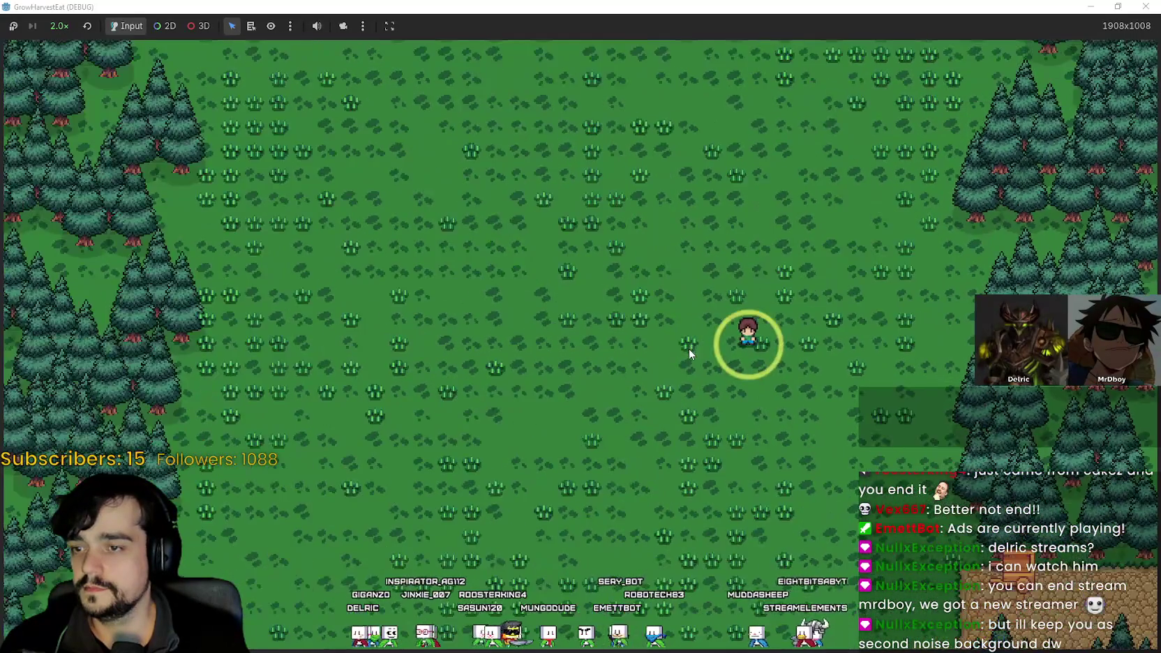
pyautogui.scroll(2, 689, 348)
pyautogui.scroll(1, 691, 423)
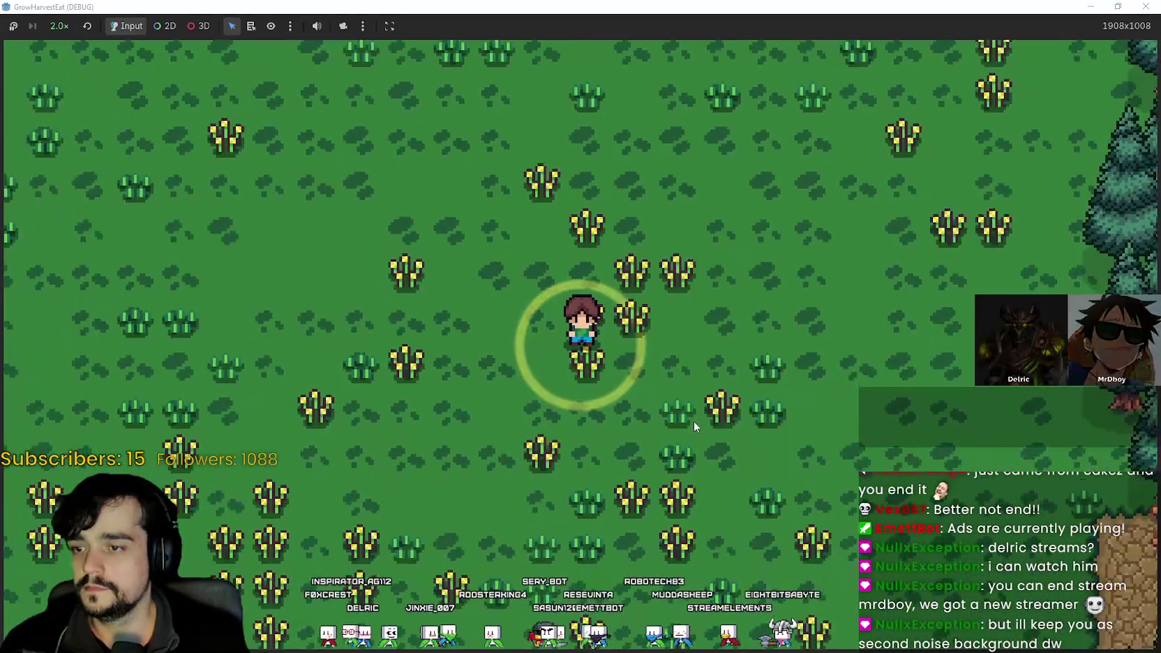
pyautogui.press('s')
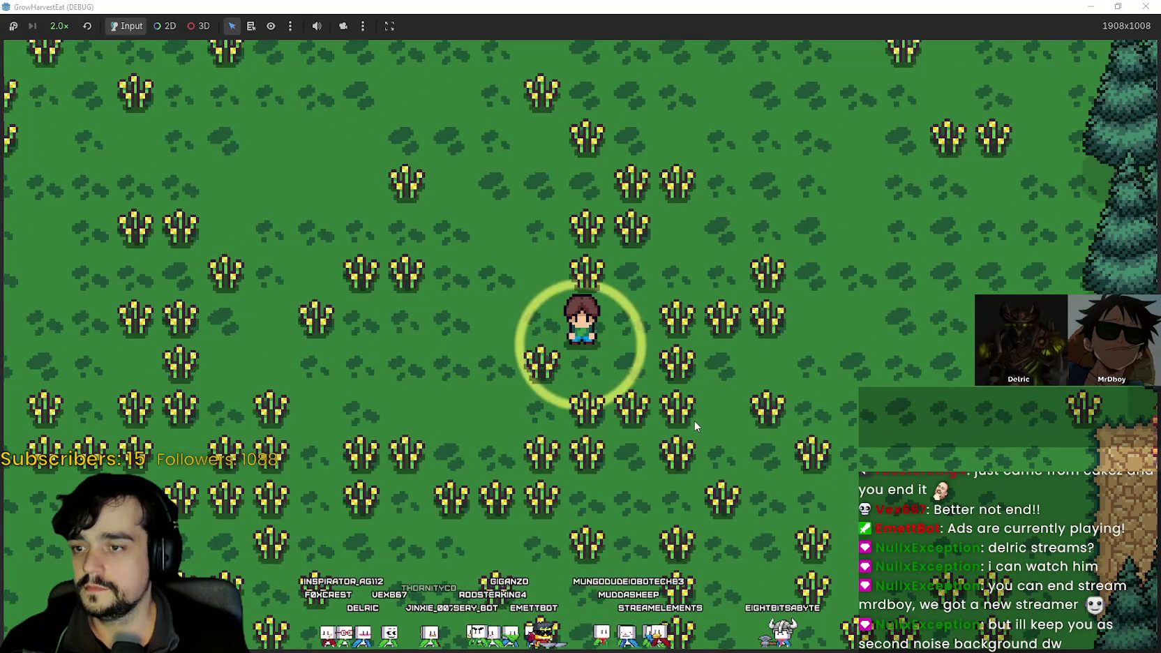
pyautogui.press('s')
pyautogui.press('a')
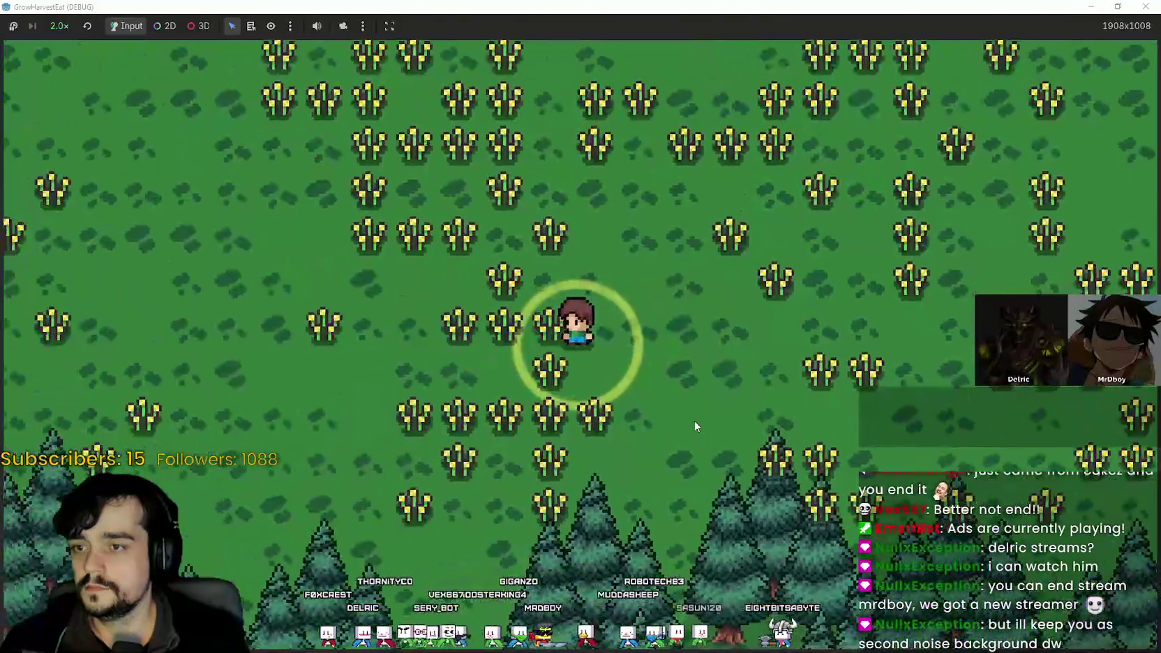
pyautogui.press('w')
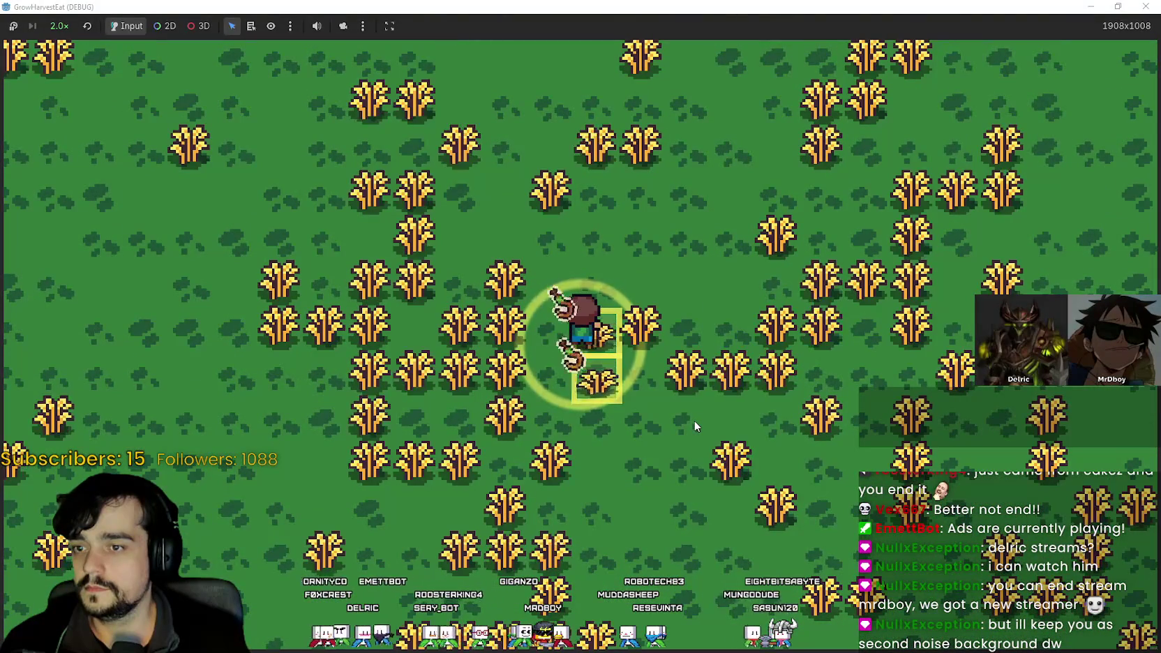
# - Harvest ripe wheat onto the stack by walking back and forth across the rows
pyautogui.press('d')
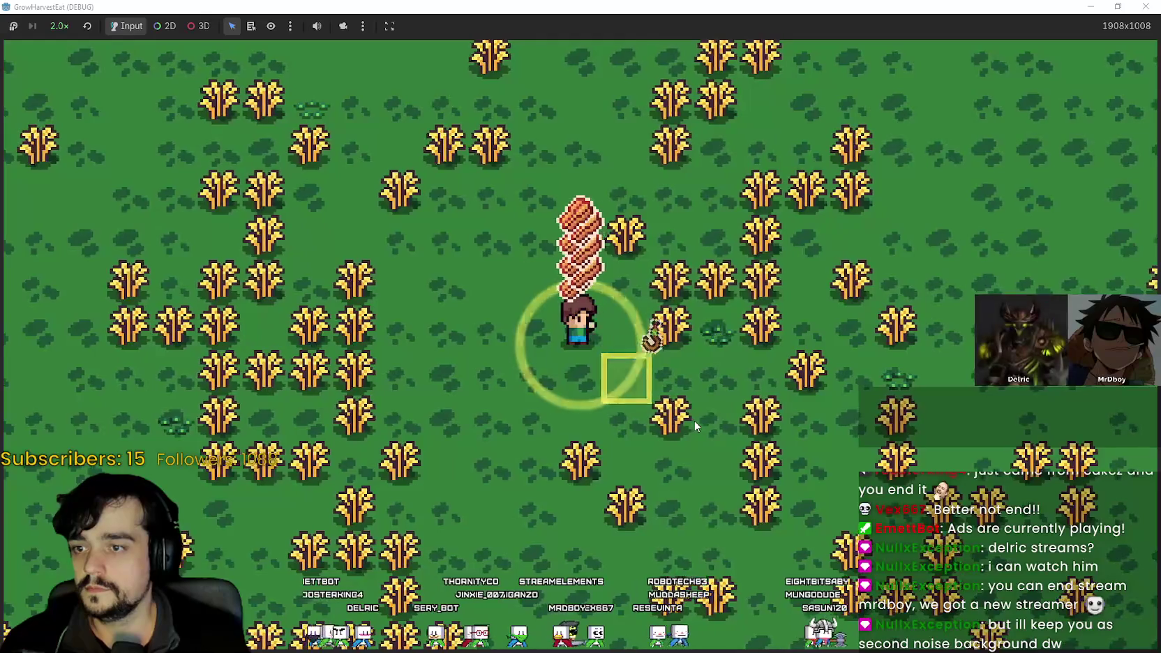
pyautogui.press('d')
pyautogui.press('a')
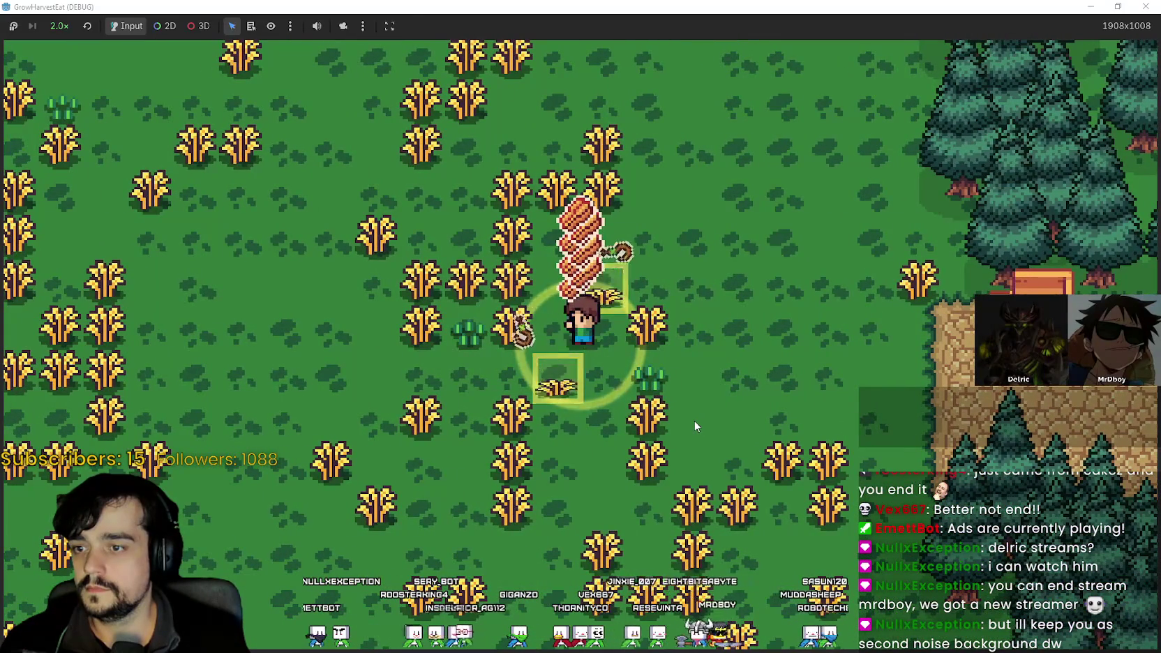
pyautogui.press('a')
pyautogui.press('d')
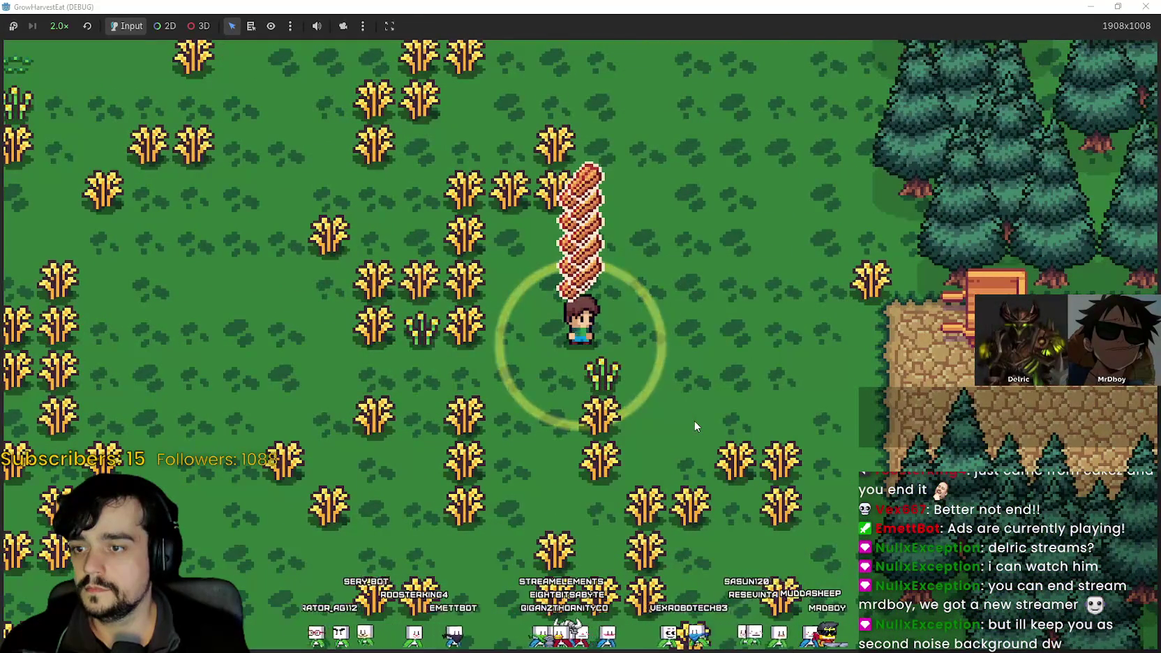
pyautogui.press('d')
pyautogui.press('a')
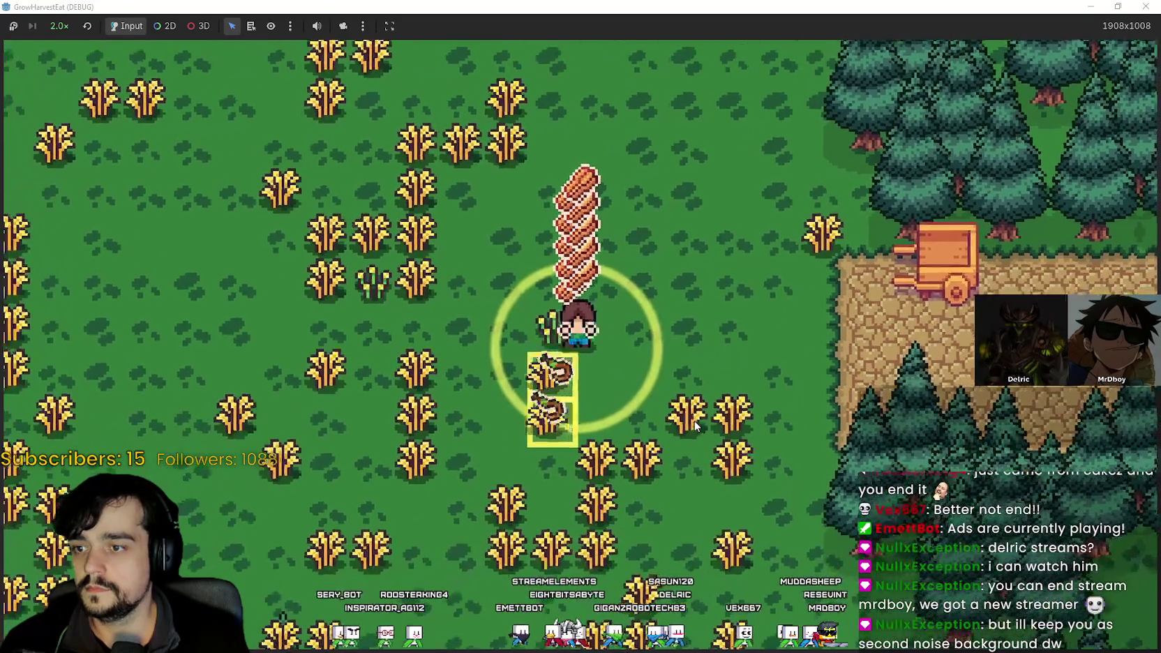
pyautogui.press('space')
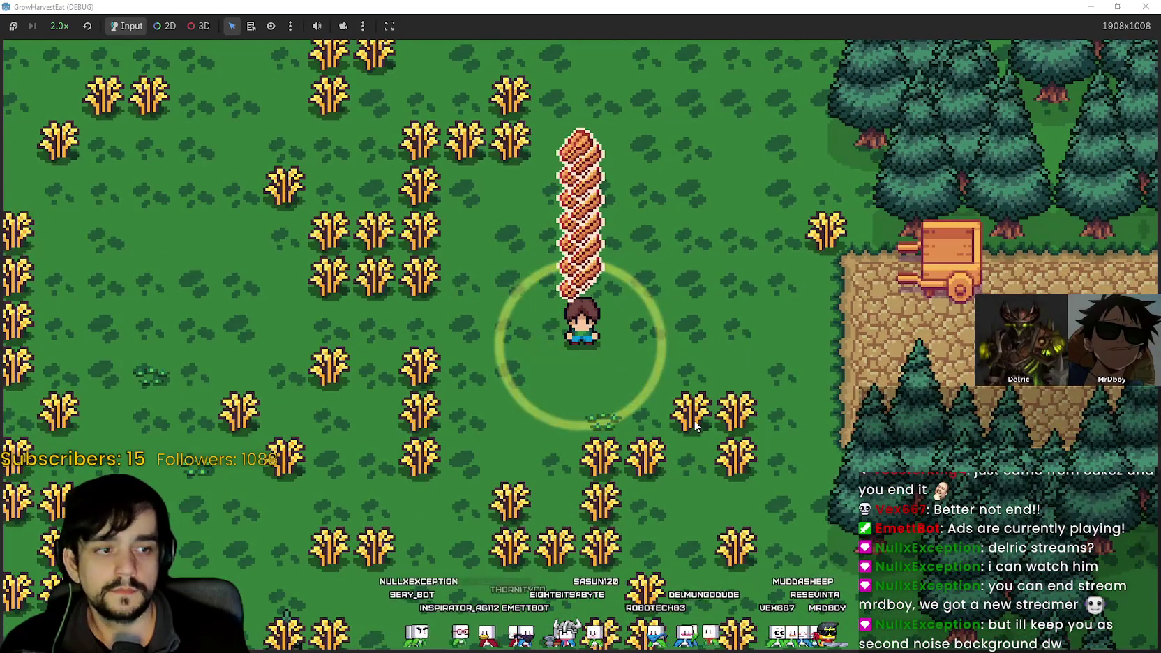
# - Carry the wheat stack up past the trees to the cart
pyautogui.press('w')
pyautogui.press('d')
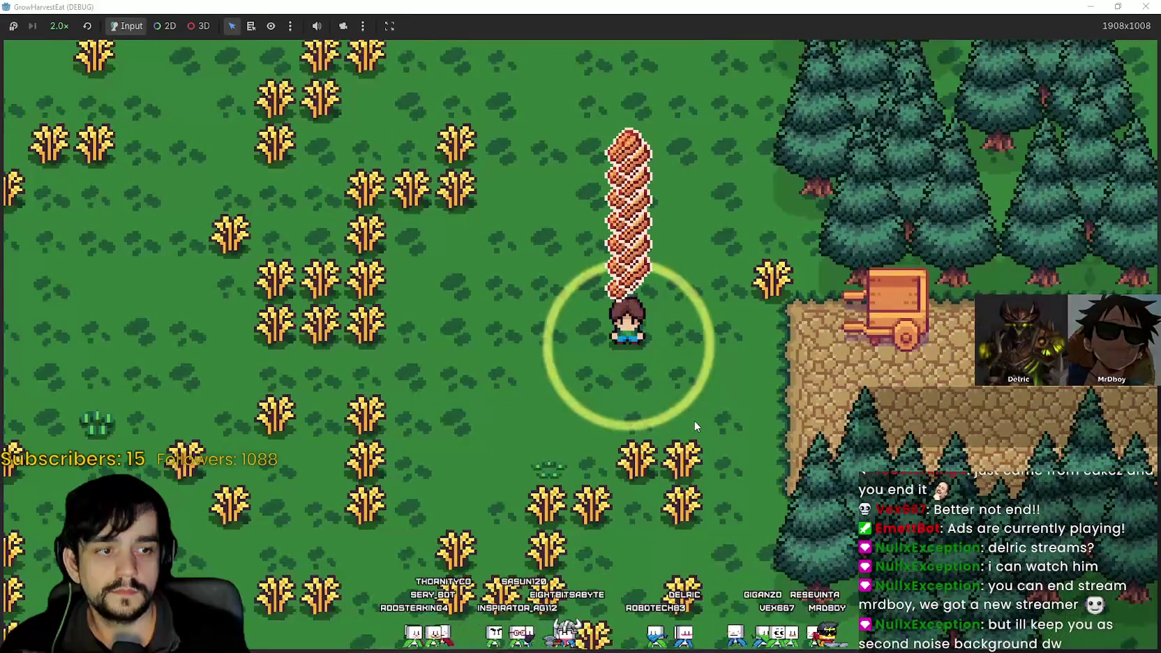
pyautogui.press('d')
pyautogui.press('w')
pyautogui.press('s')
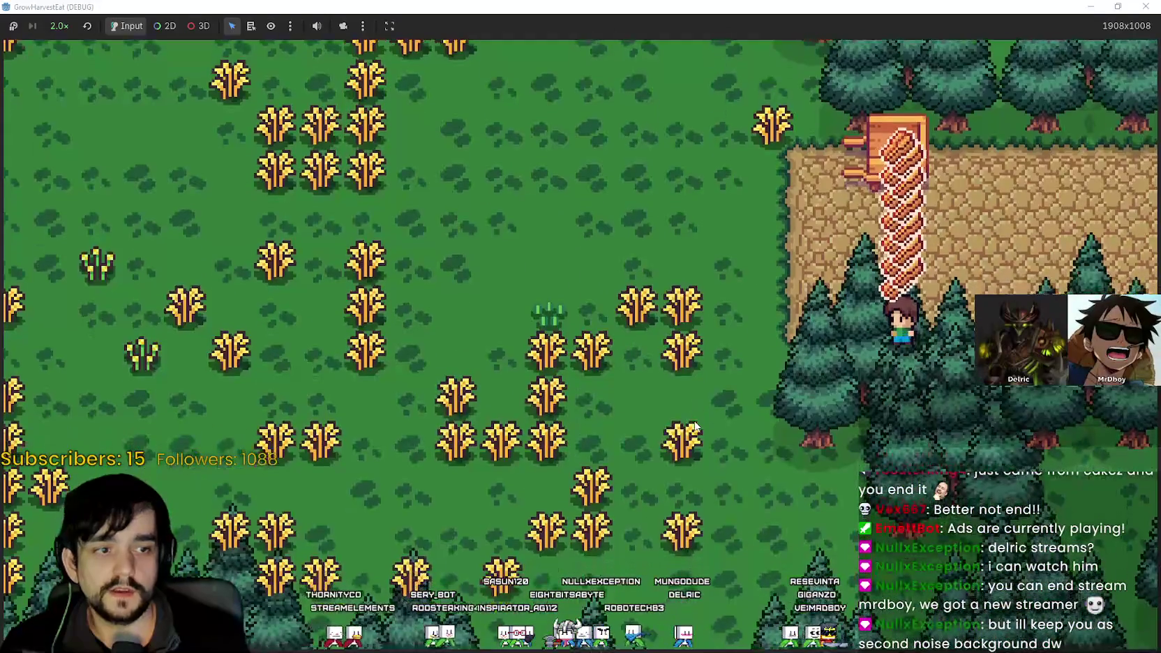
pyautogui.press('w')
pyautogui.press('d')
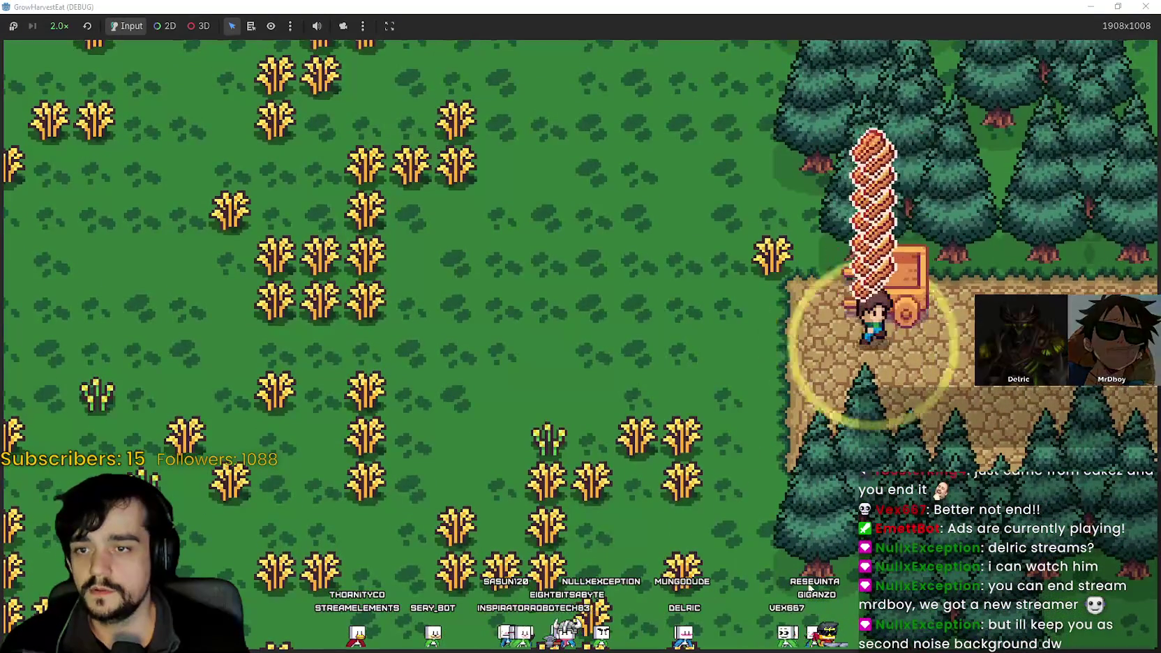
# - Ride the cart back and deliver the wheat at the stalls' counters
pyautogui.press('d')
pyautogui.press('a')
pyautogui.press('a')
pyautogui.press('w')
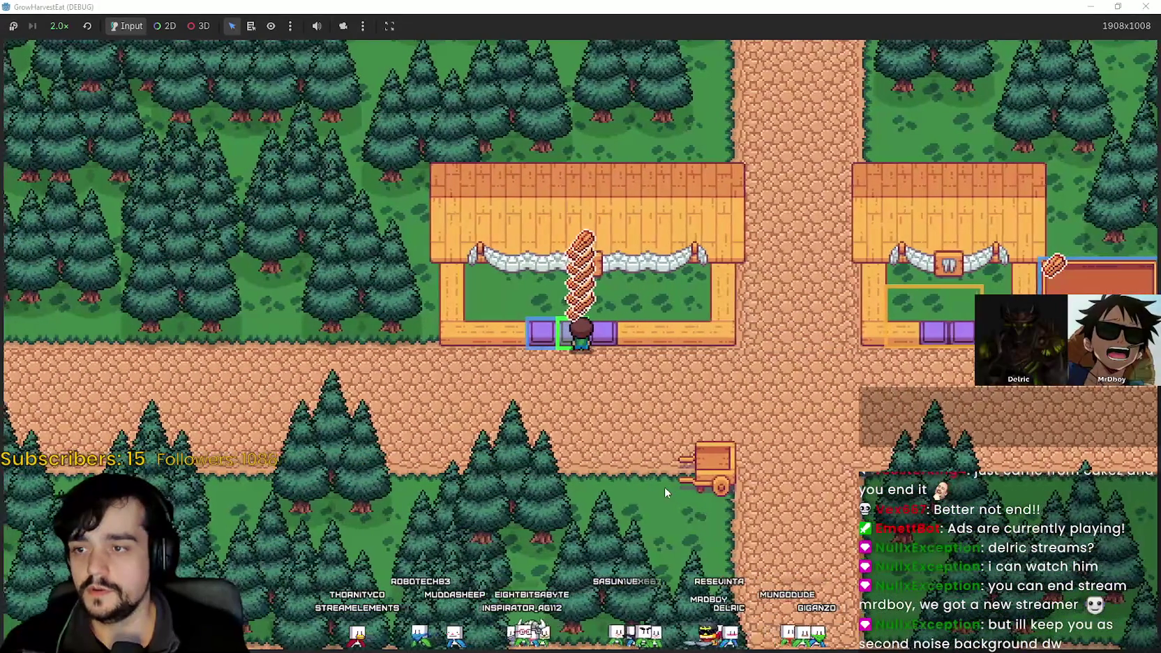
pyautogui.press('d')
pyautogui.press('a')
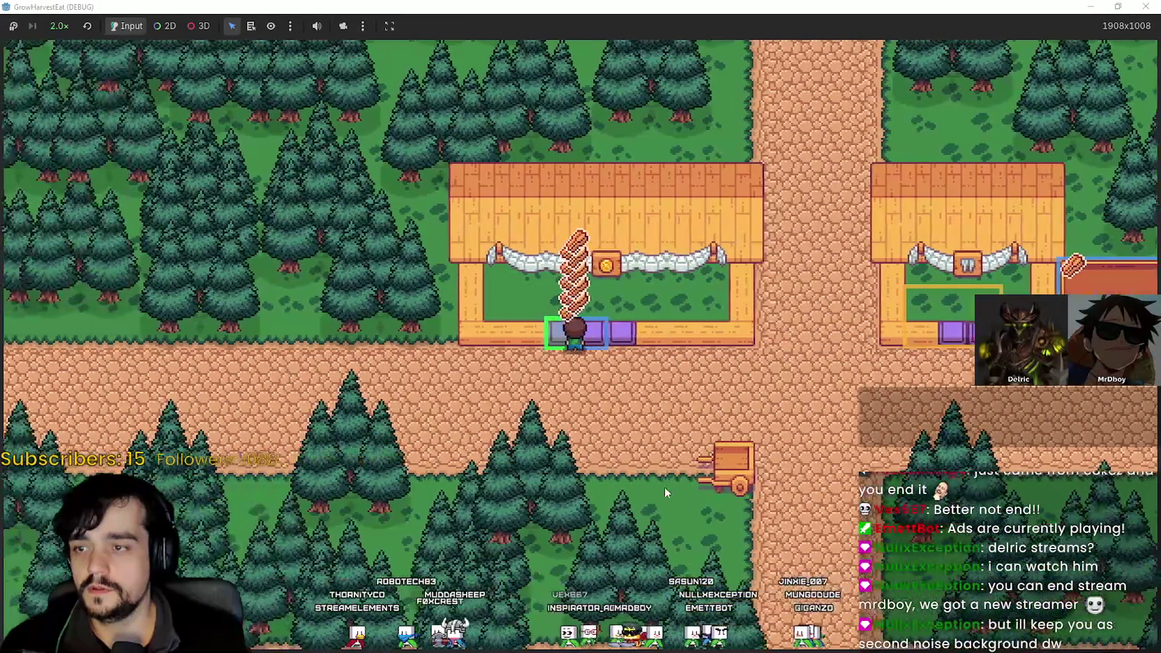
pyautogui.press('d')
pyautogui.press('s')
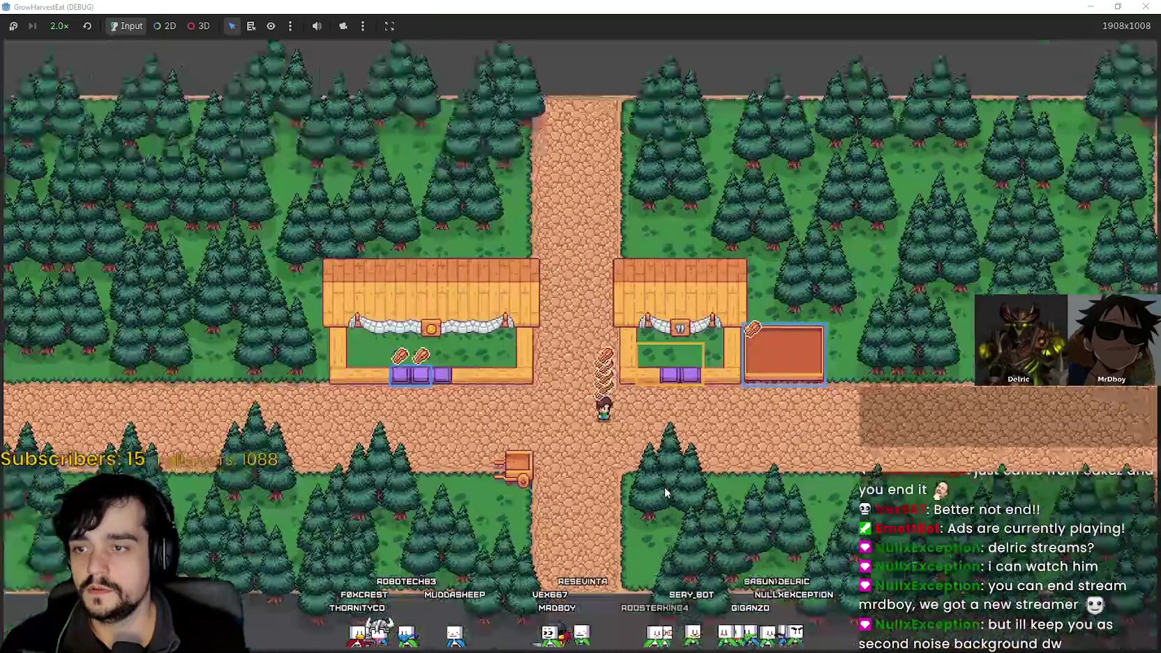
# - Leave fullscreen with F11 and stop the running game with F8
pyautogui.press('F11')
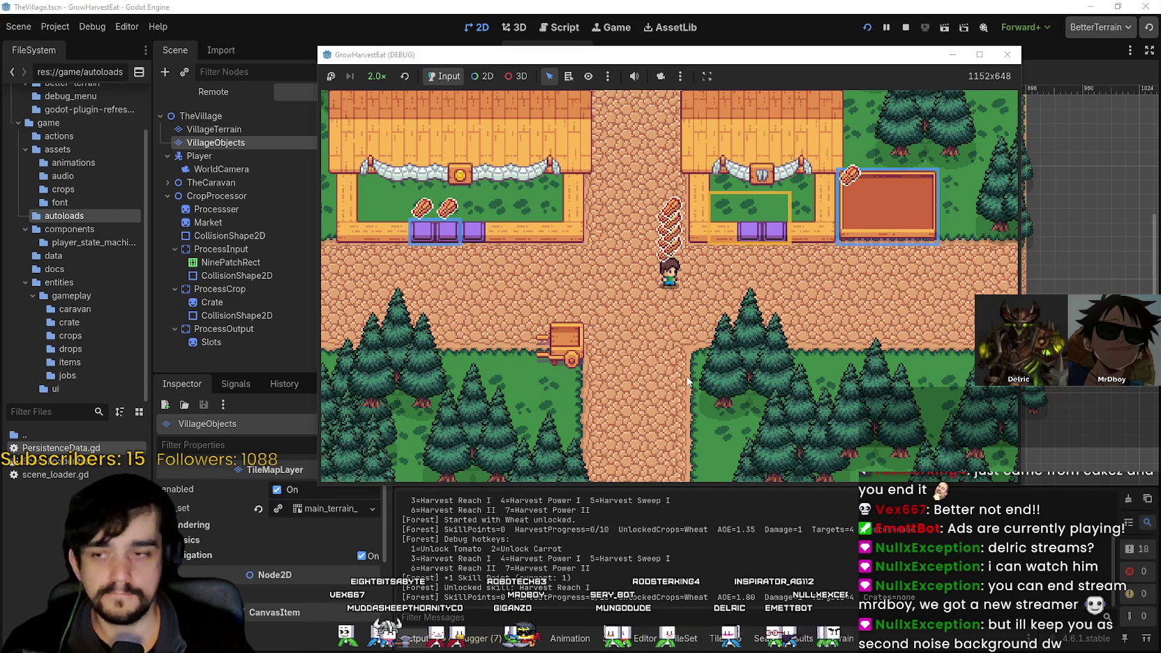
pyautogui.scroll(-1, 698, 374)
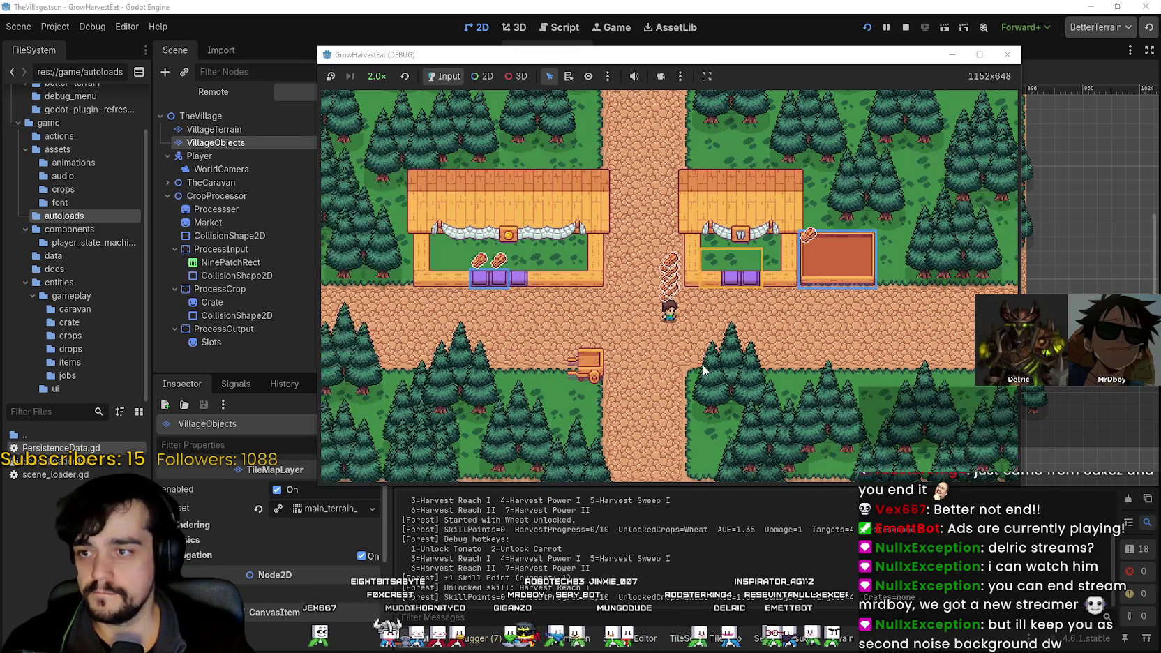
pyautogui.scroll(1, 703, 369)
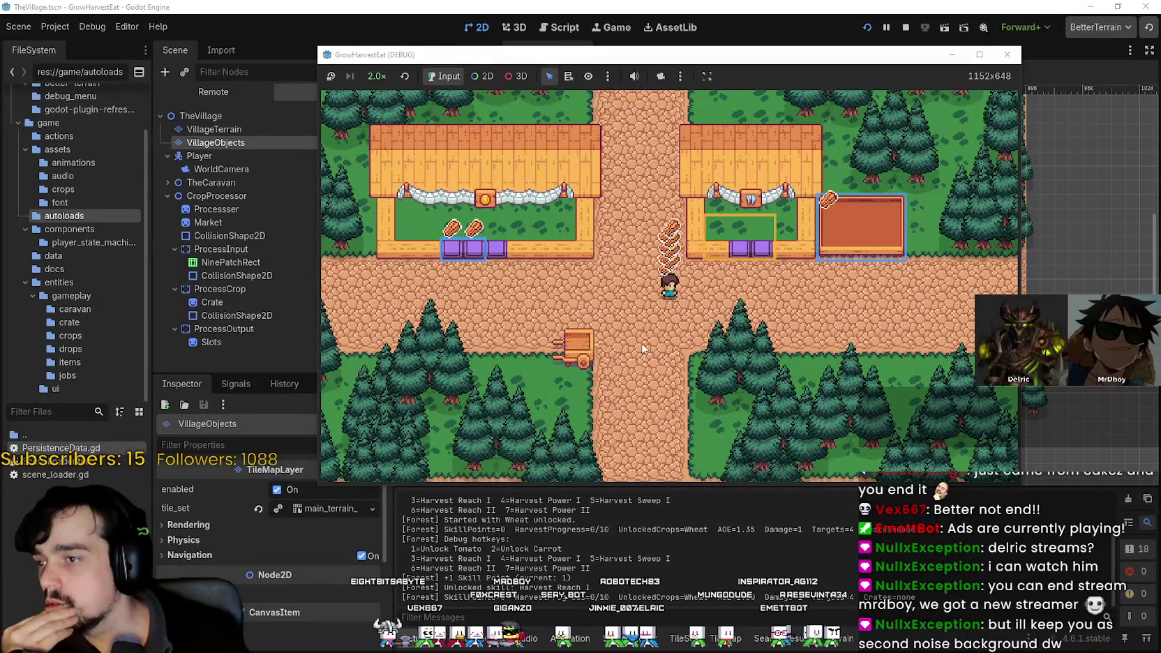
pyautogui.press('F8')
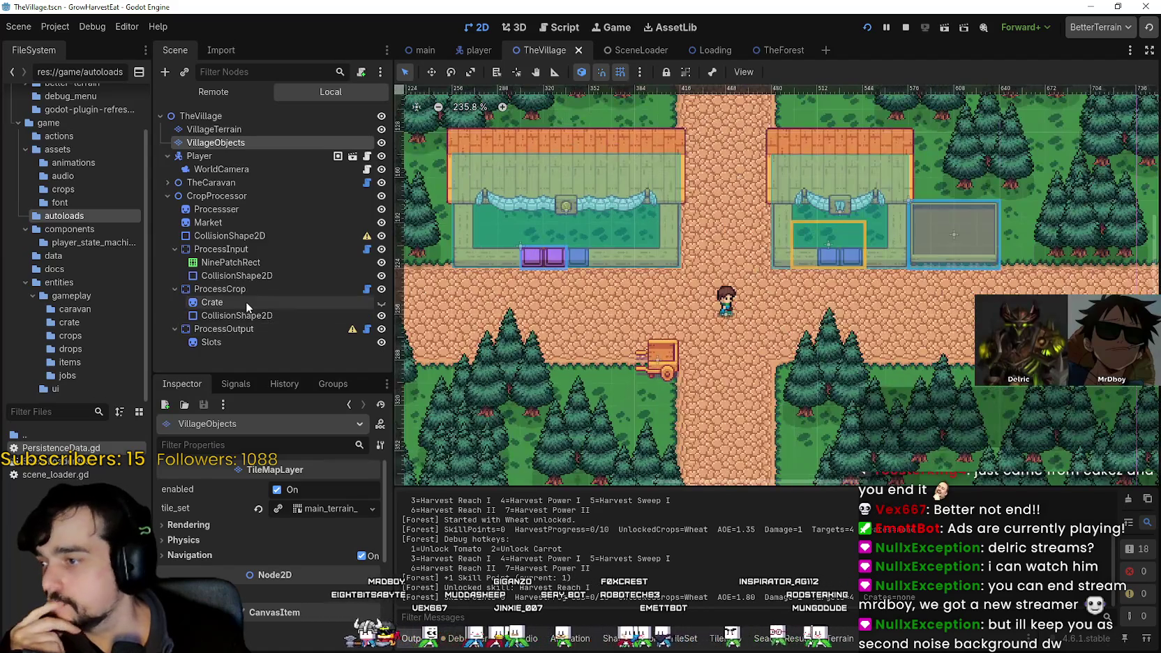
# - Frame the crop processor and select the Slots sprite under ProcessOutput
pyautogui.click(246, 313)
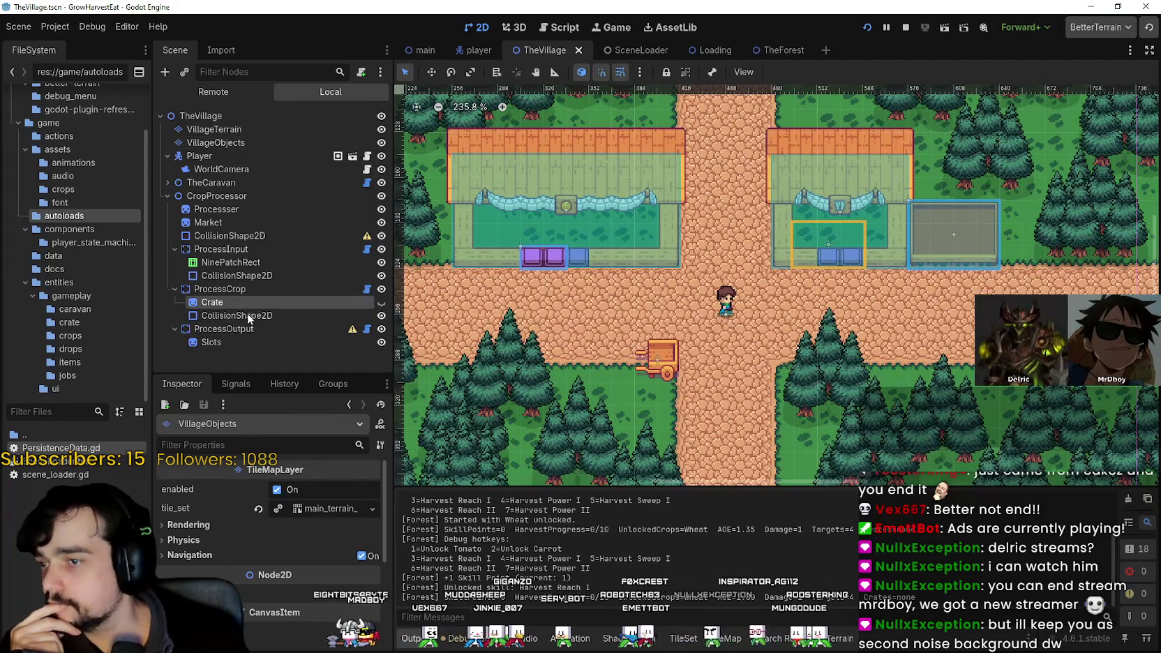
pyautogui.press('f')
pyautogui.click(213, 342)
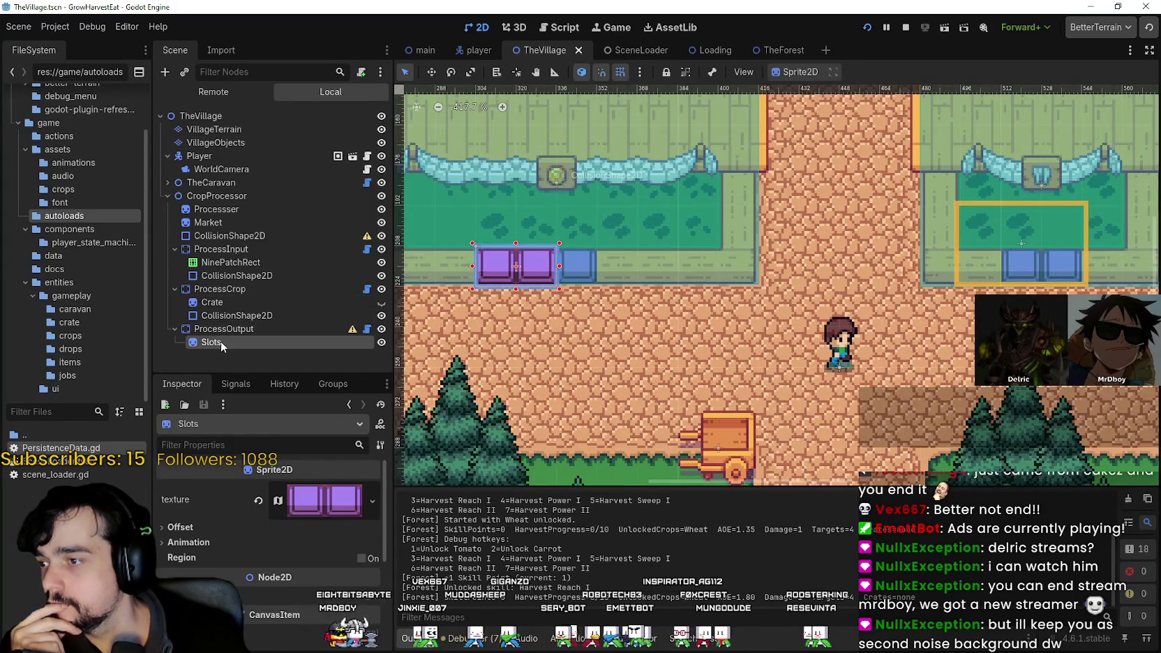
pyautogui.scroll(2, 522, 272)
# - Move the Slots sprite down onto the counter, nudging it to about (32, 8)
pyautogui.press('w')
pyautogui.moveTo(534, 244)
pyautogui.mouseDown()
pyautogui.moveTo(534, 272)
pyautogui.moveTo(536, 244)
pyautogui.mouseUp()
pyautogui.scroll(2, 558, 249)
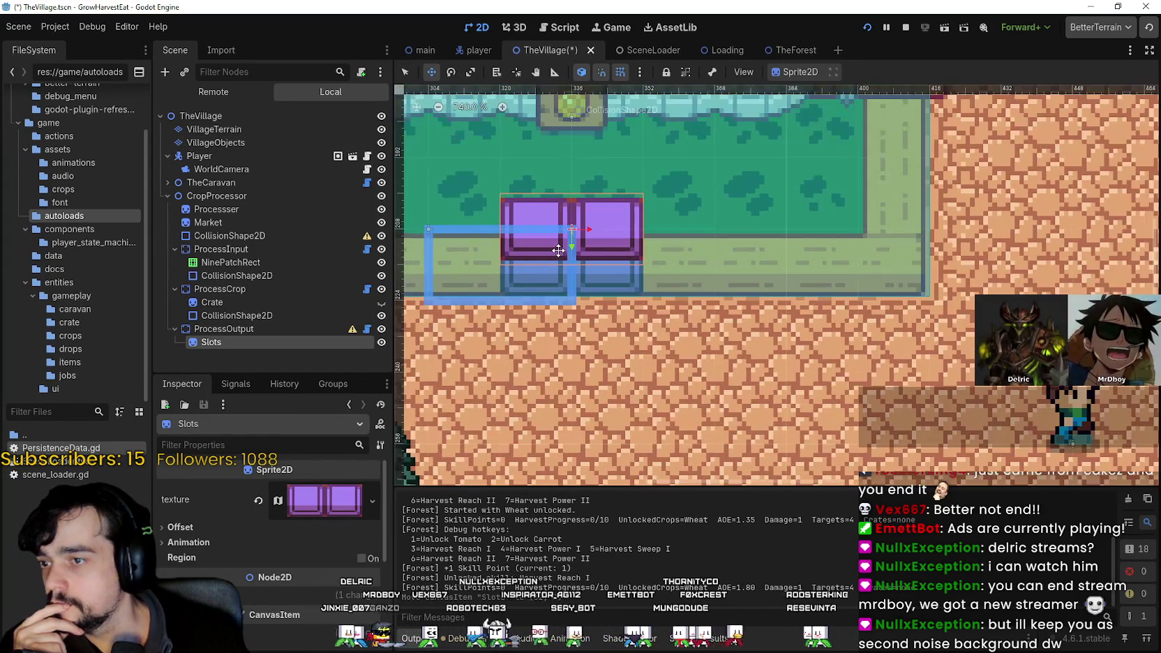
pyautogui.press('Down')
pyautogui.press('Down')
pyautogui.press('Down')
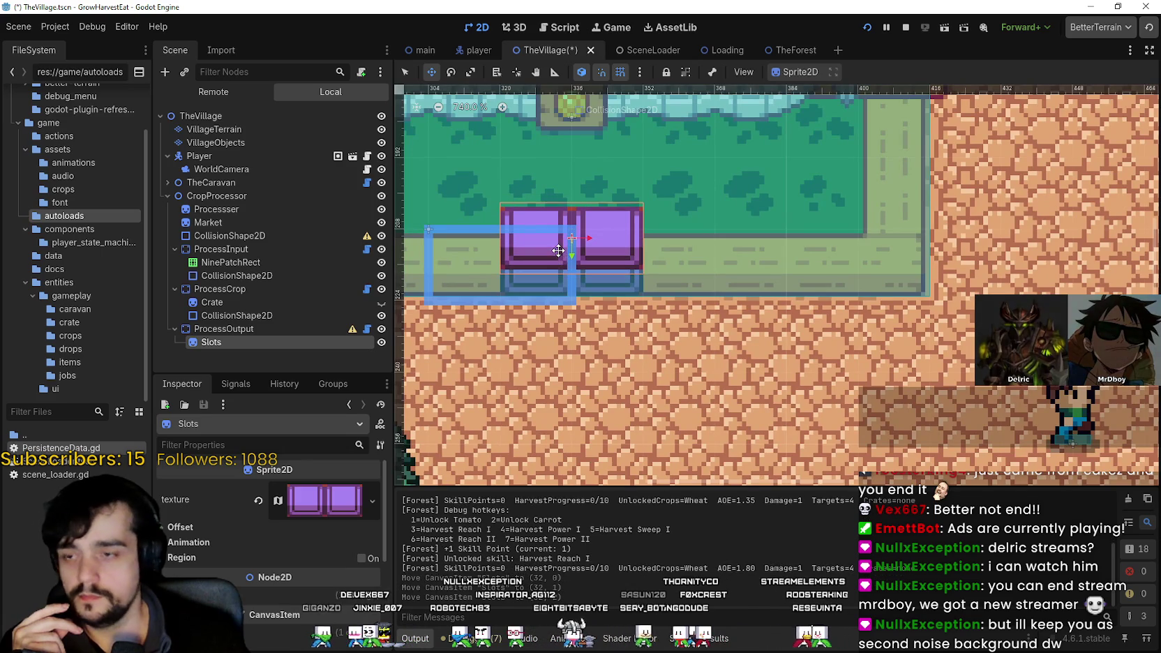
pyautogui.press('Down')
pyautogui.press('Down')
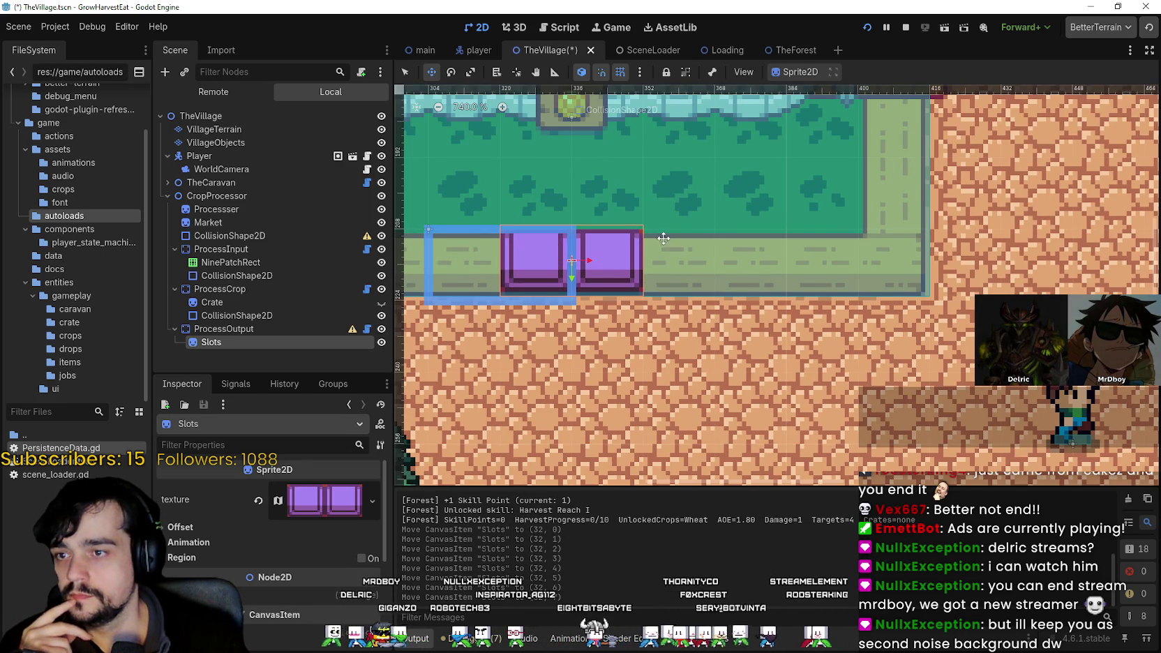
pyautogui.scroll(4, 624, 273)
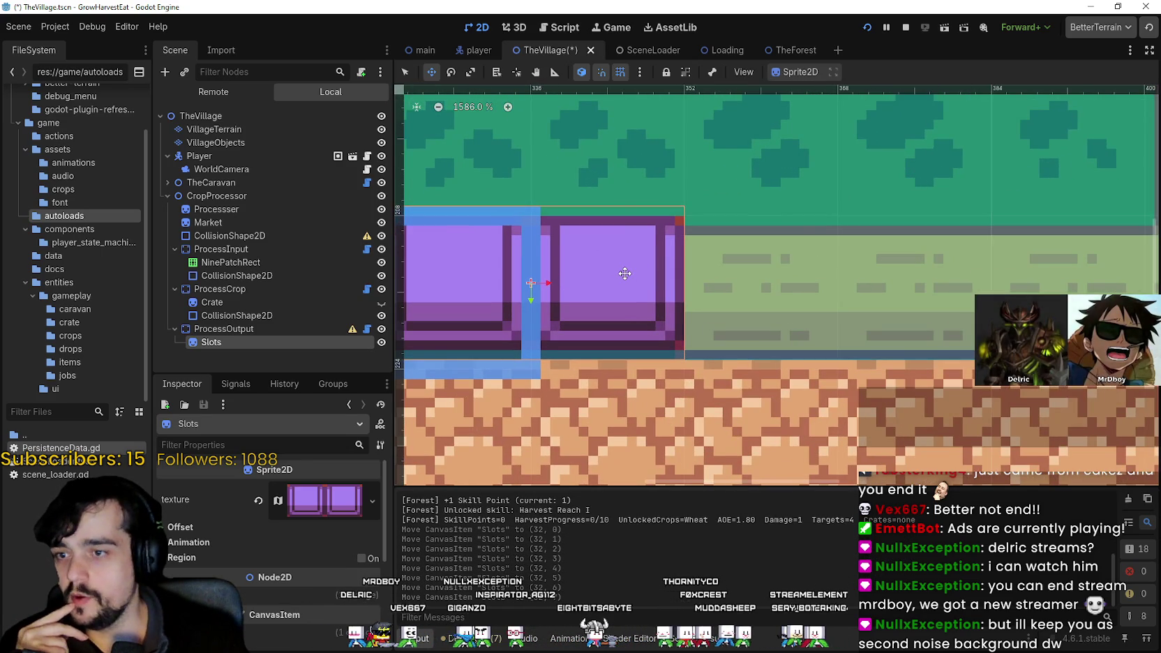
pyautogui.press('Down')
pyautogui.scroll(-2, 651, 264)
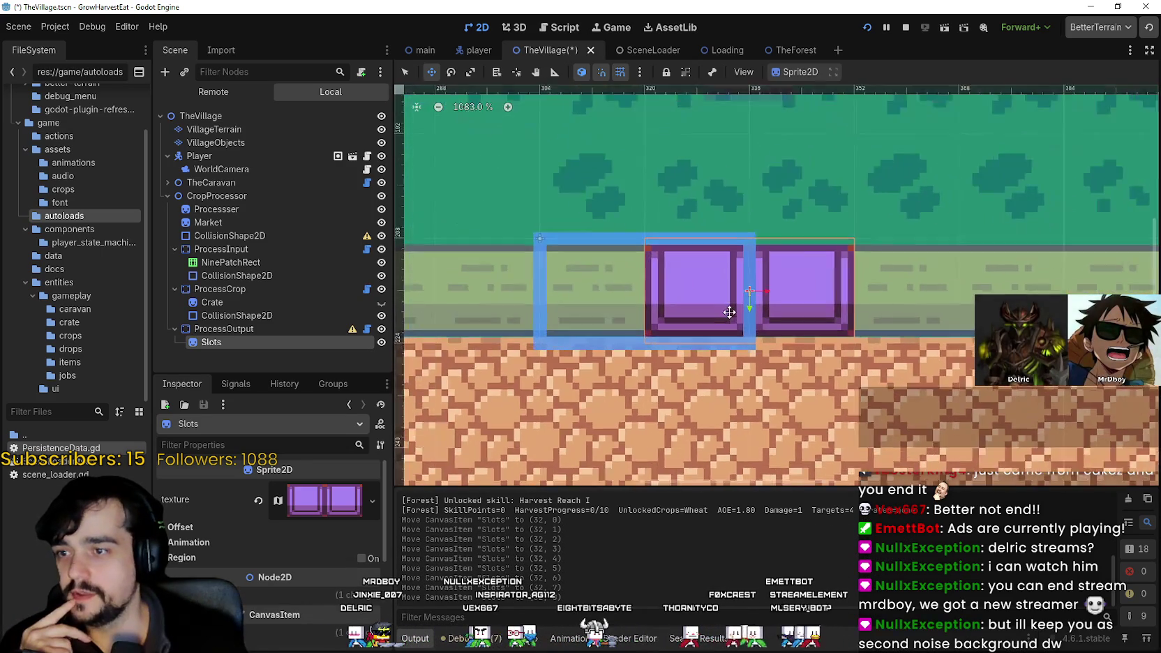
pyautogui.press('Down')
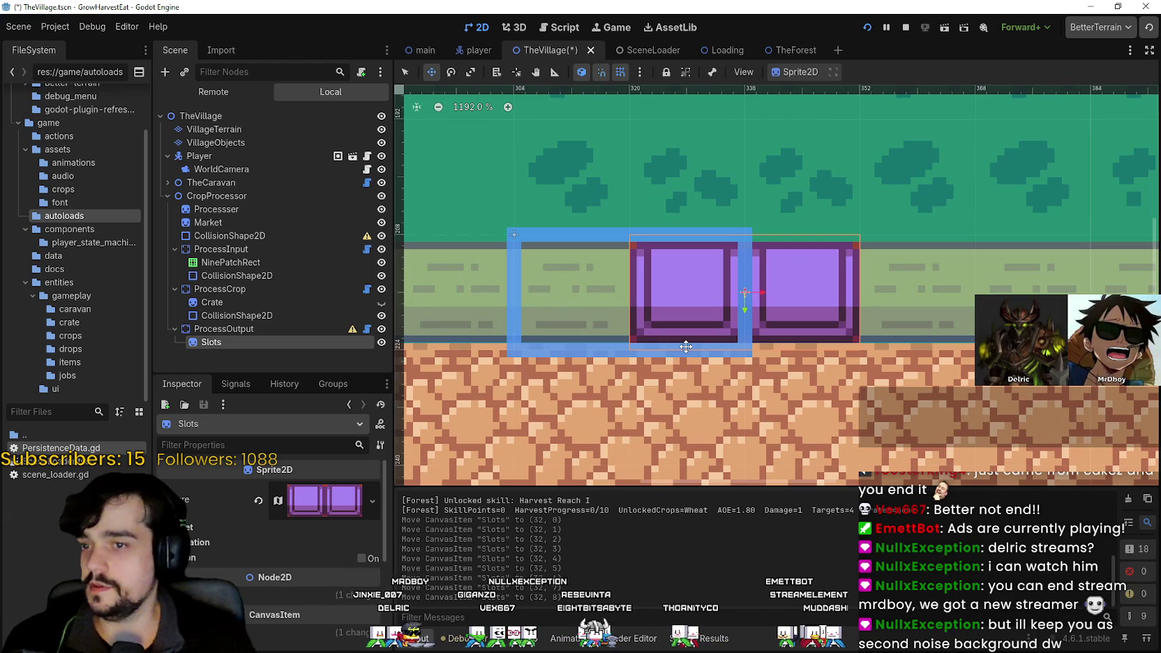
pyautogui.scroll(-1, 548, 280)
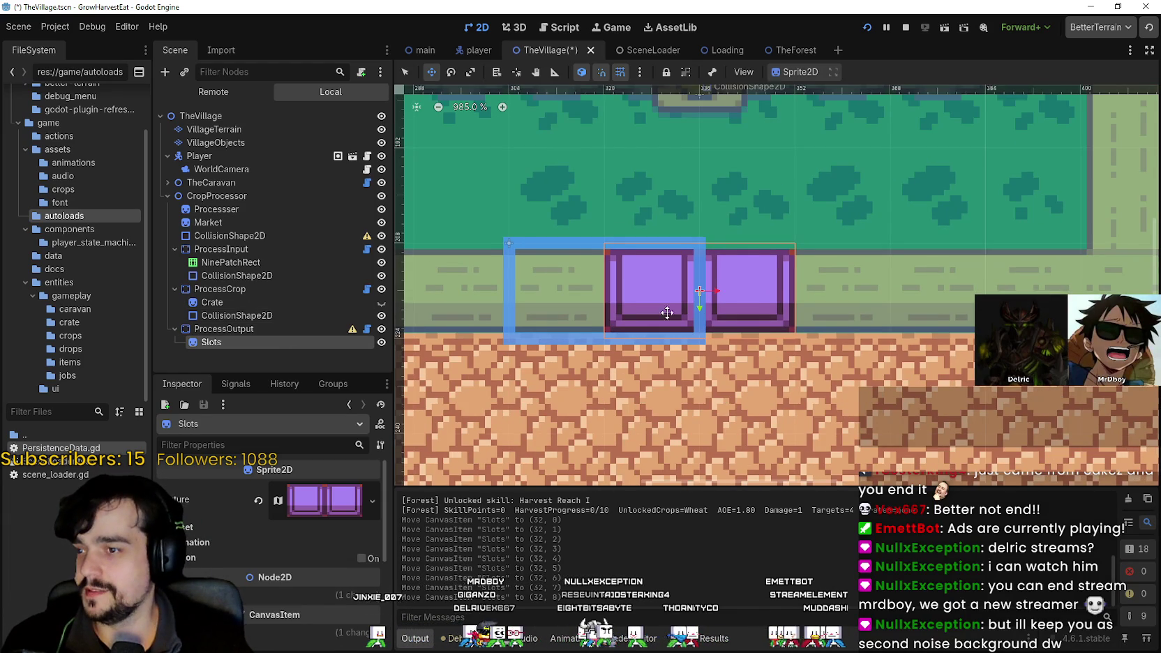
pyautogui.scroll(-1, 669, 313)
pyautogui.click(256, 329)
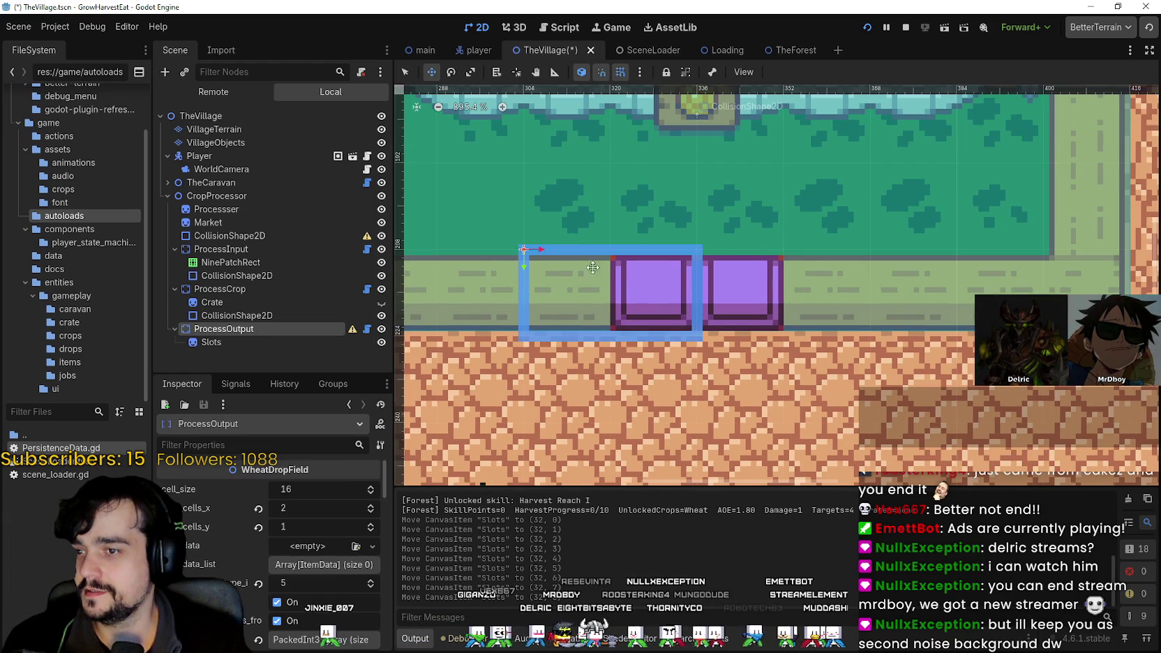
# - Shift ProcessOutput one 16 px tile right to (320, 207)
pyautogui.scroll(2, 595, 267)
pyautogui.moveTo(662, 272); pyautogui.dragTo(696, 277)
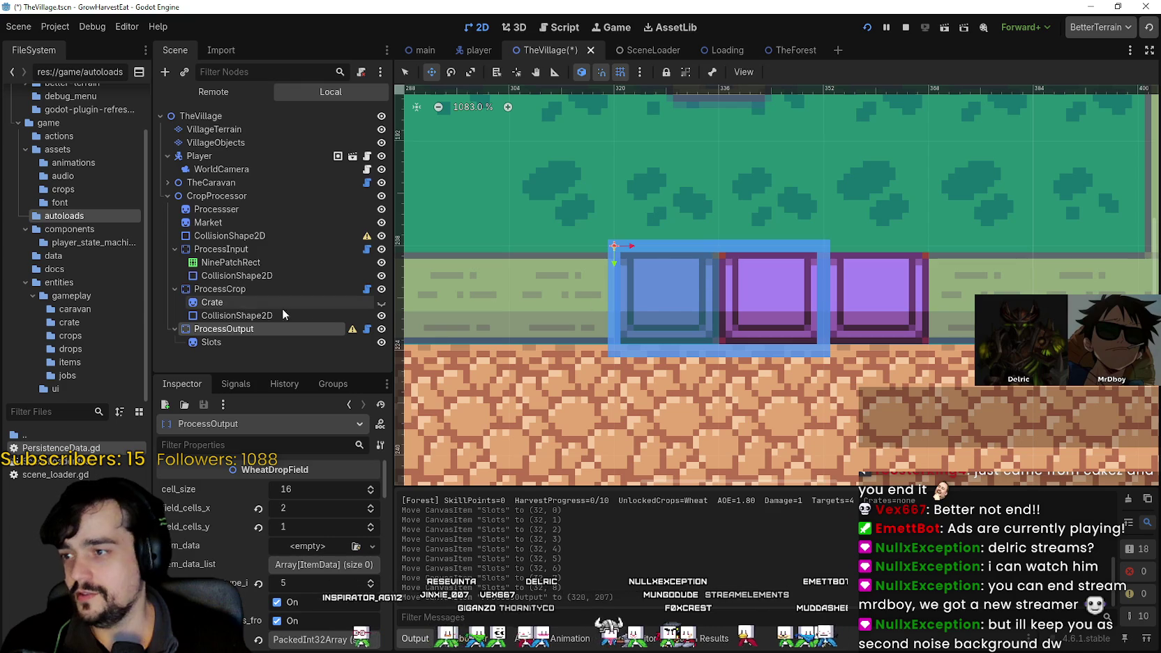
pyautogui.click(231, 341)
# - Realign Slots to (16, 12) inside the output area and save TheVillage scene
pyautogui.scroll(2, 561, 321)
pyautogui.moveTo(793, 218)
pyautogui.mouseDown()
pyautogui.moveTo(791, 162)
pyautogui.moveTo(664, 284)
pyautogui.mouseUp()
pyautogui.press('Up')
pyautogui.press('Up')
pyautogui.press('Up')
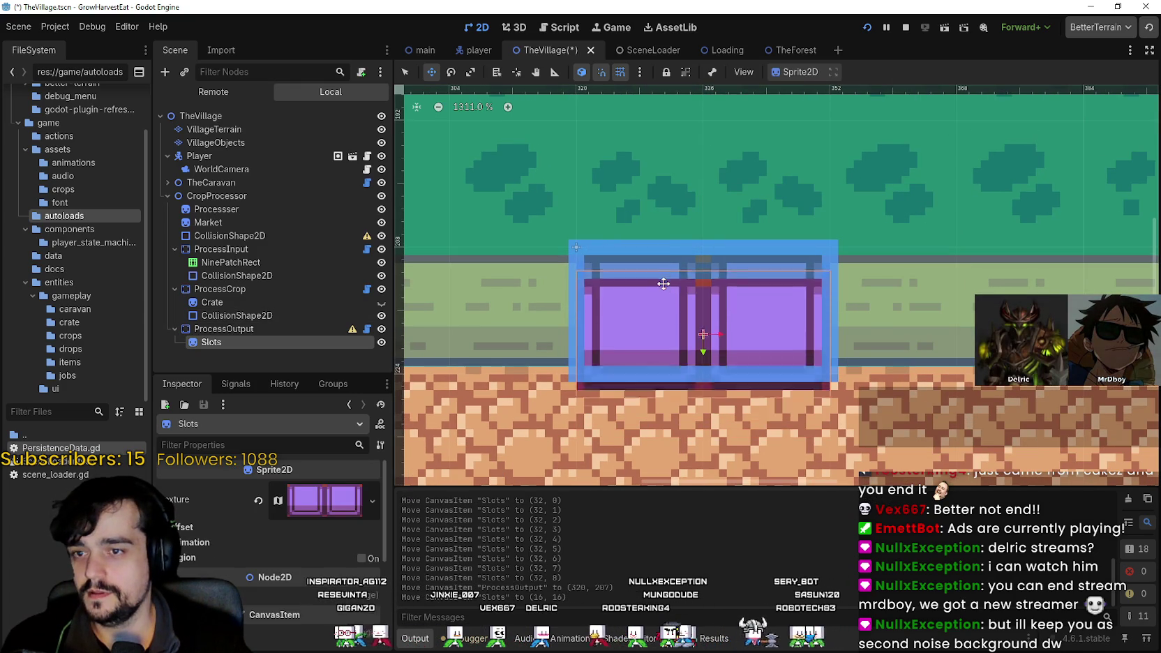
pyautogui.press('Down')
pyautogui.hotkey('ctrl', 's')
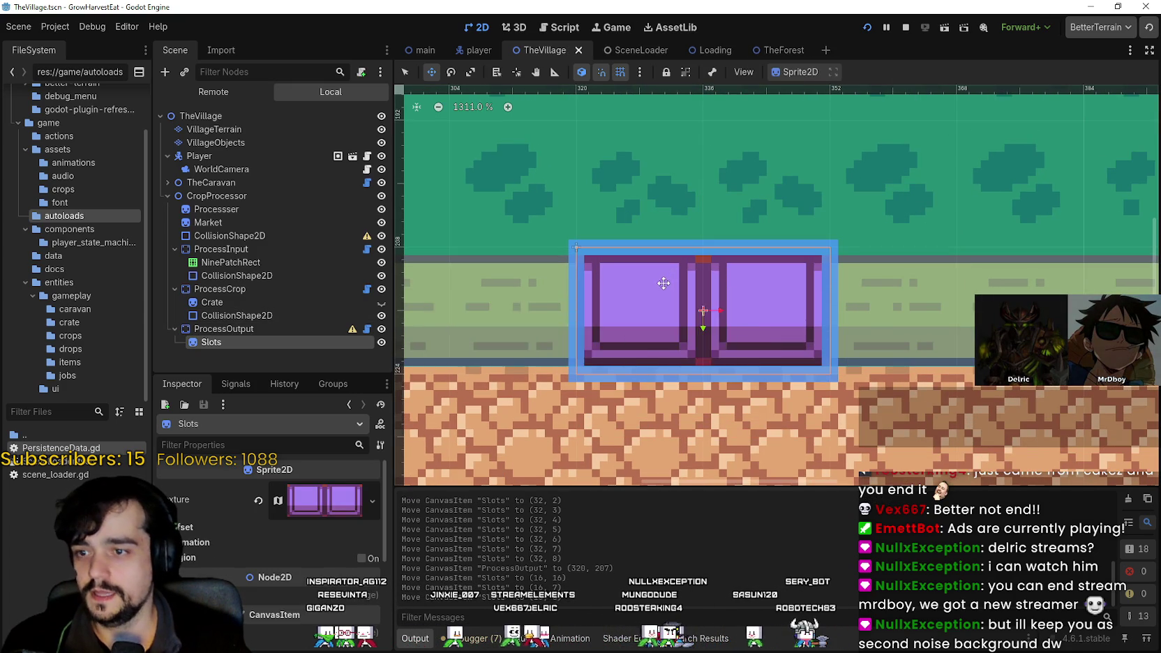
pyautogui.scroll(-10, 664, 284)
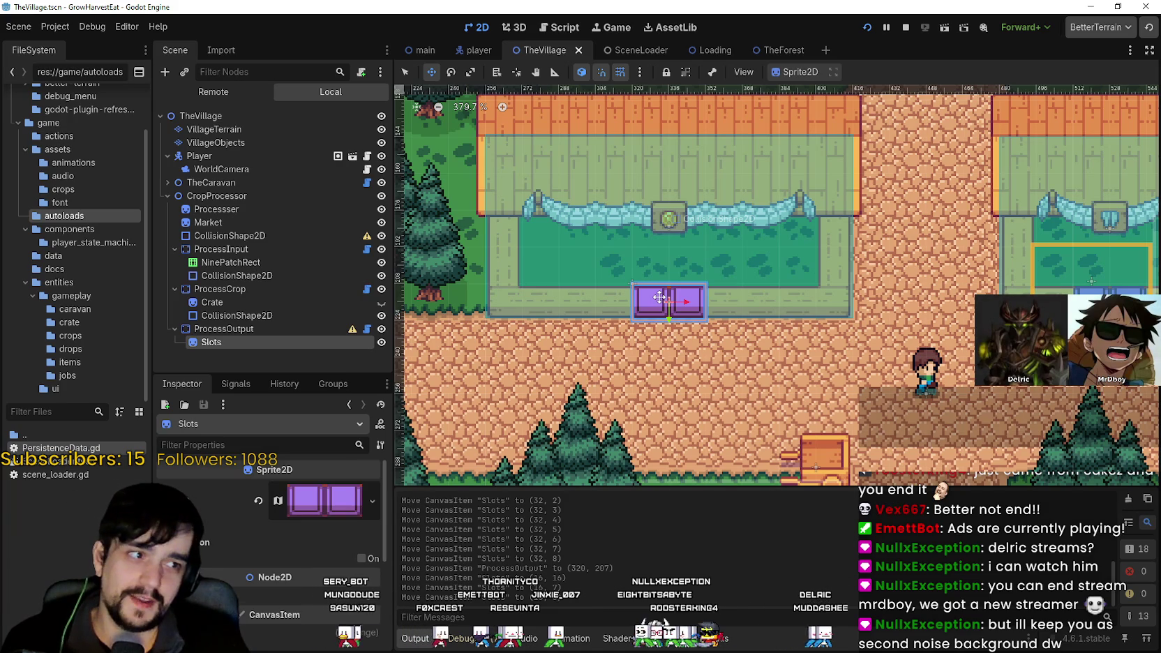
# - Launch the project with F5 to playtest the repositioned stall slots
pyautogui.press('F5')
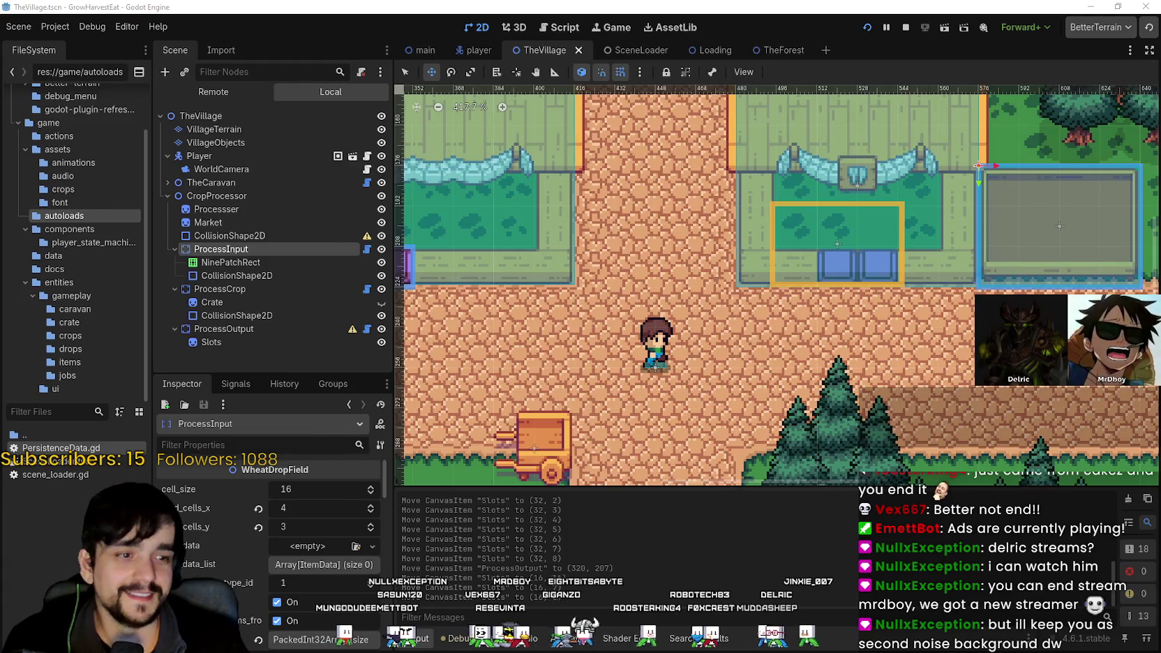
# - Walk the character to the orange plot to drop the crops, then onto the purple input pad
pyautogui.press('d')
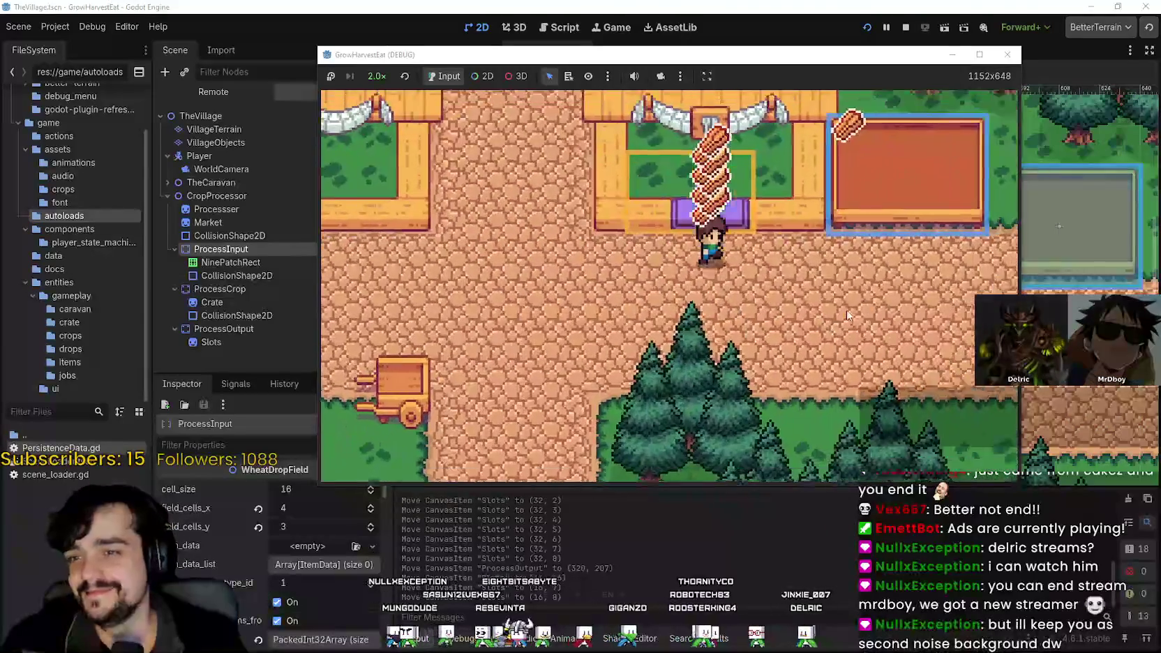
pyautogui.press('w')
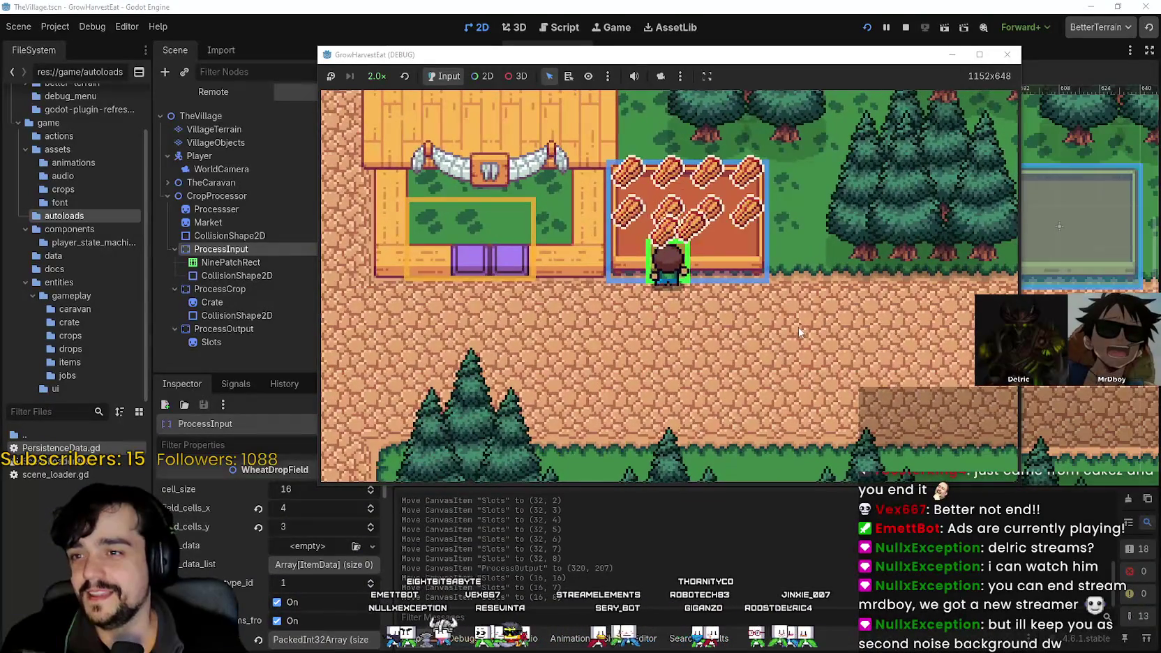
pyautogui.press('a')
pyautogui.press('s')
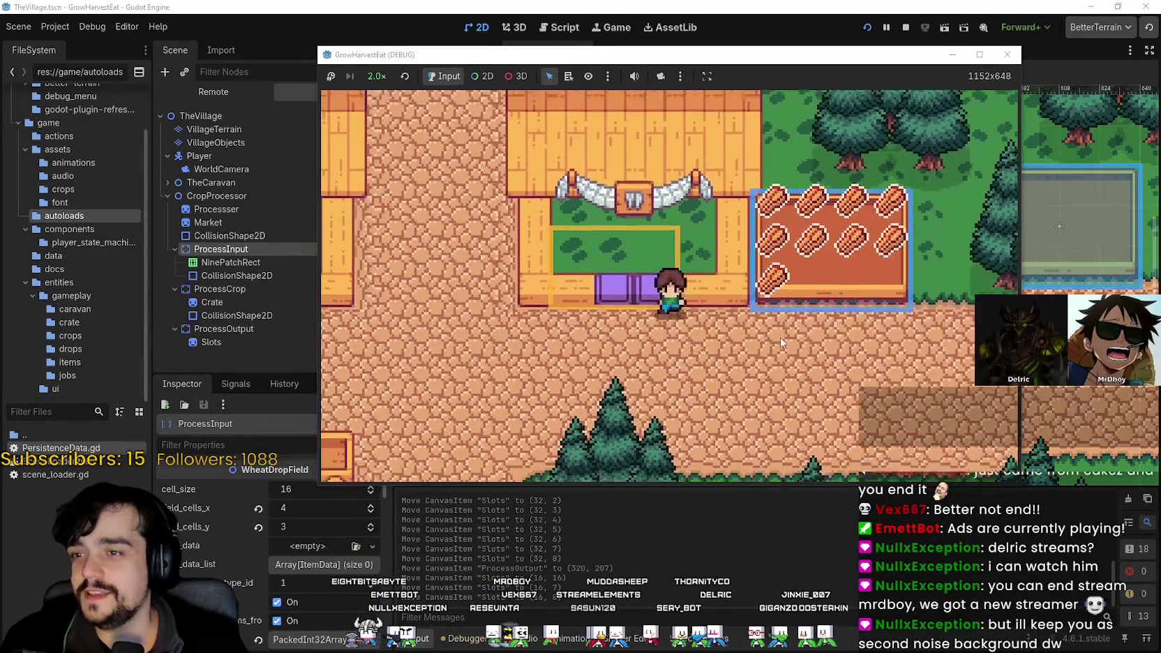
# - Step off the input pad and walk left along the road
pyautogui.scroll(-2, 783, 341)
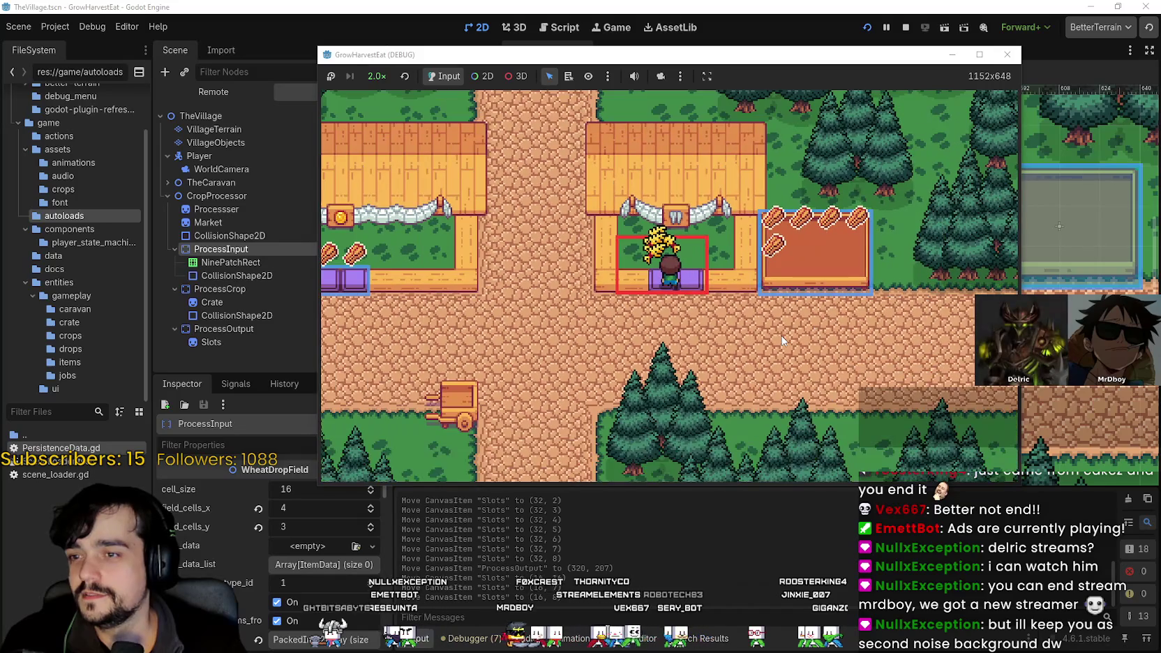
pyautogui.press('s')
pyautogui.press('a')
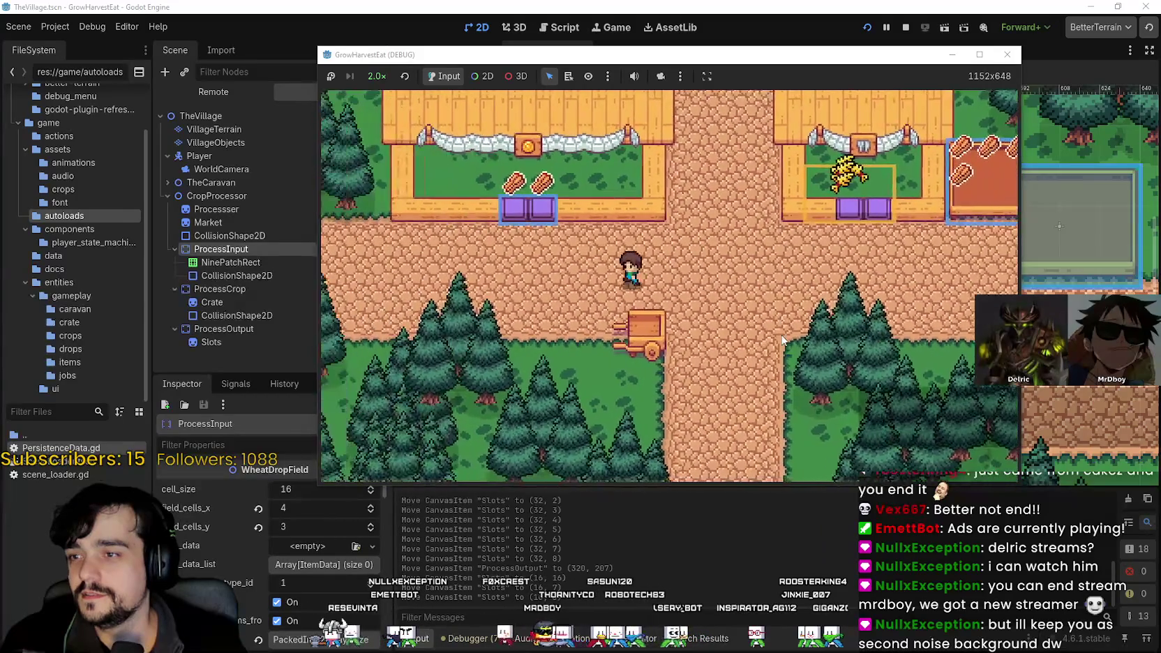
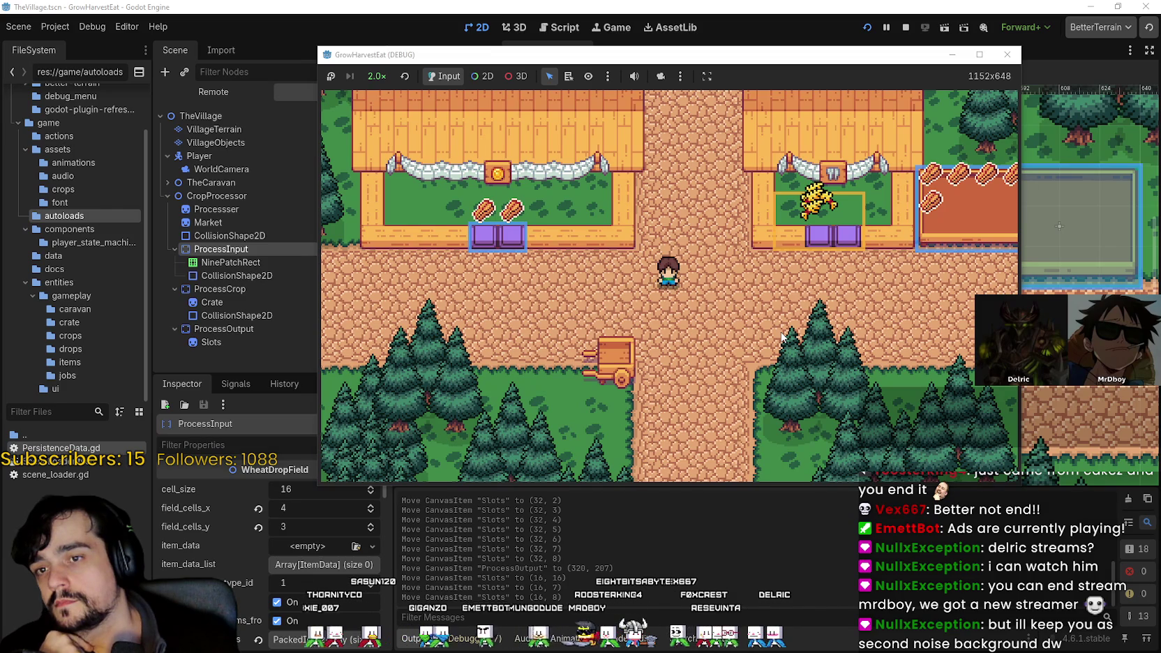
# - Walk the player around the village houses and back onto the path, then move the game window aside
pyautogui.press('d')
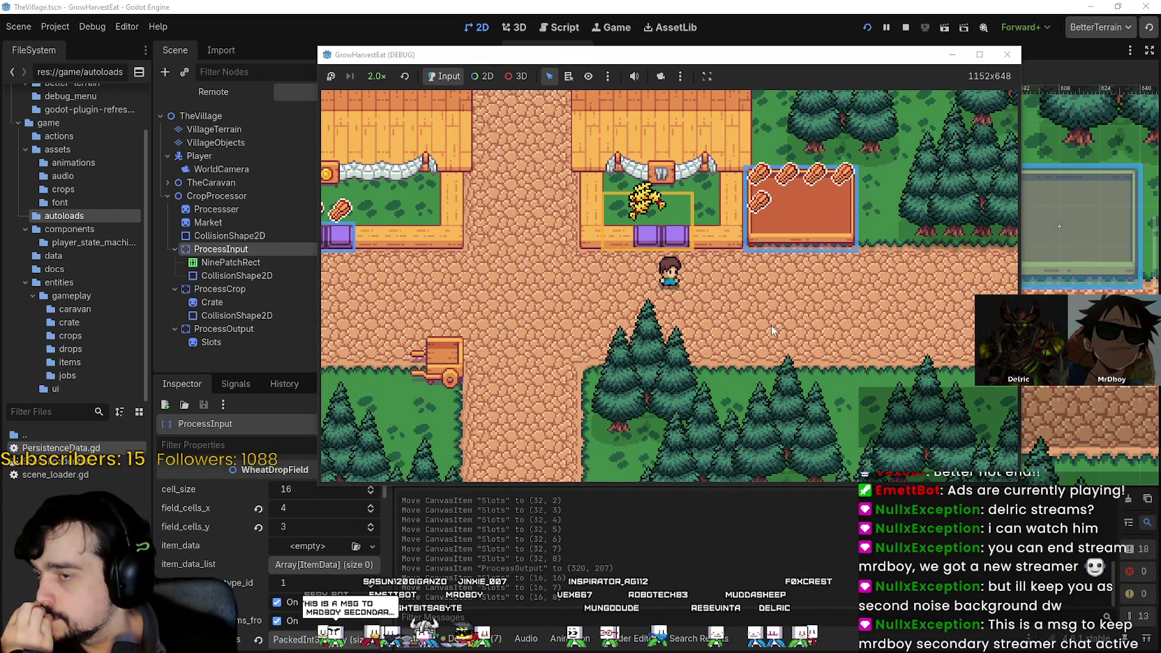
pyautogui.press('a')
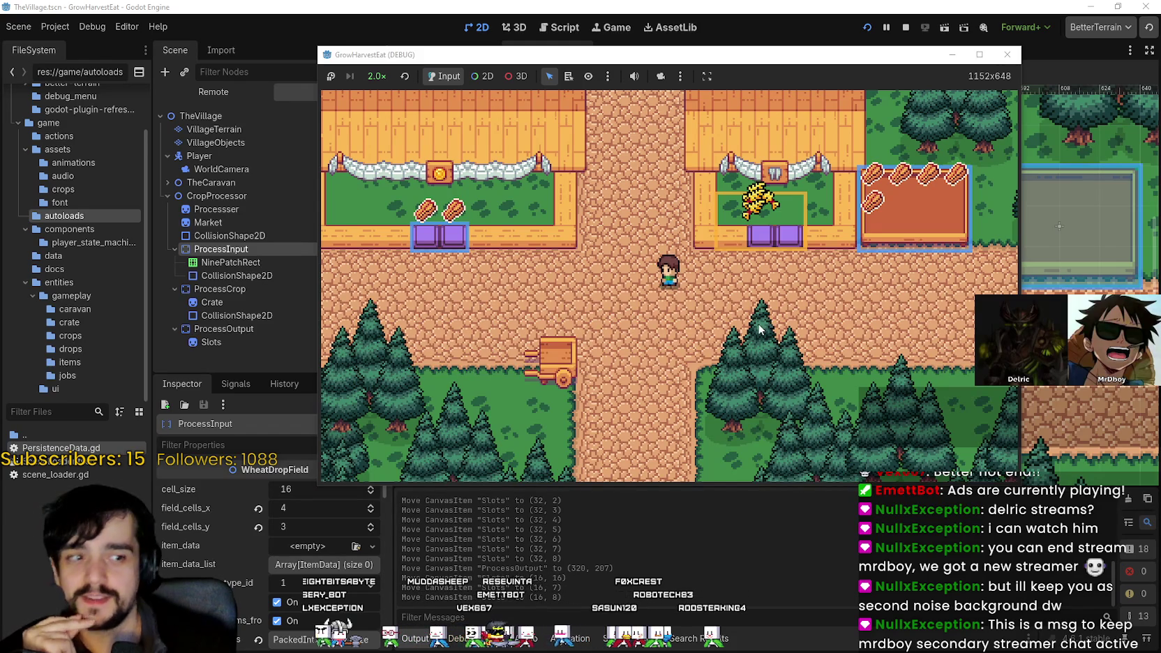
pyautogui.press('Down')
pyautogui.press('Left')
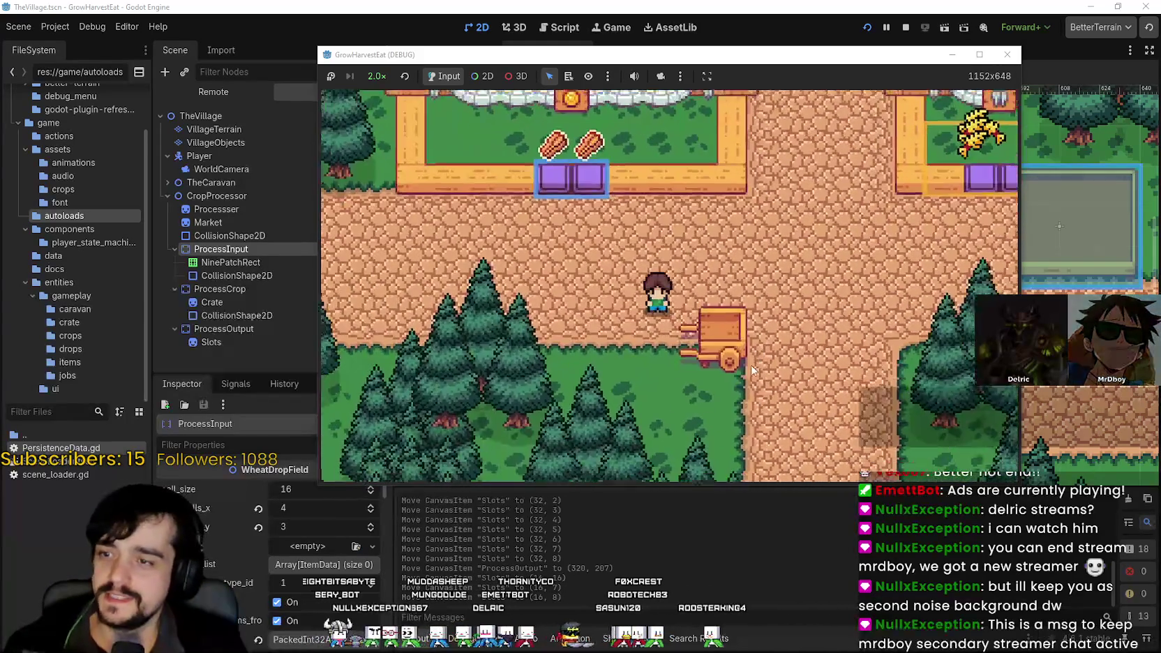
pyautogui.press('Up')
pyautogui.press('Right')
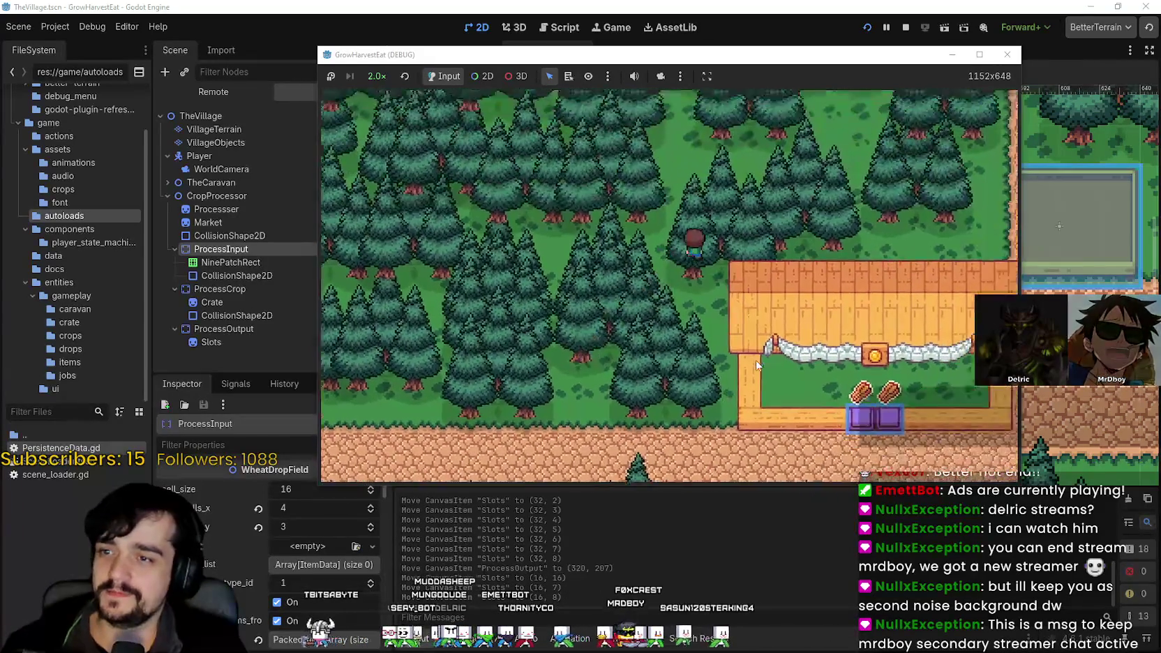
pyautogui.press('Right')
pyautogui.press('Down')
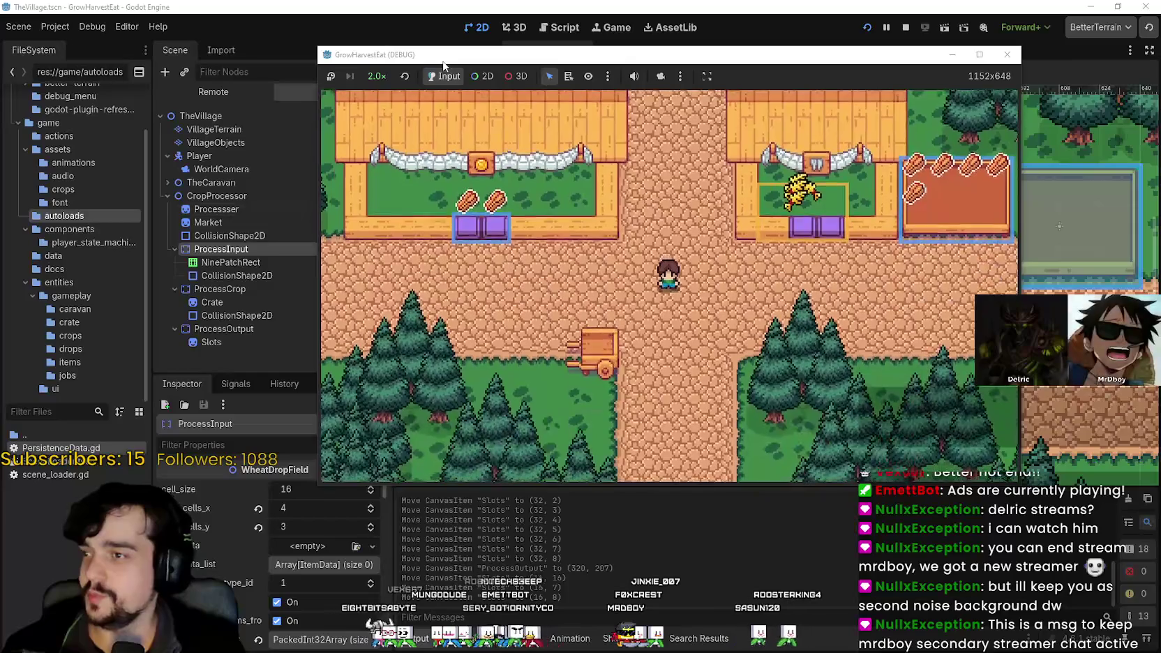
pyautogui.moveTo(440, 60); pyautogui.dragTo(489, 78)
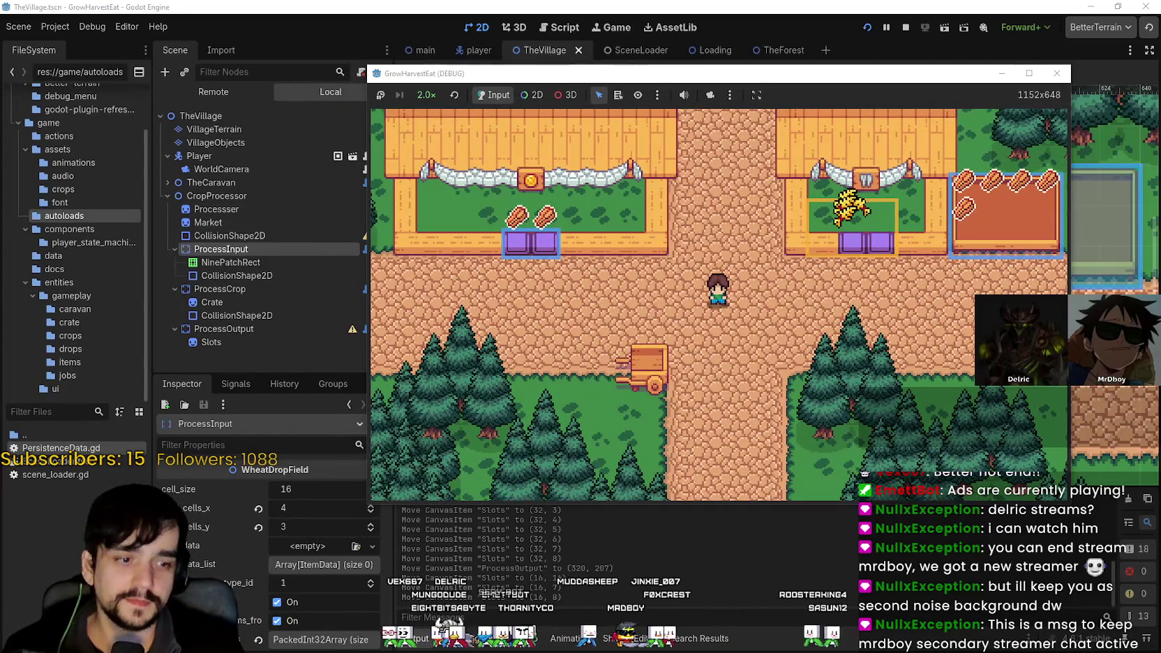
# - Stop the game, then inspect TheCaravan, its Sprite2D and the Player node in the Scene tree
pyautogui.click(905, 27)
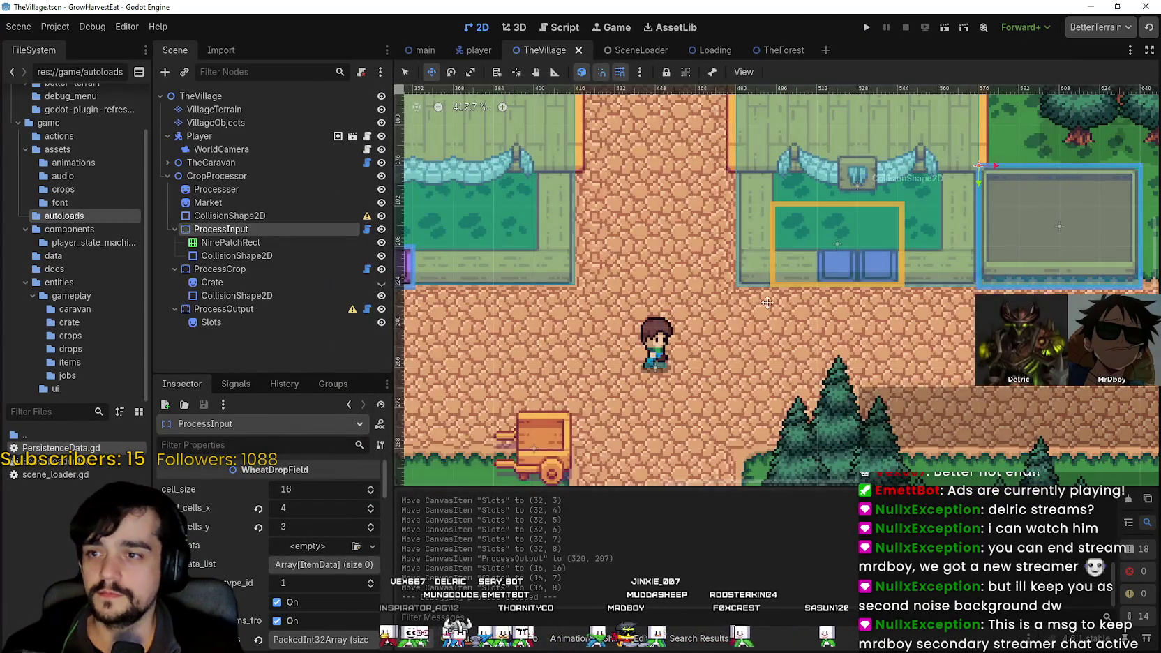
pyautogui.scroll(4, 778, 286)
pyautogui.scroll(3, 778, 286)
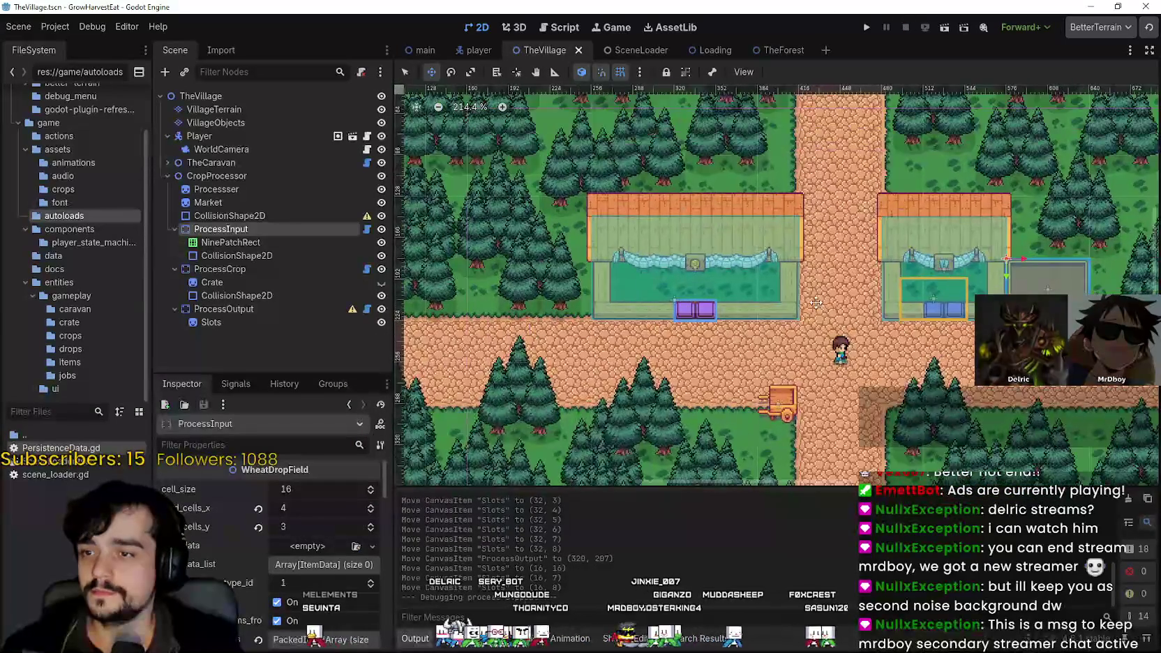
pyautogui.scroll(-2, 808, 286)
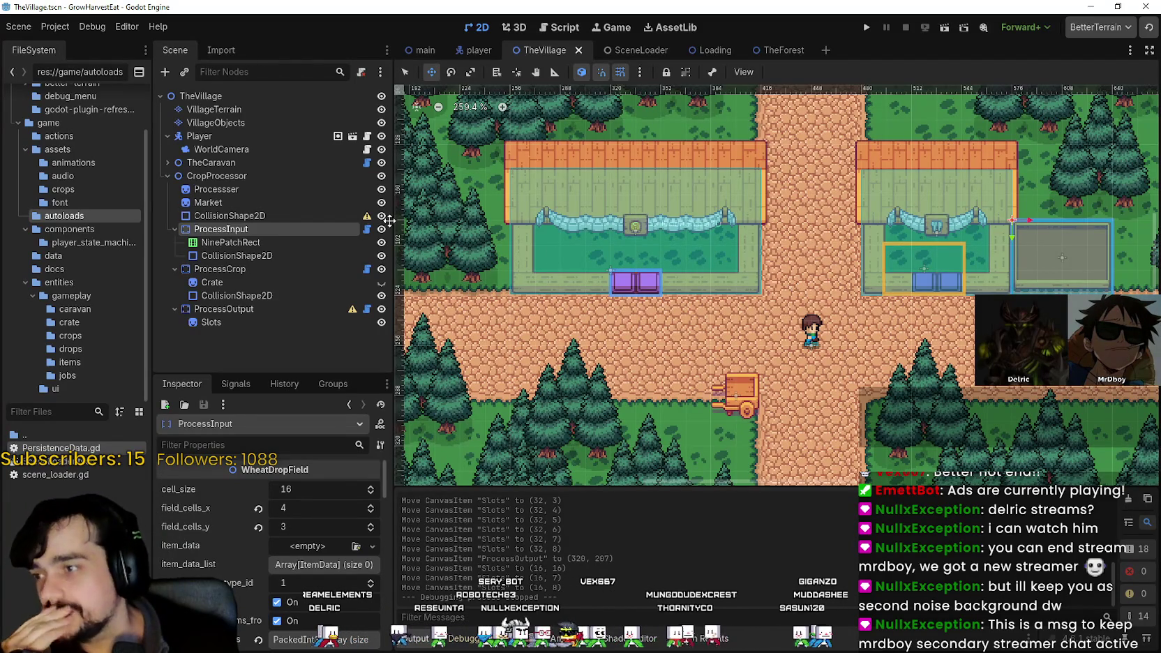
pyautogui.click(167, 163)
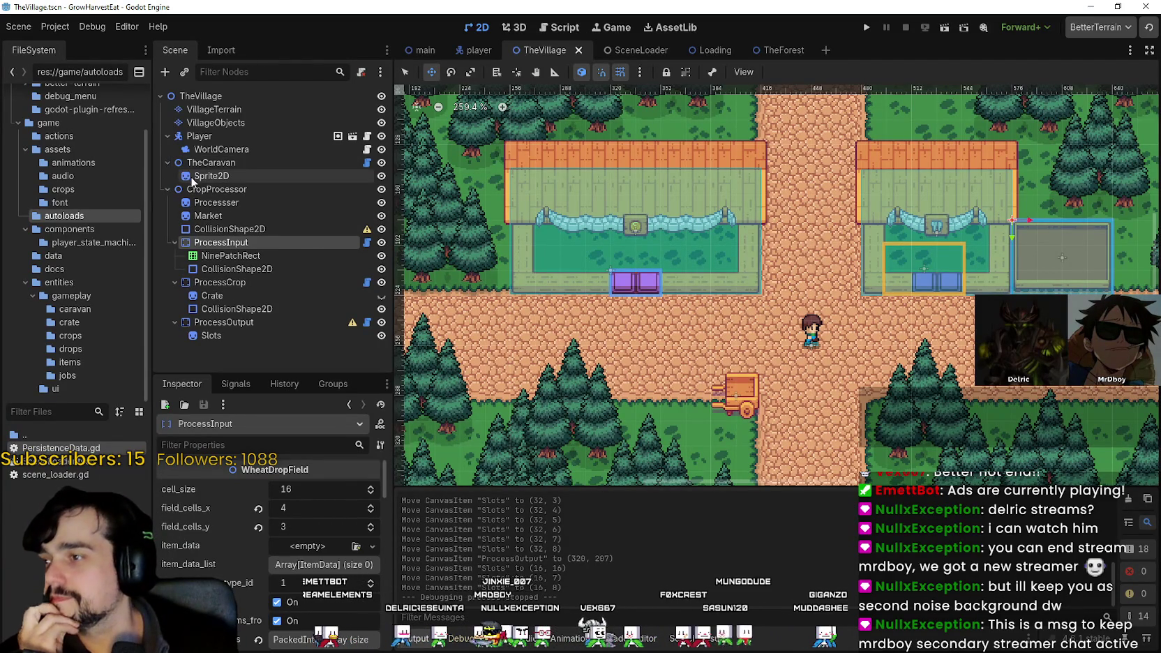
pyautogui.click(196, 176)
pyautogui.click(199, 136)
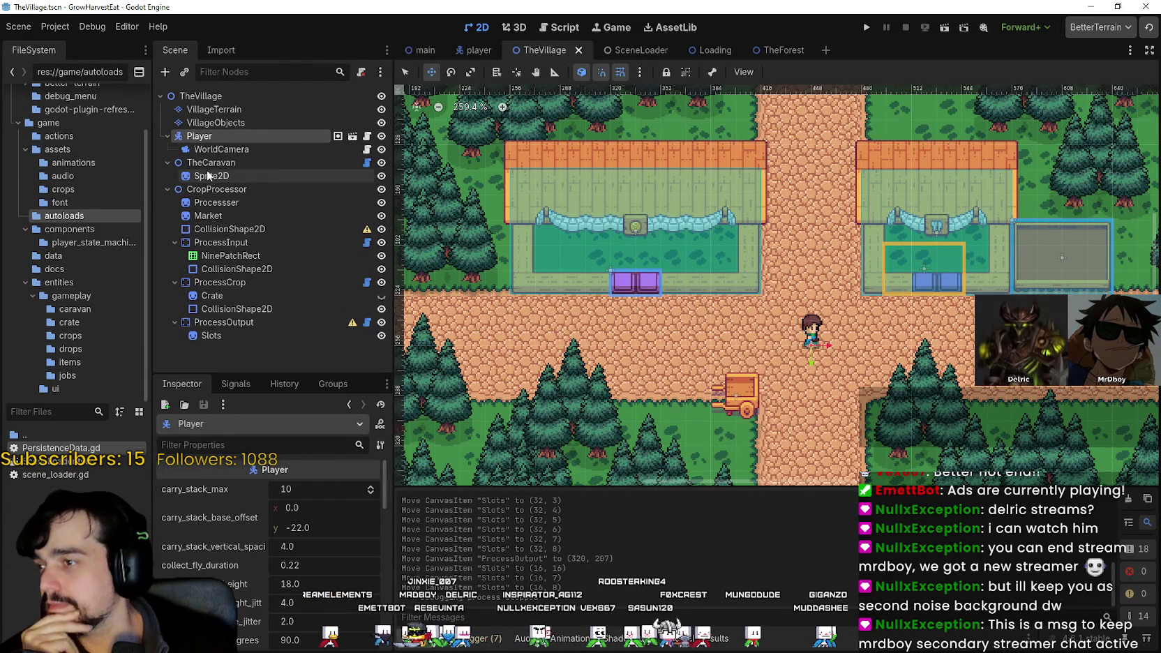
pyautogui.click(208, 162)
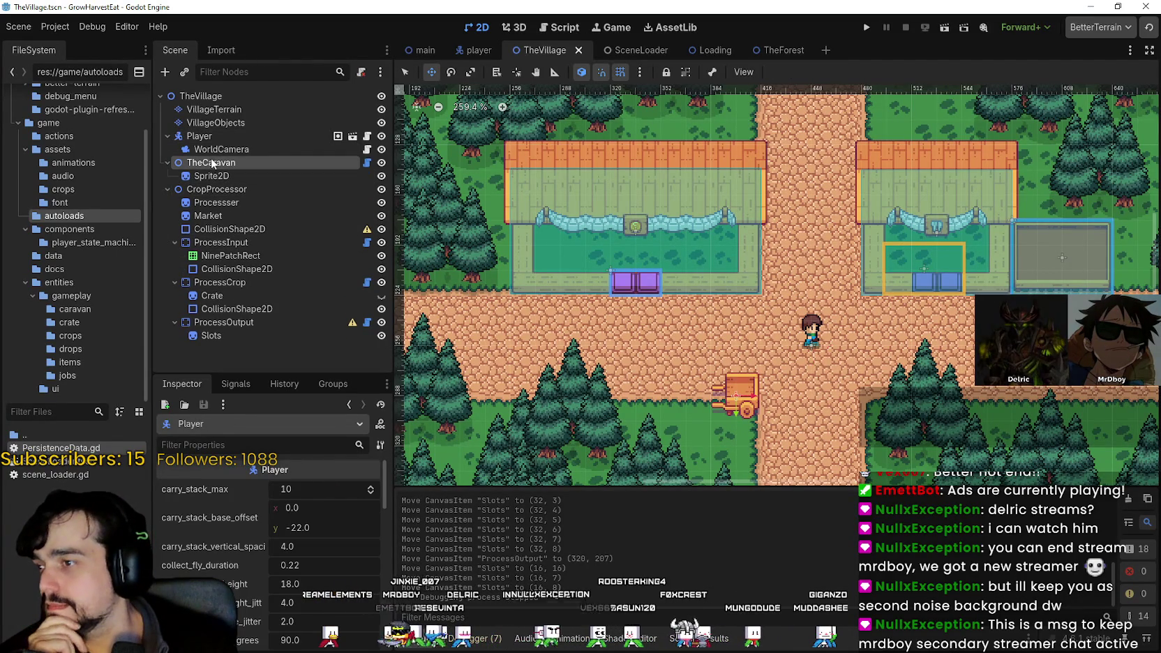
# - Inspect ProcessInput, its collision shape, ProcessCrop and ProcessOutput in the Scene tree
pyautogui.click(230, 215)
pyautogui.click(229, 244)
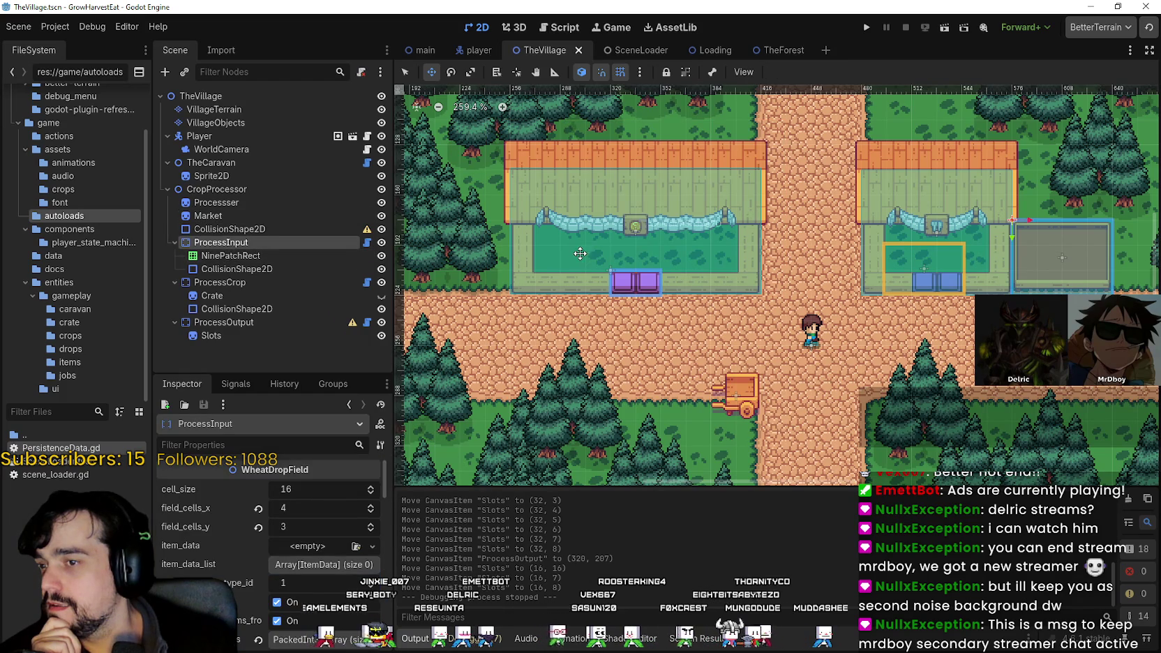
pyautogui.scroll(-1, 579, 253)
pyautogui.click(230, 269)
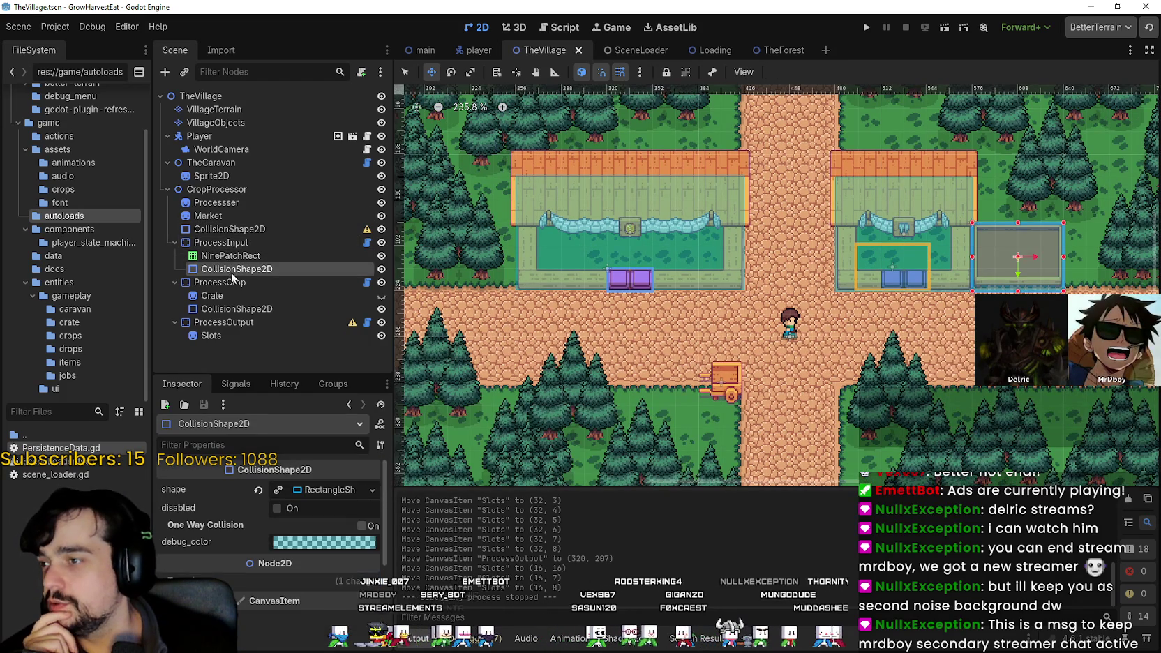
pyautogui.click(254, 280)
pyautogui.hscroll(5, 784, 299)
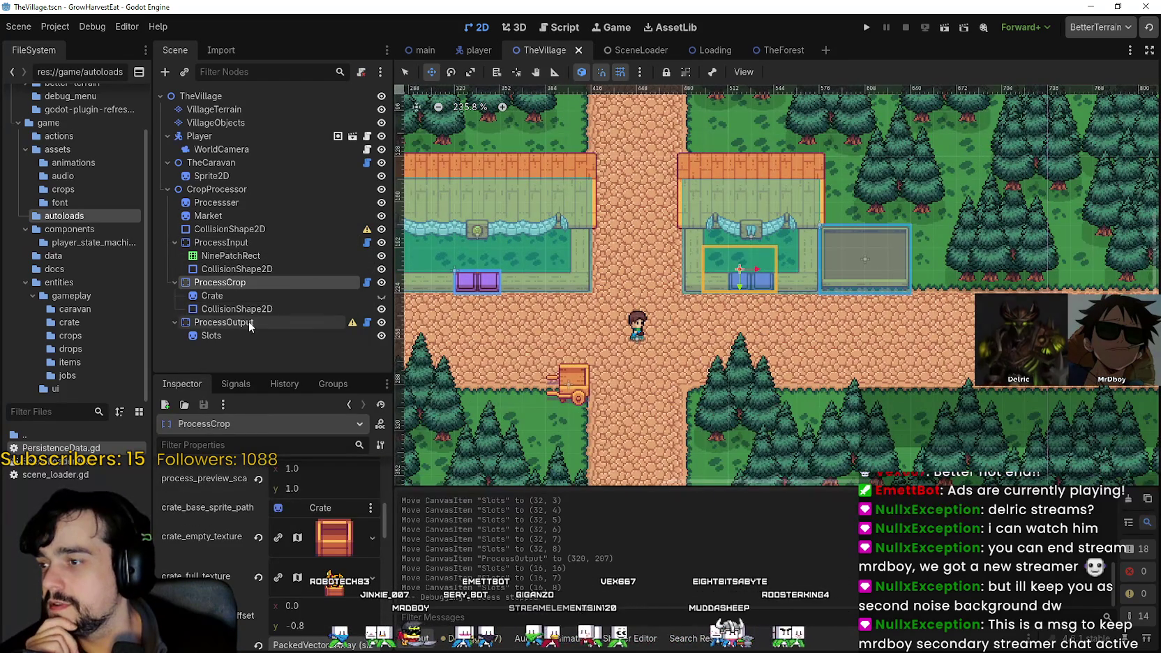
pyautogui.scroll(3, 810, 294)
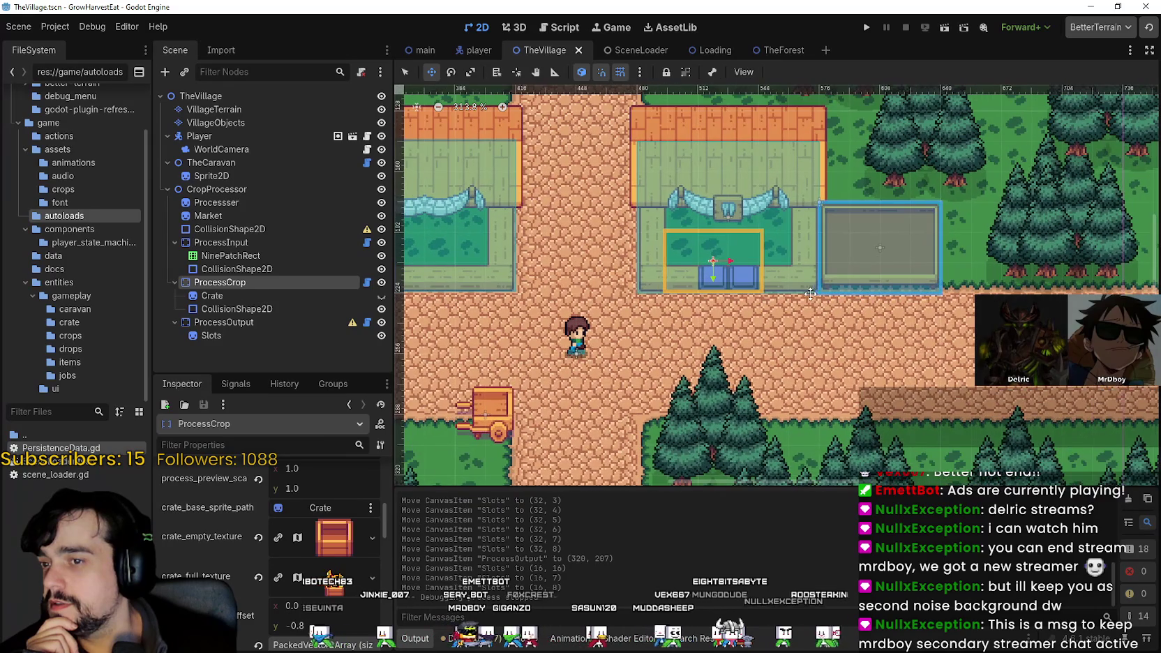
pyautogui.click(260, 323)
pyautogui.scroll(-4, 786, 342)
pyautogui.hscroll(-3, 786, 342)
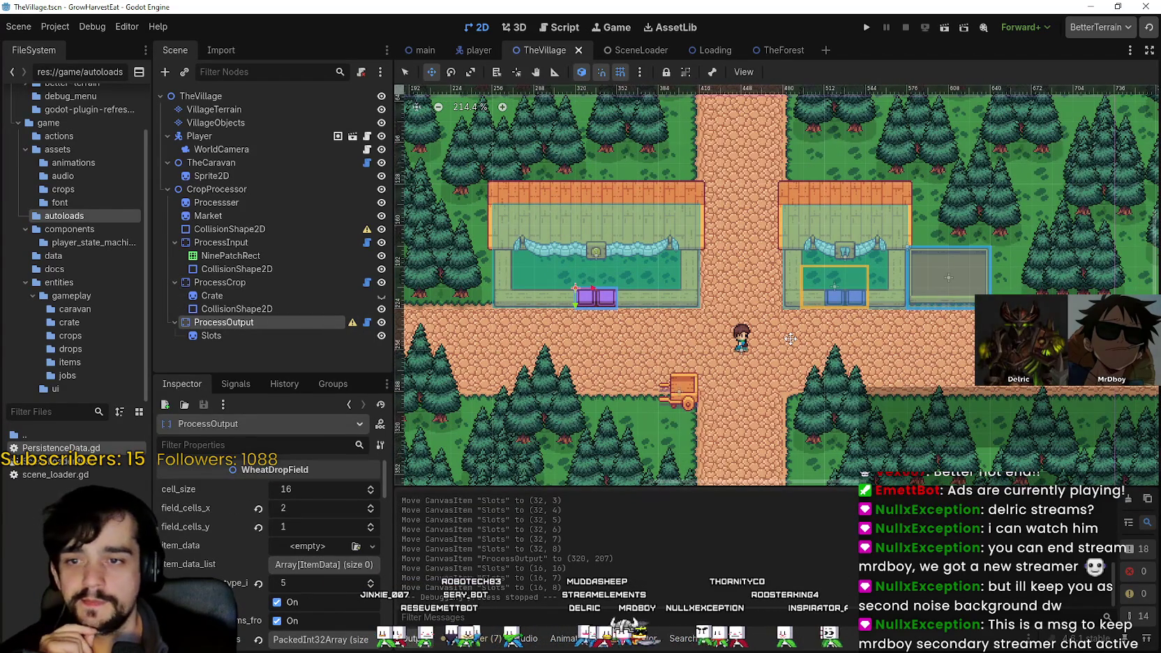
# - Recheck ProcessCrop's properties, shift the village view slightly right, and run the game
pyautogui.click(220, 281)
pyautogui.scroll(3, 881, 301)
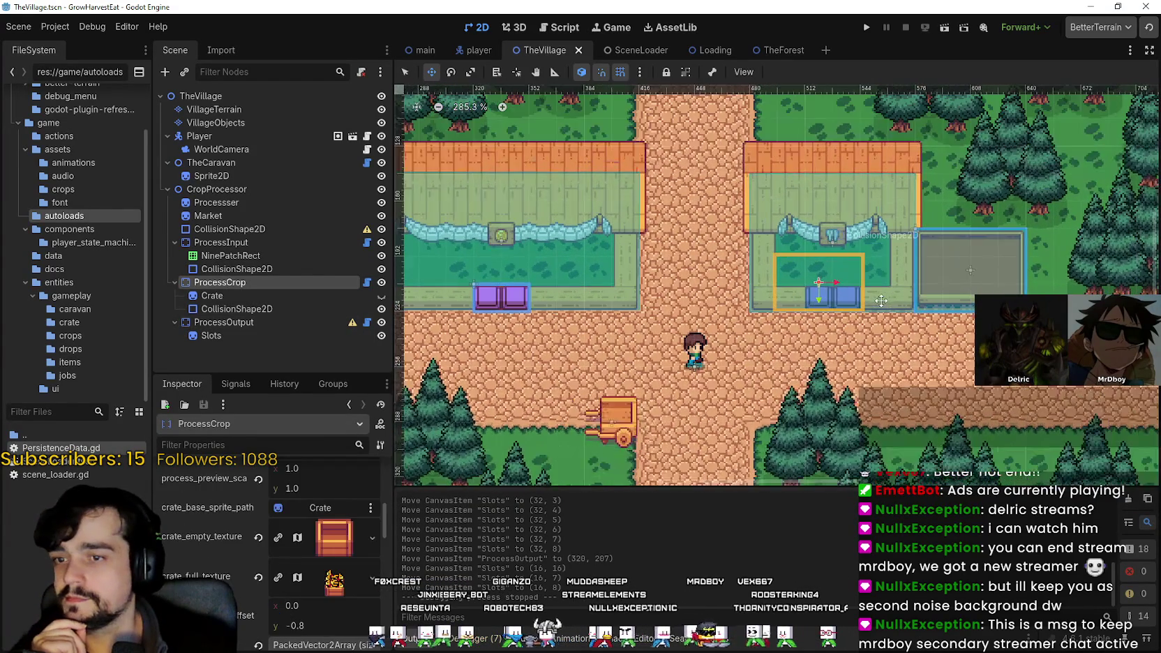
pyautogui.scroll(3, 876, 301)
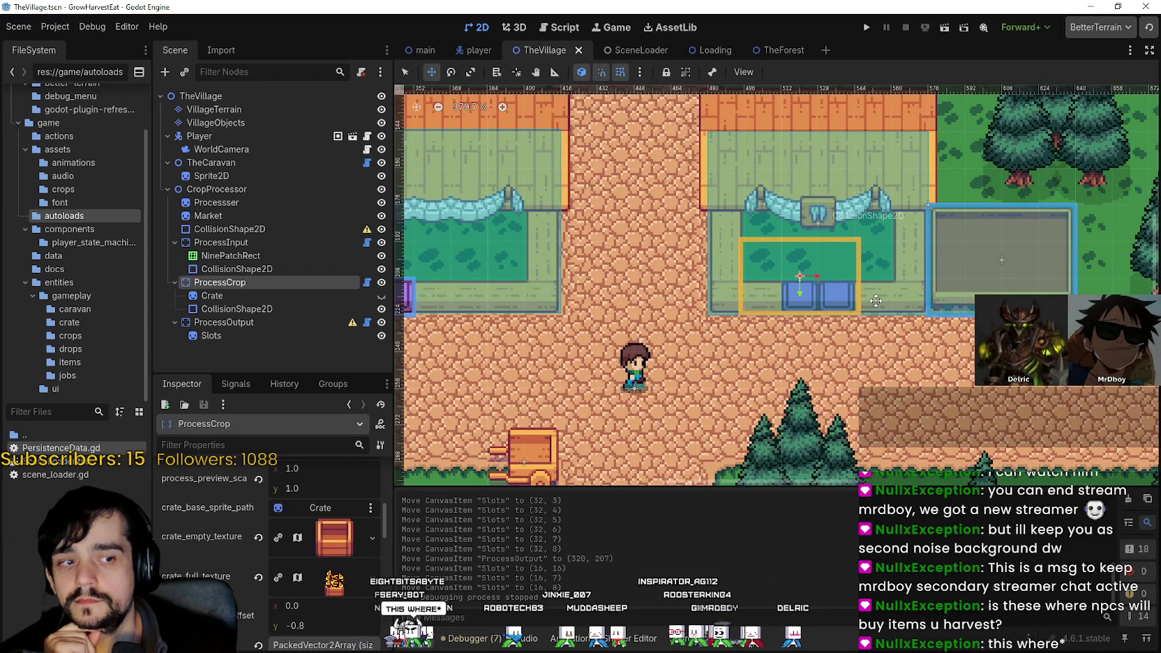
pyautogui.scroll(-3, 876, 301)
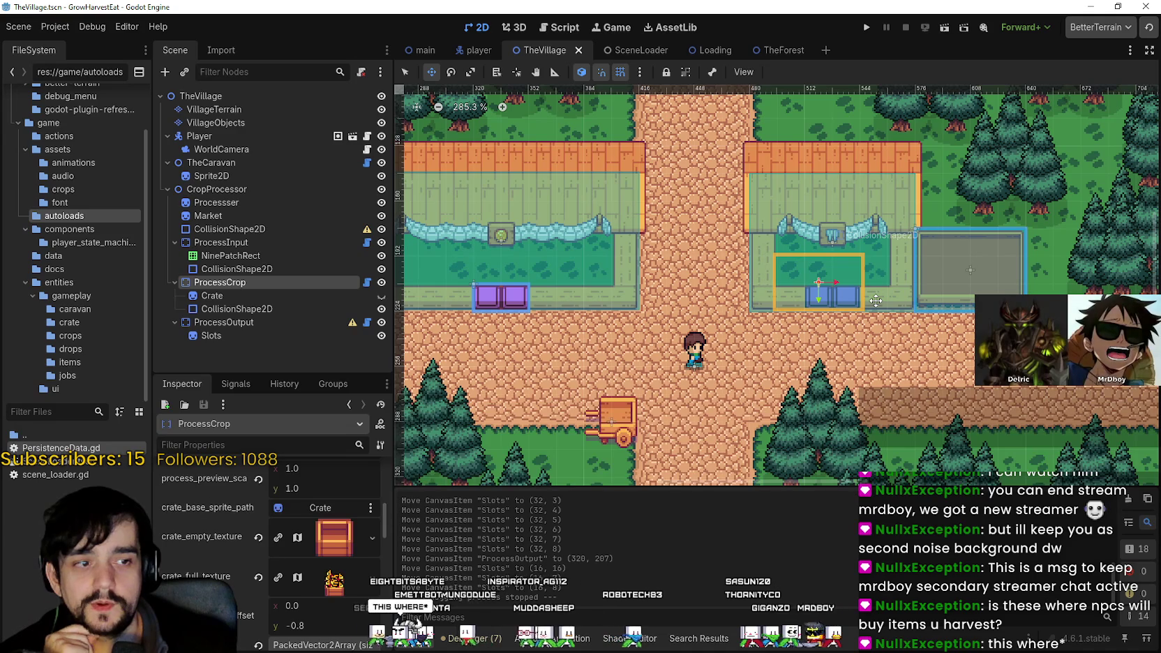
pyautogui.moveTo(875, 300); pyautogui.dragTo(916, 302)
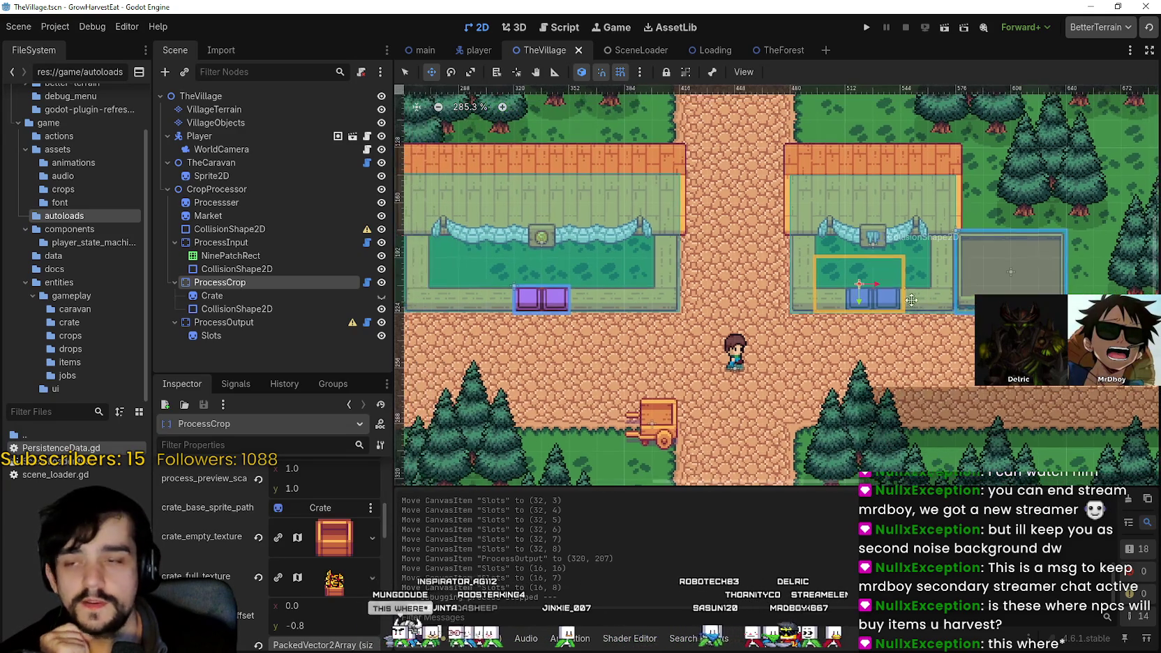
pyautogui.click(867, 30)
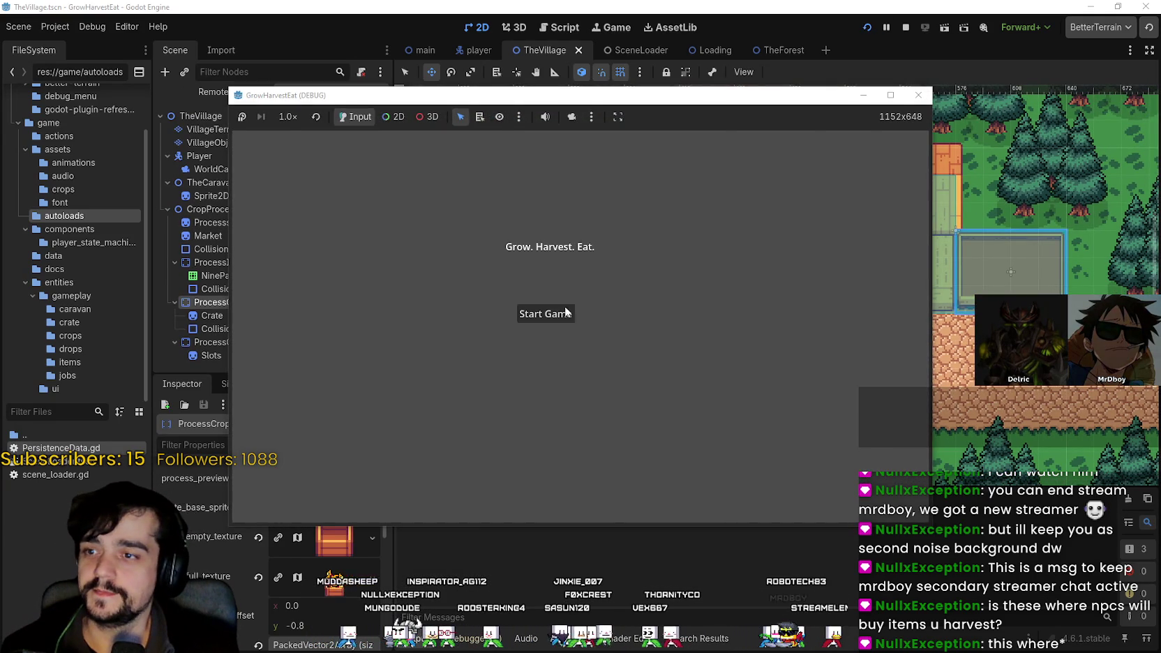
# - Start gameplay in full screen and walk the player around the purple crates
pyautogui.click(565, 312)
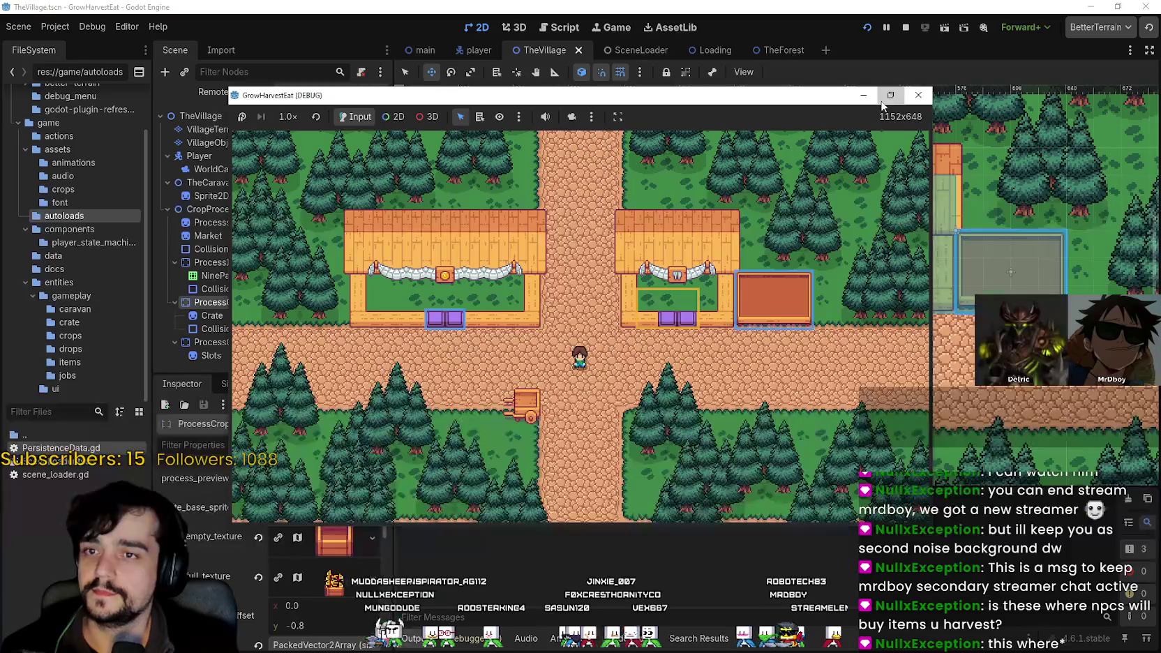
pyautogui.click(888, 98)
pyautogui.press('a')
pyautogui.press('w')
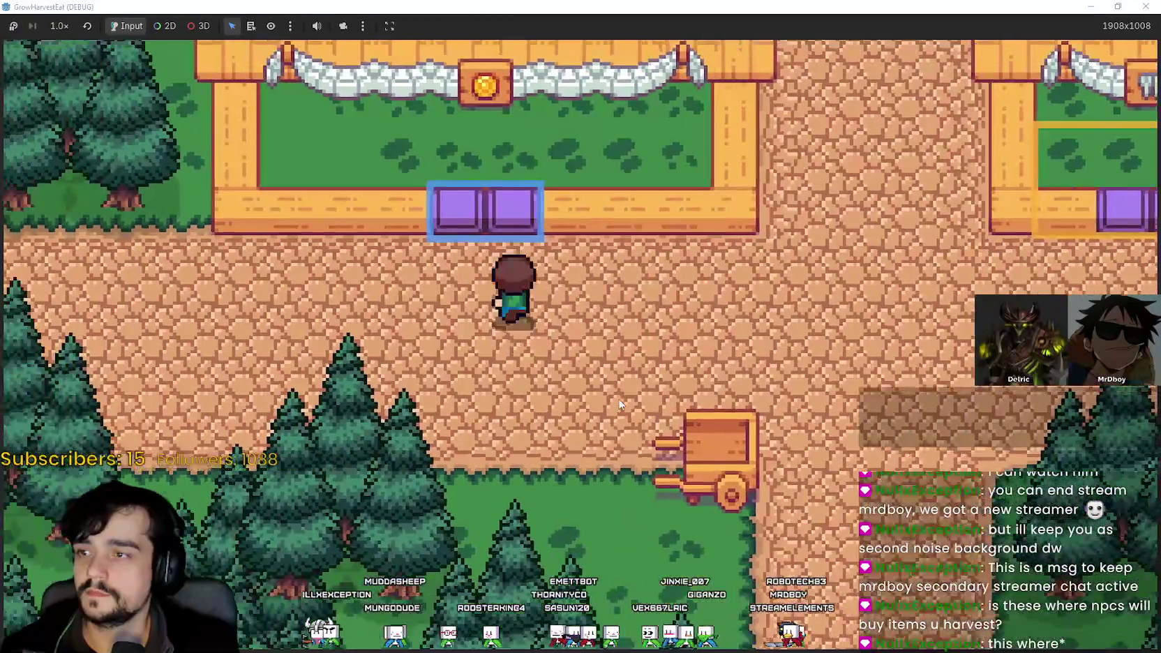
pyautogui.press('d')
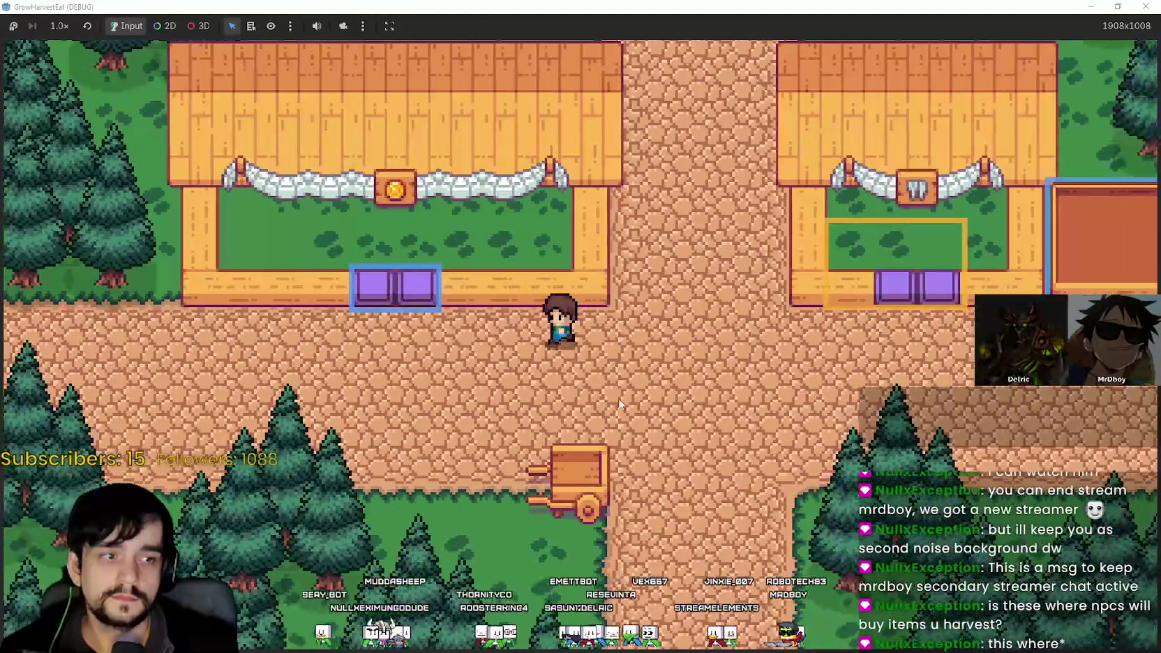
pyautogui.press('a')
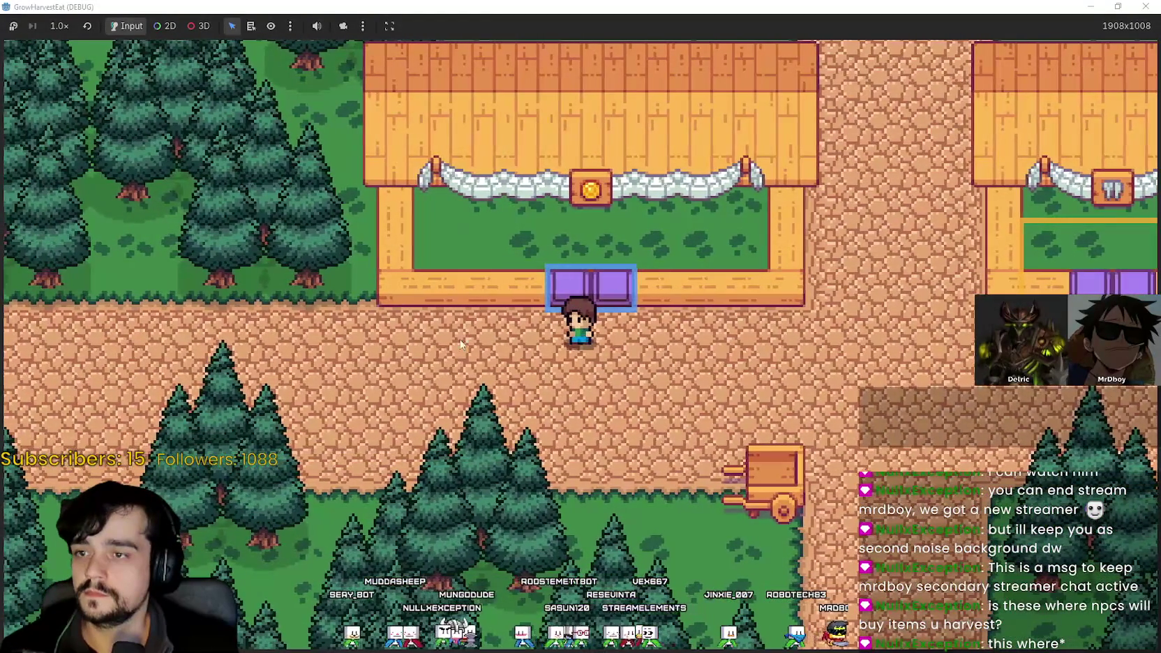
pyautogui.press('d')
pyautogui.press('a')
pyautogui.press('w')
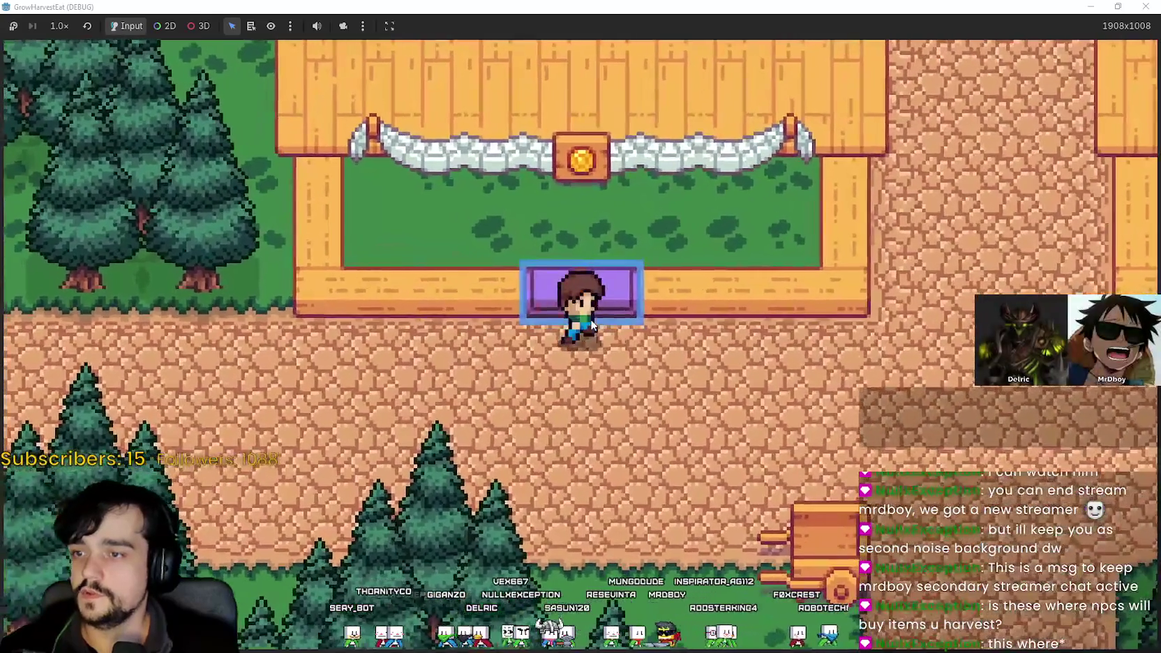
pyautogui.press('d')
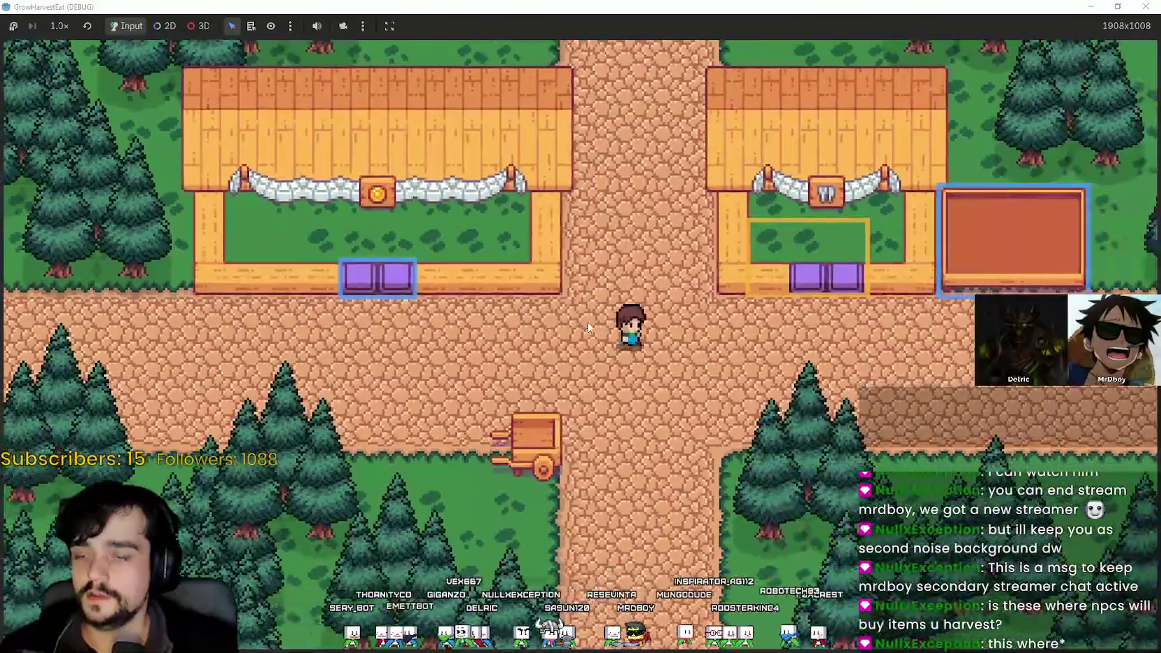
# - Walk between the two buildings' purple crates and face them to interact
pyautogui.press('d')
pyautogui.press('a')
pyautogui.press('d')
pyautogui.press('a')
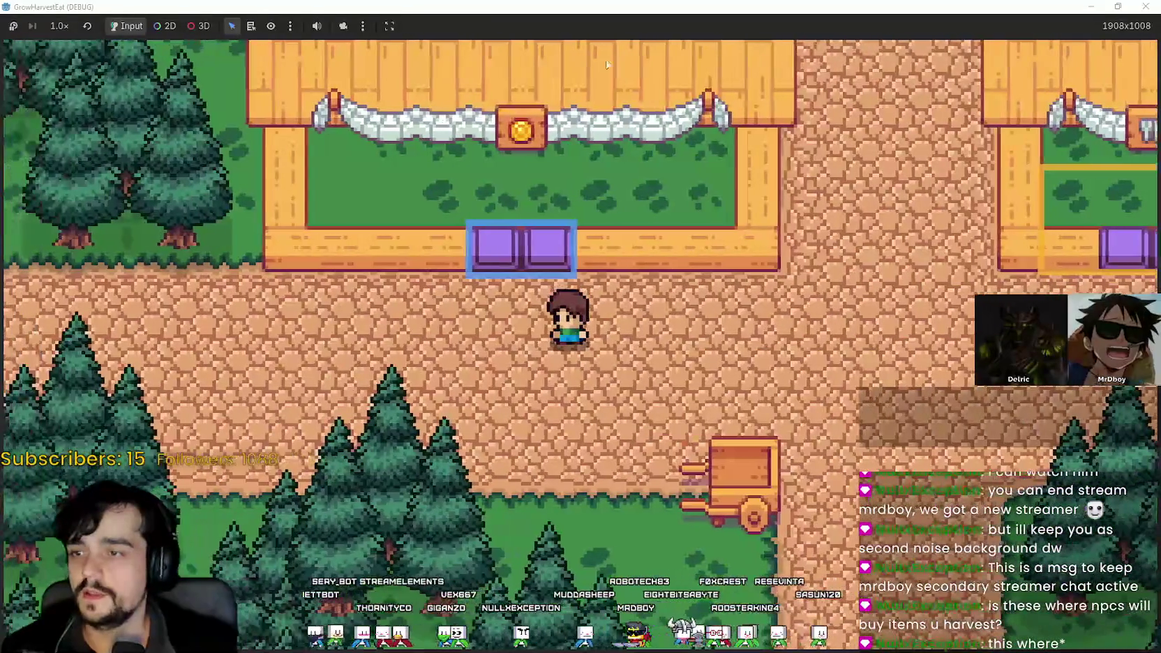
pyautogui.press('d')
pyautogui.press('a')
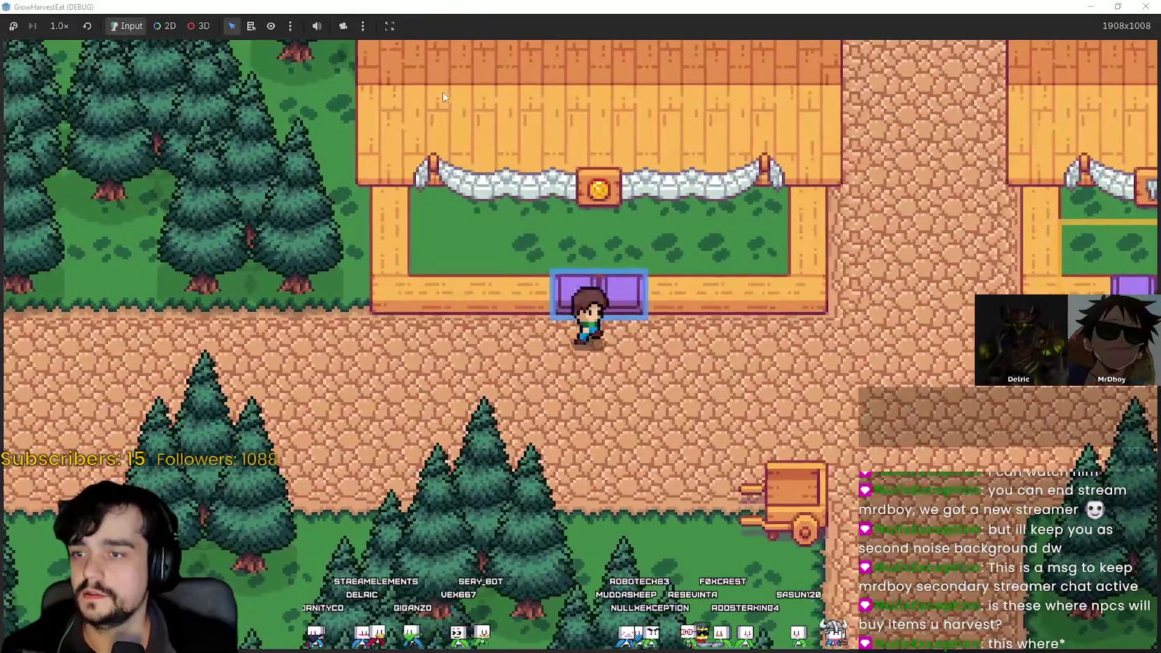
pyautogui.press('d')
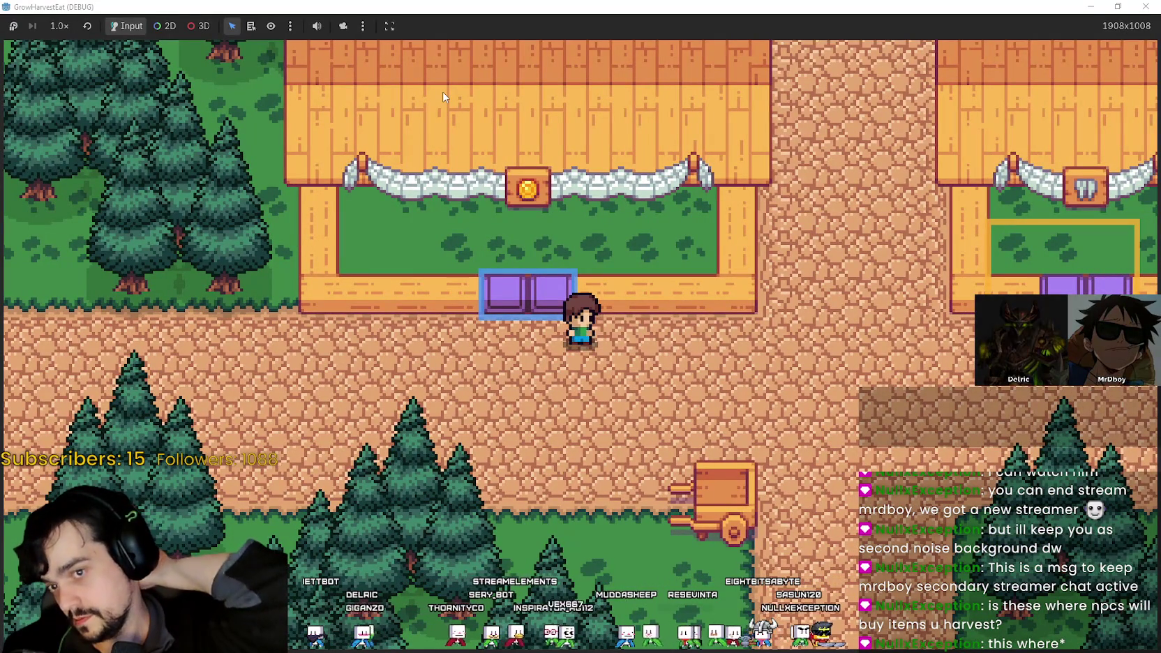
pyautogui.press('w')
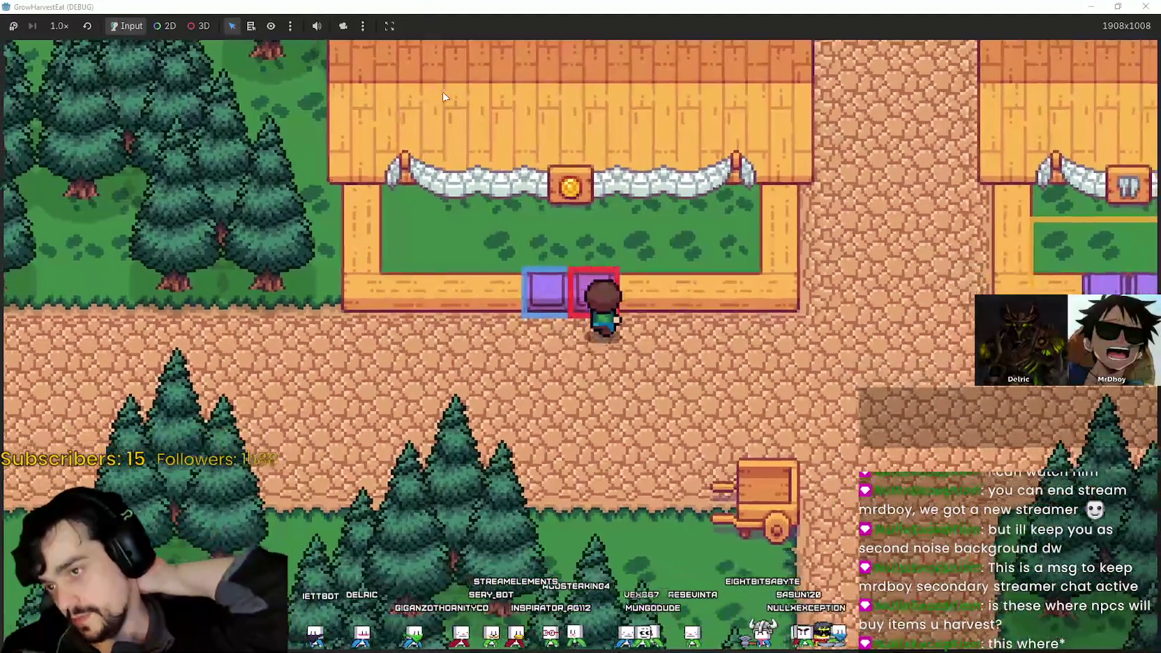
pyautogui.press('d')
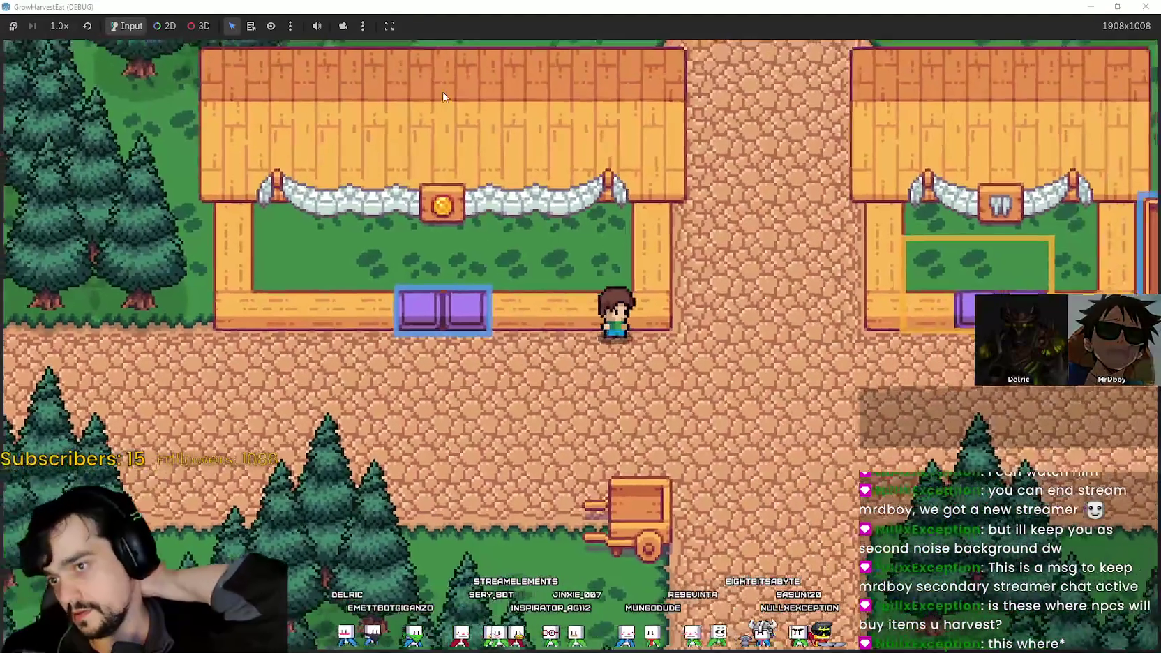
pyautogui.press('d')
pyautogui.press('s')
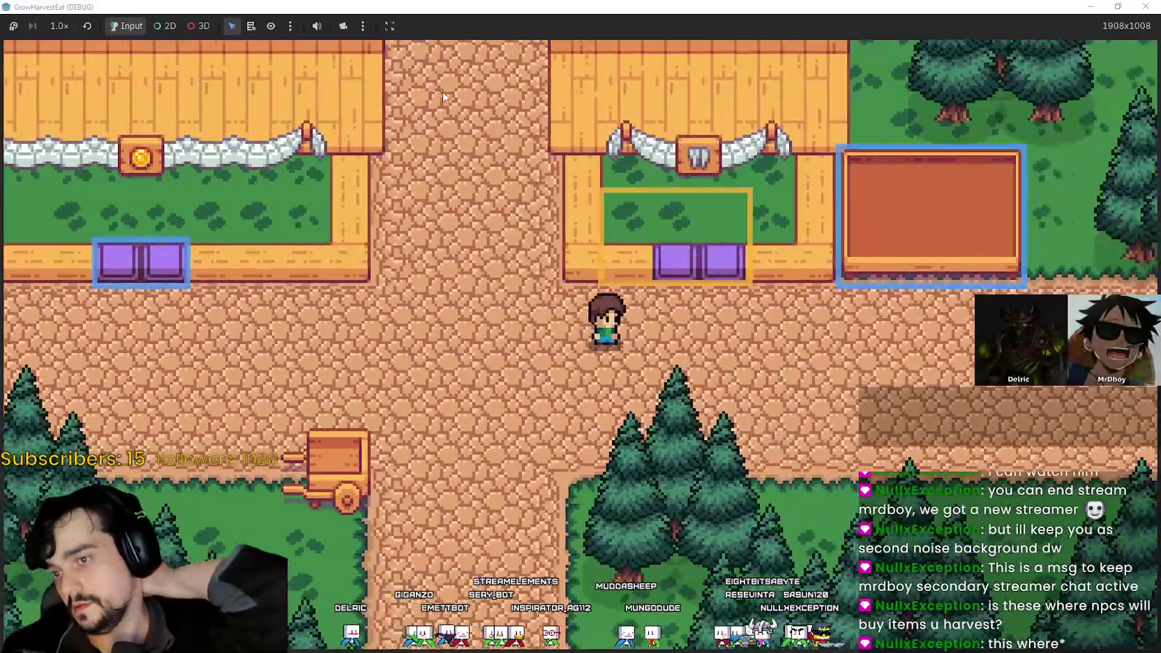
pyautogui.press('a')
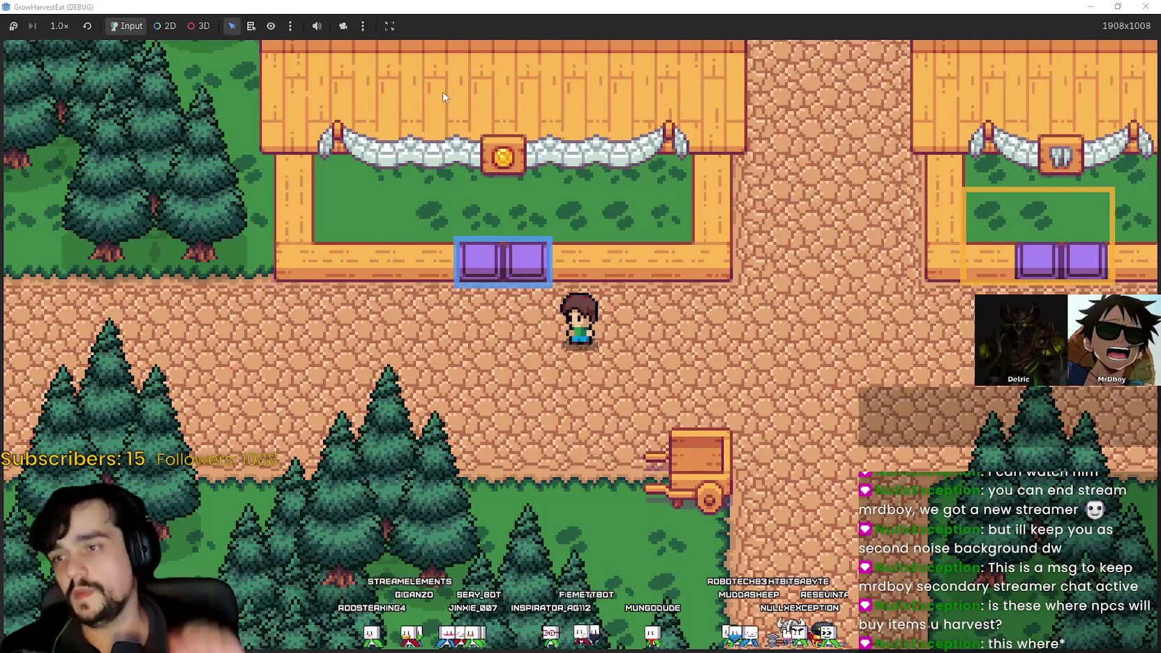
pyautogui.press('a')
pyautogui.press('w')
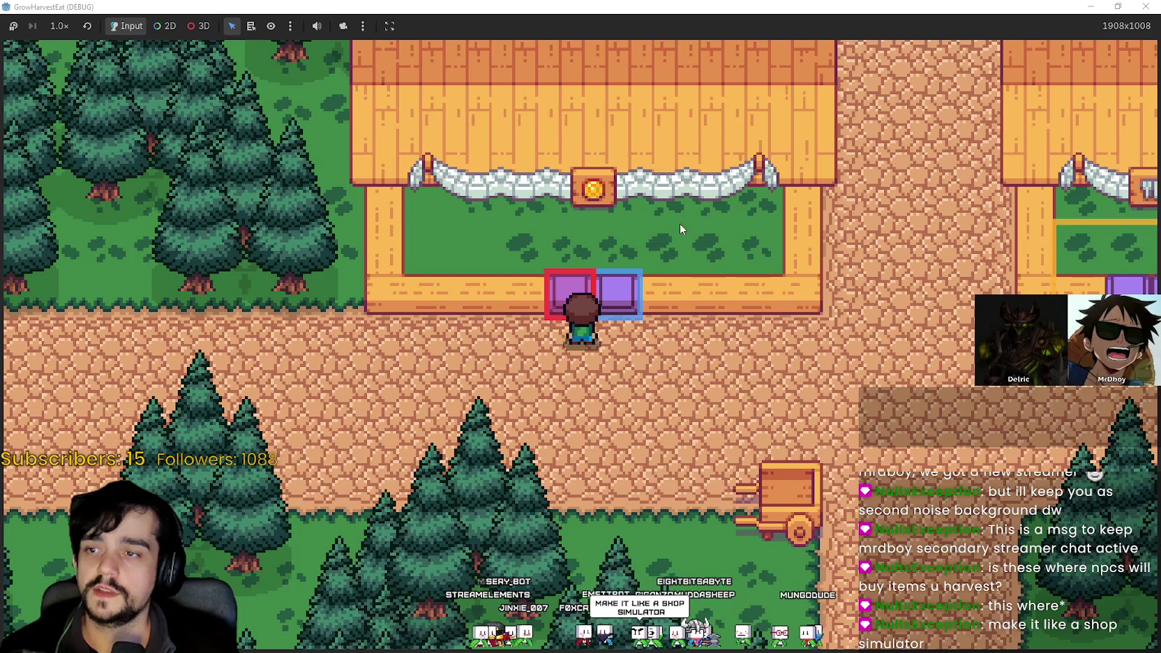
# - Visit the coin stall's bins, then ride the cart to the forest map
pyautogui.press('d')
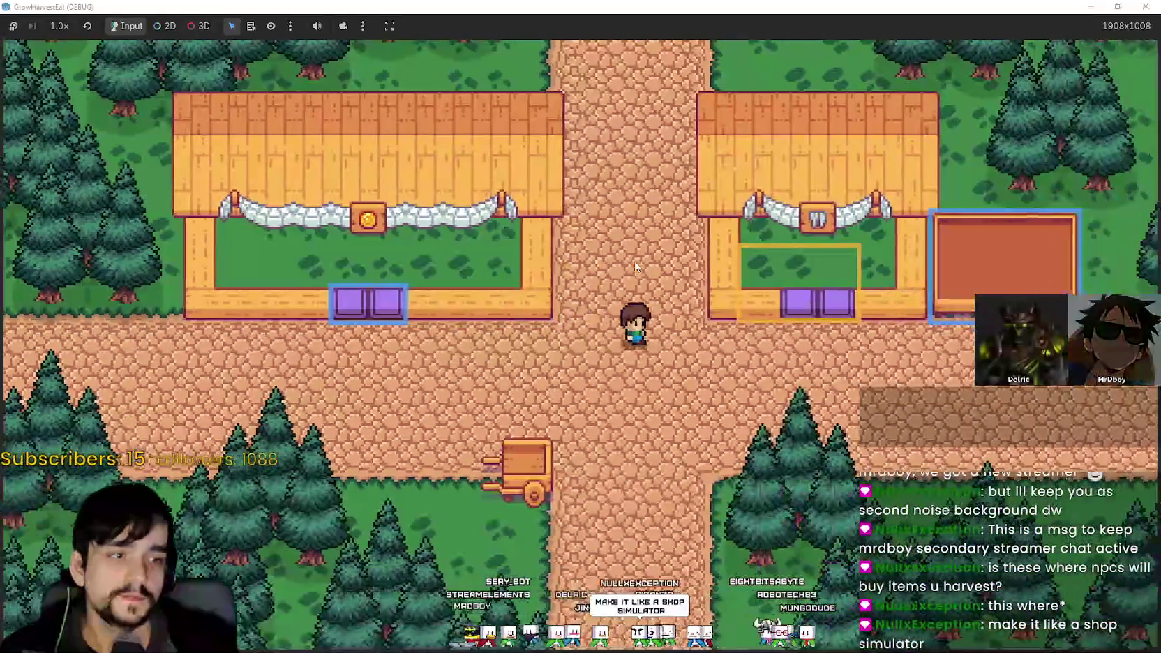
pyautogui.press('s')
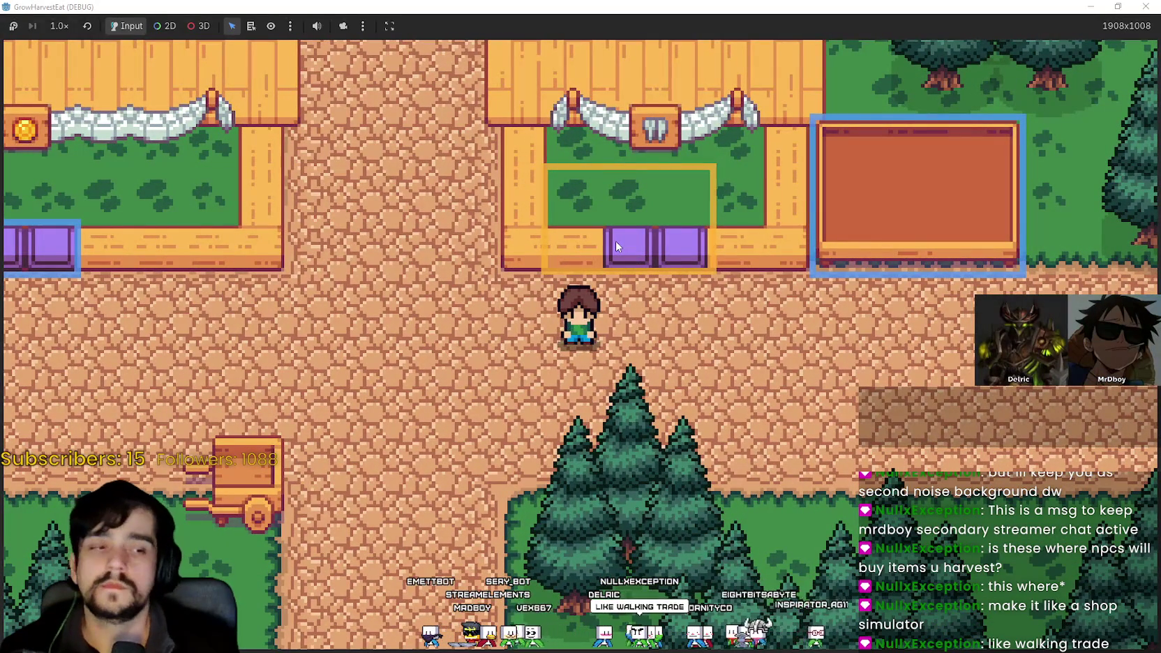
pyautogui.press('a')
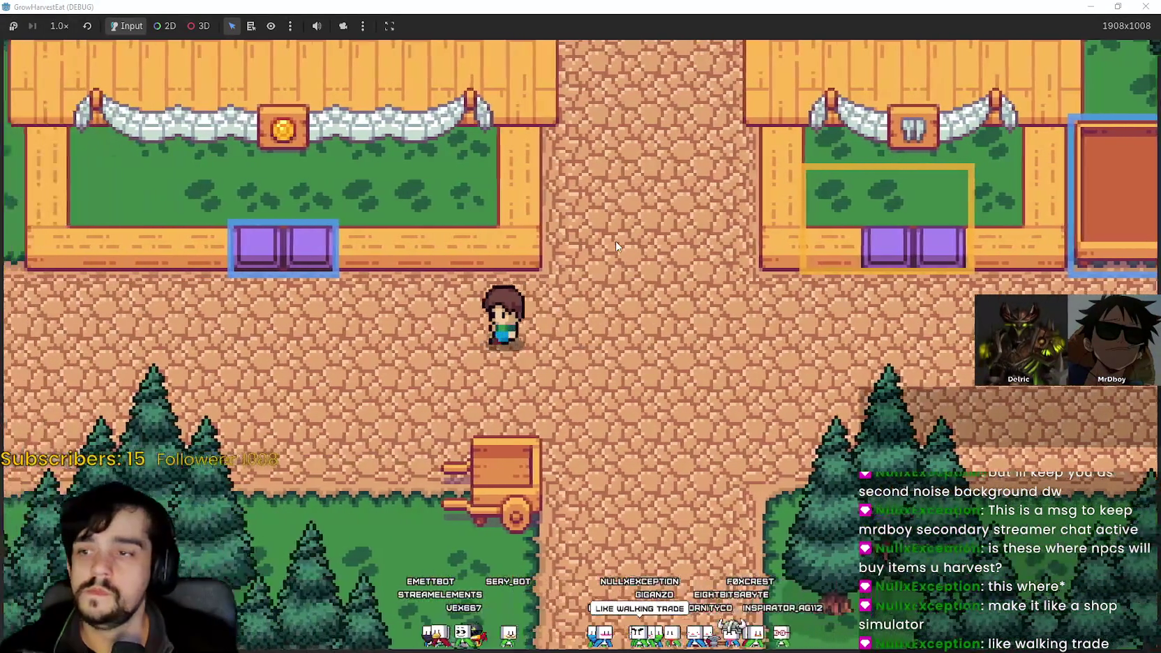
pyautogui.press('w')
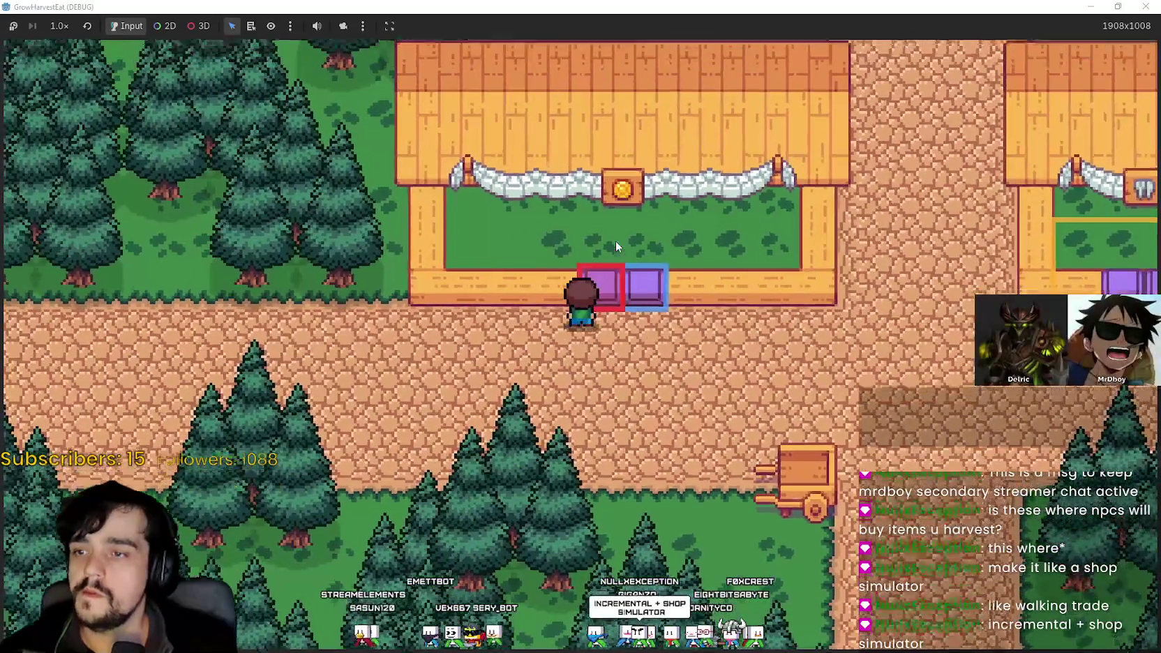
pyautogui.press('d')
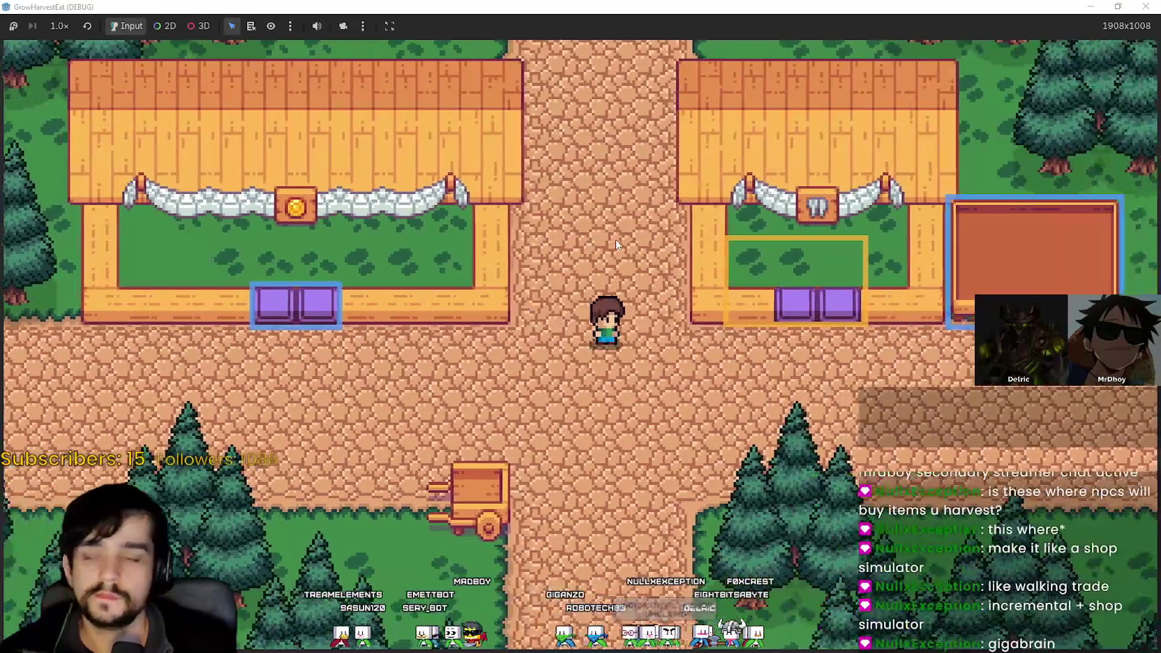
pyautogui.press('a')
pyautogui.press('s')
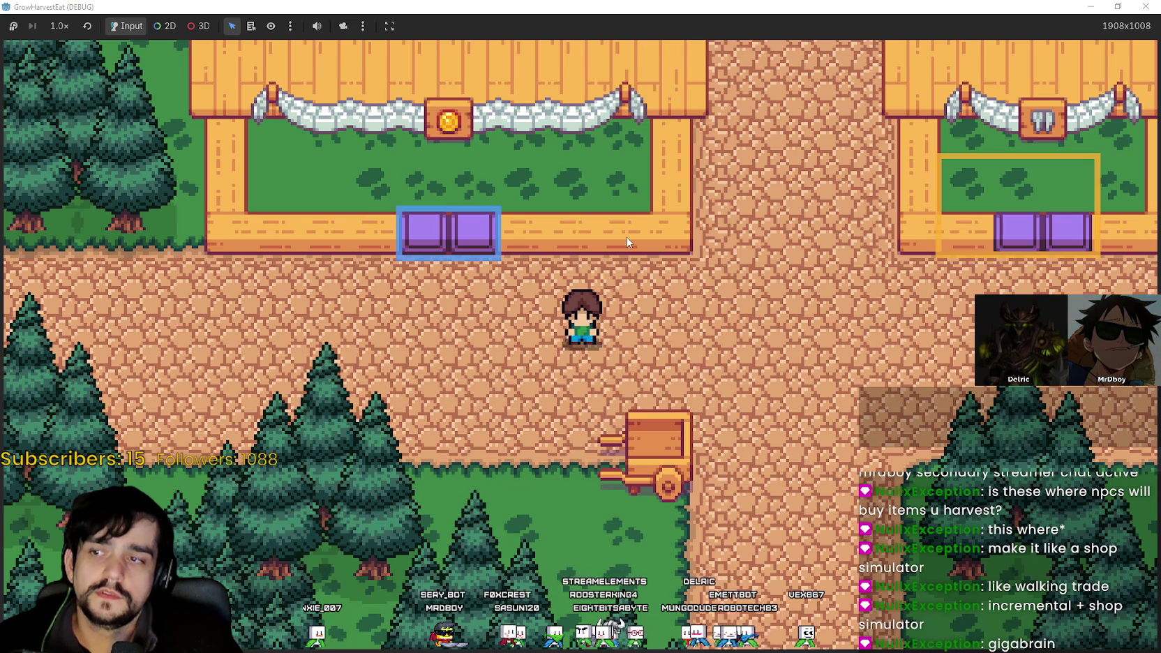
pyautogui.press('s')
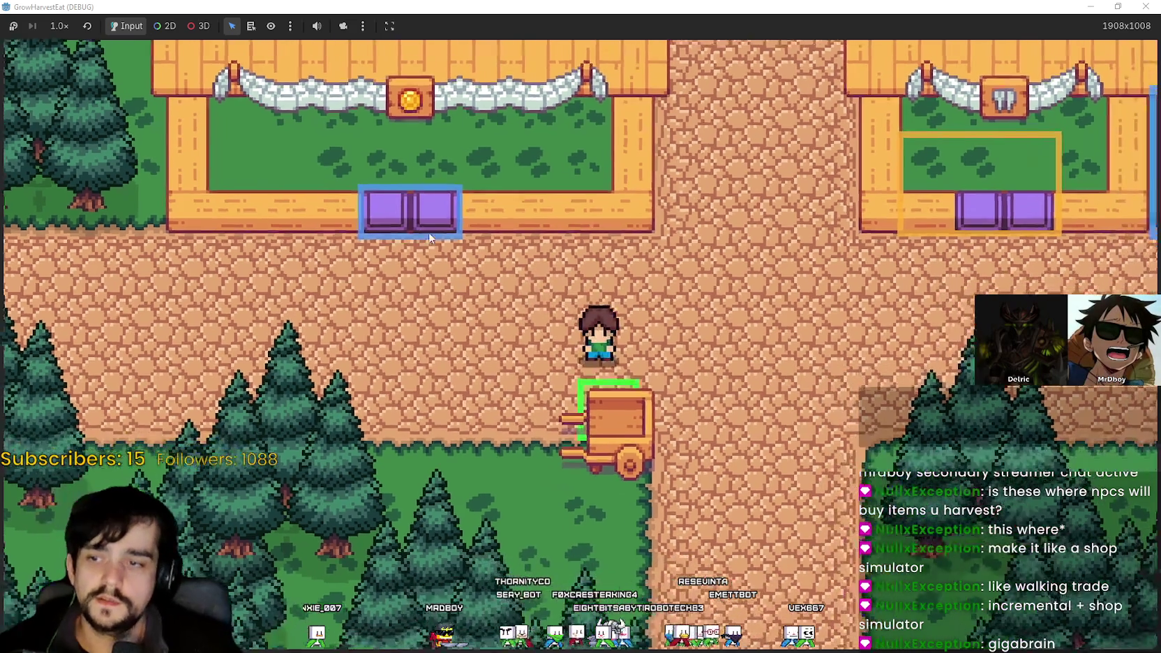
pyautogui.press('a')
pyautogui.press('w')
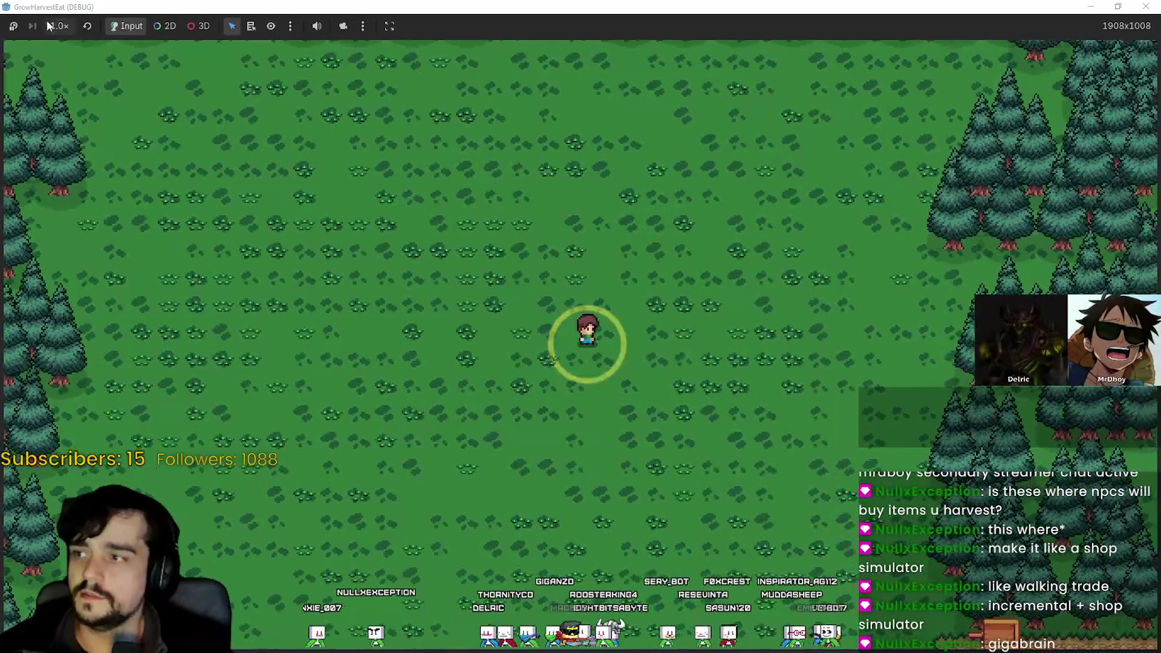
# - Set the game view zoom to 2.0x and walk back and forth across the field
pyautogui.click(59, 25)
pyautogui.click(75, 170)
pyautogui.press('a')
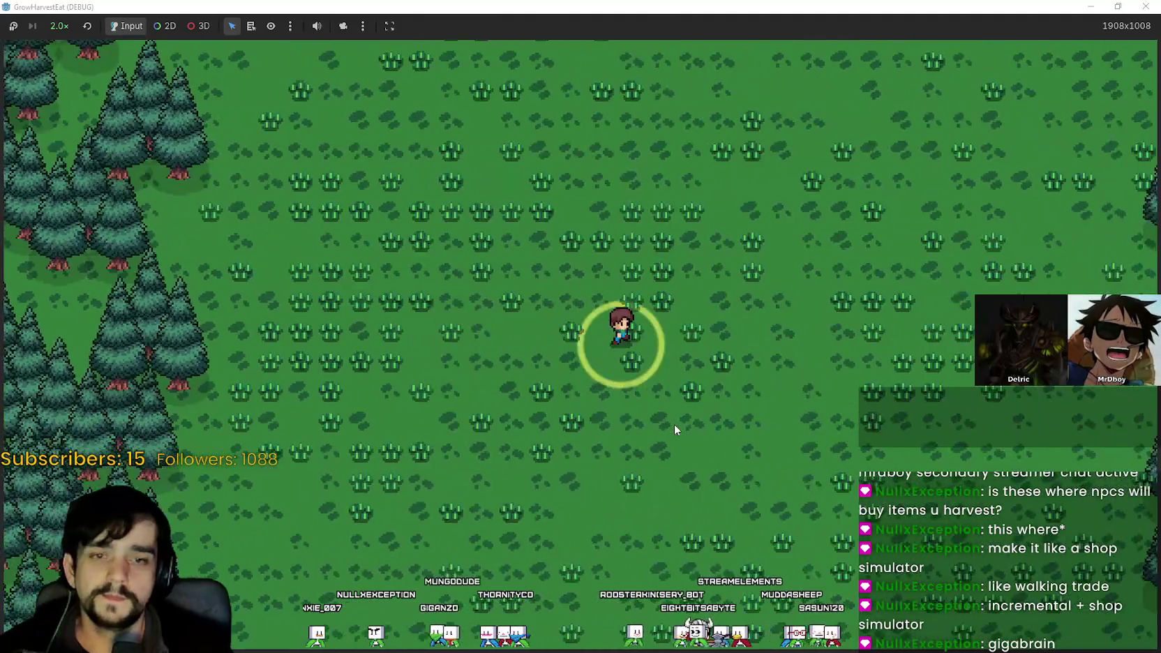
pyautogui.press('d')
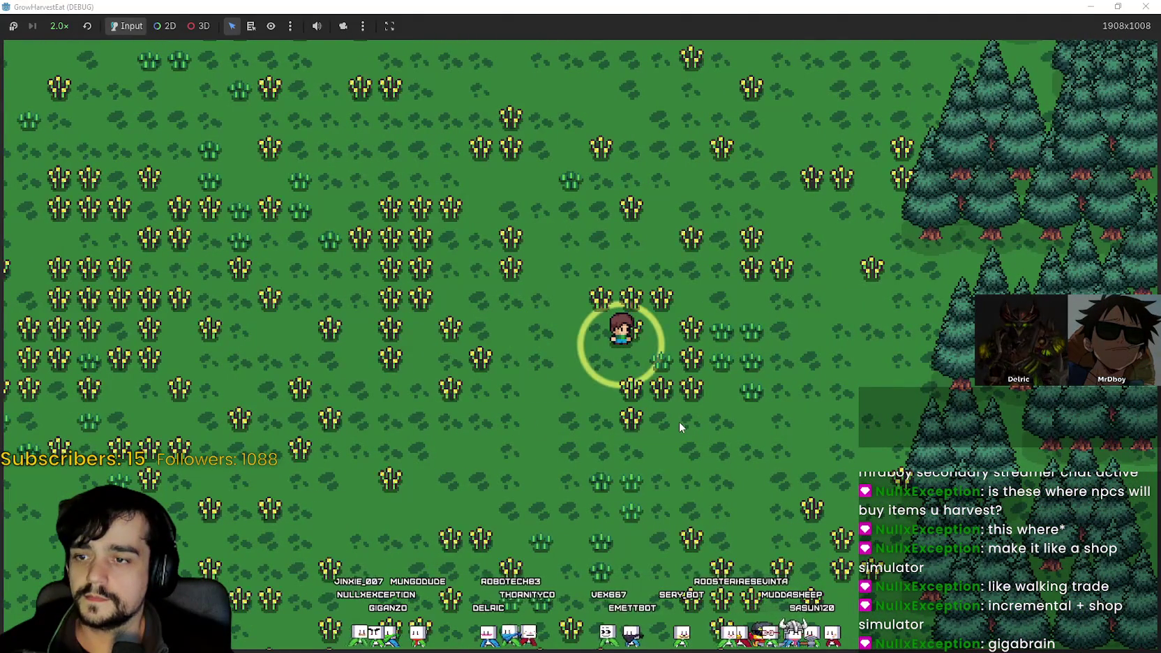
pyautogui.press('a')
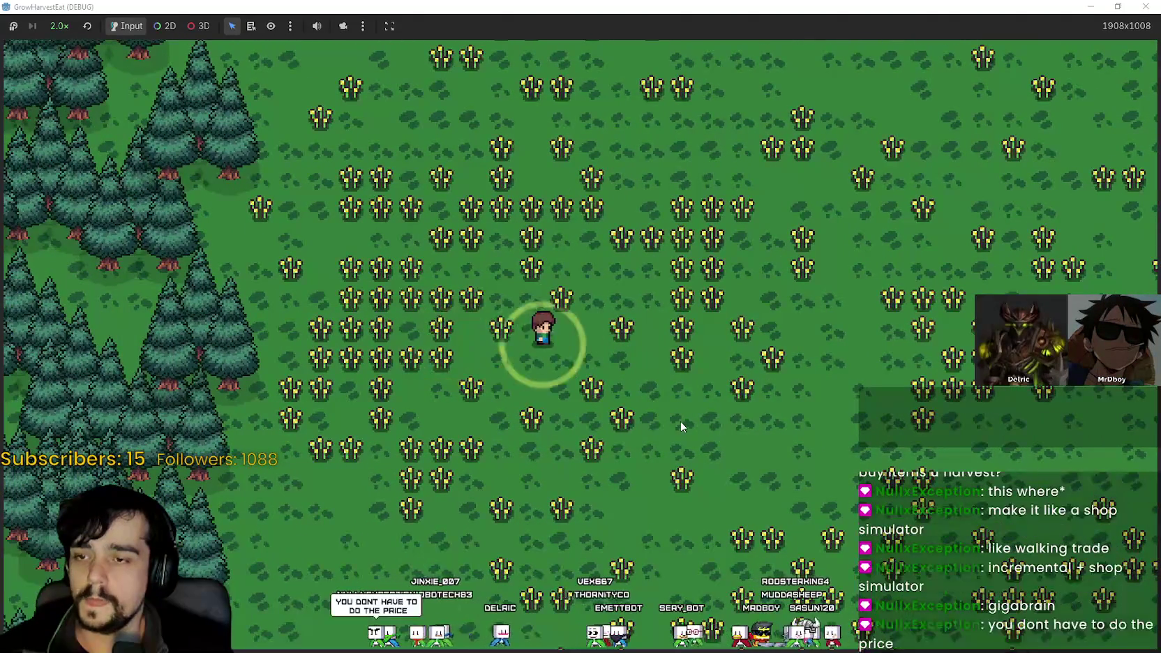
pyautogui.press('d')
# - Harvest the ripe golden crops and carry them down toward the cart
pyautogui.scroll(1, 680, 427)
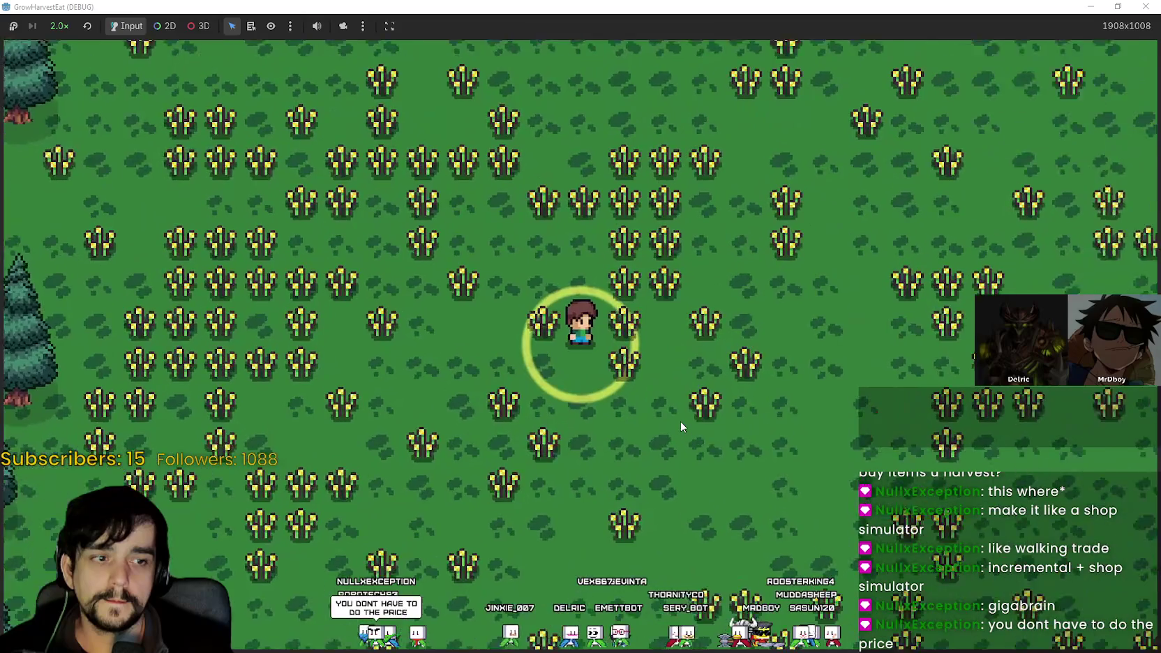
pyautogui.press('d')
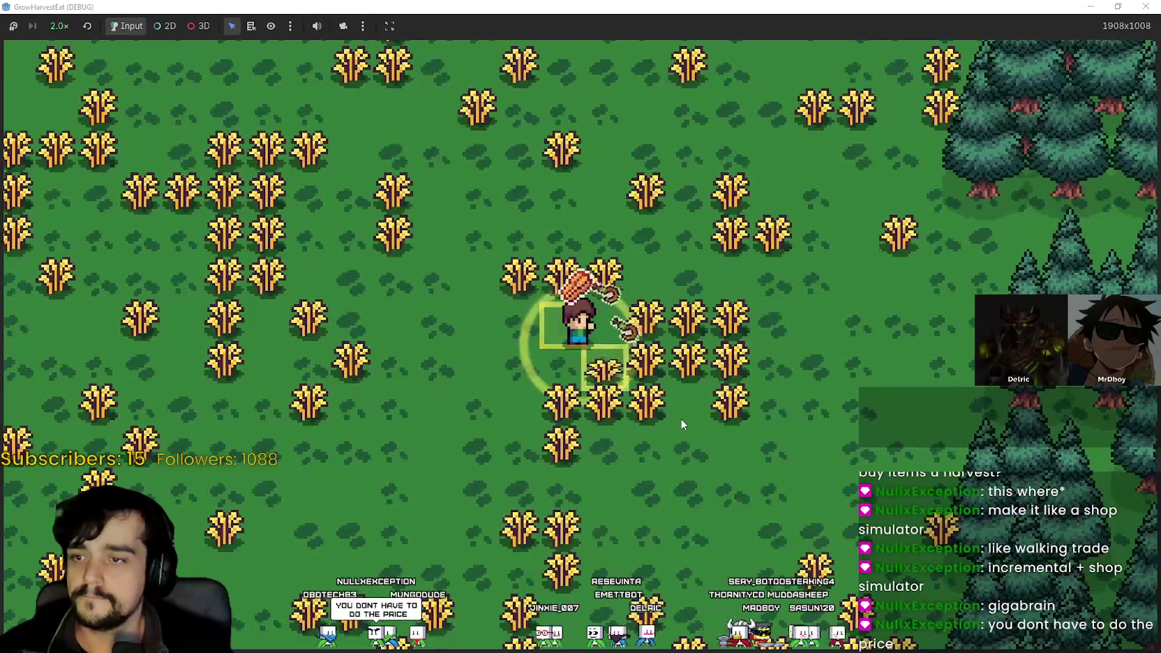
pyautogui.press('d')
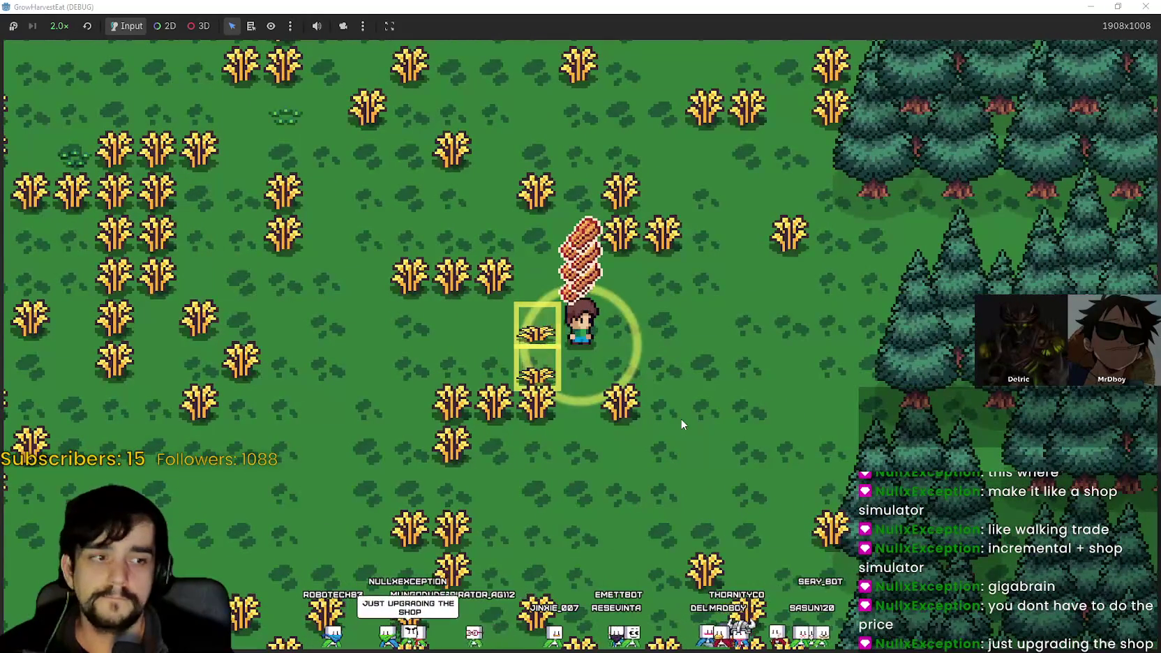
pyautogui.press('s')
pyautogui.press('d')
pyautogui.press('d')
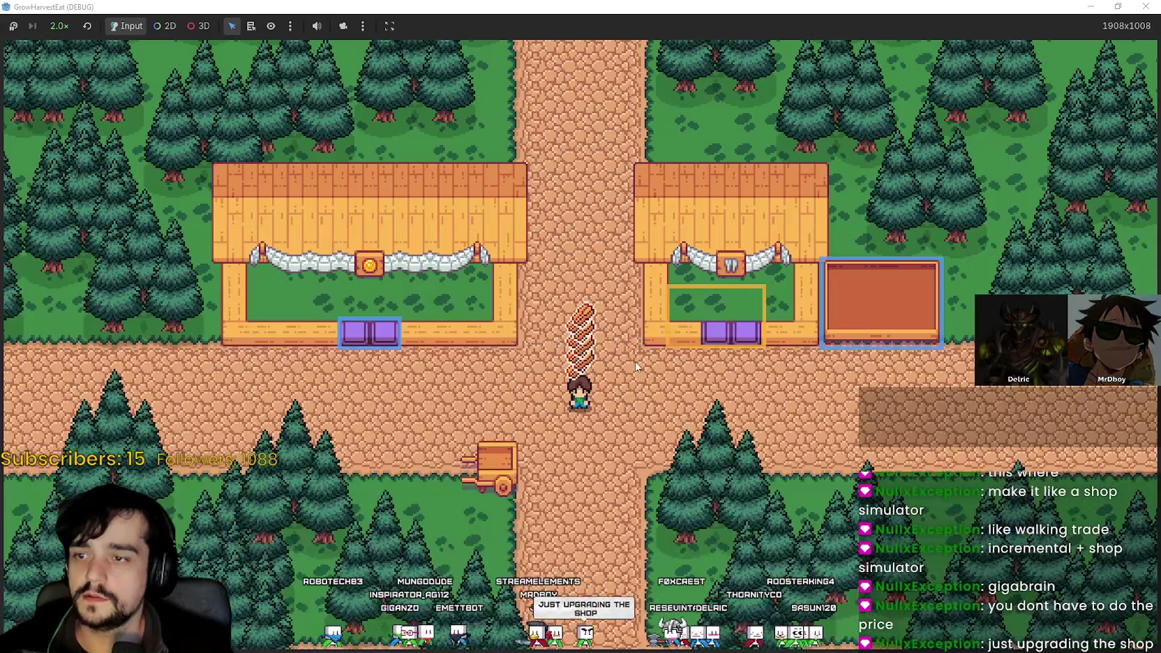
# - Ride the cart back to the shop street and walk into the right stall, then the coin stall
pyautogui.press('w')
pyautogui.press('a')
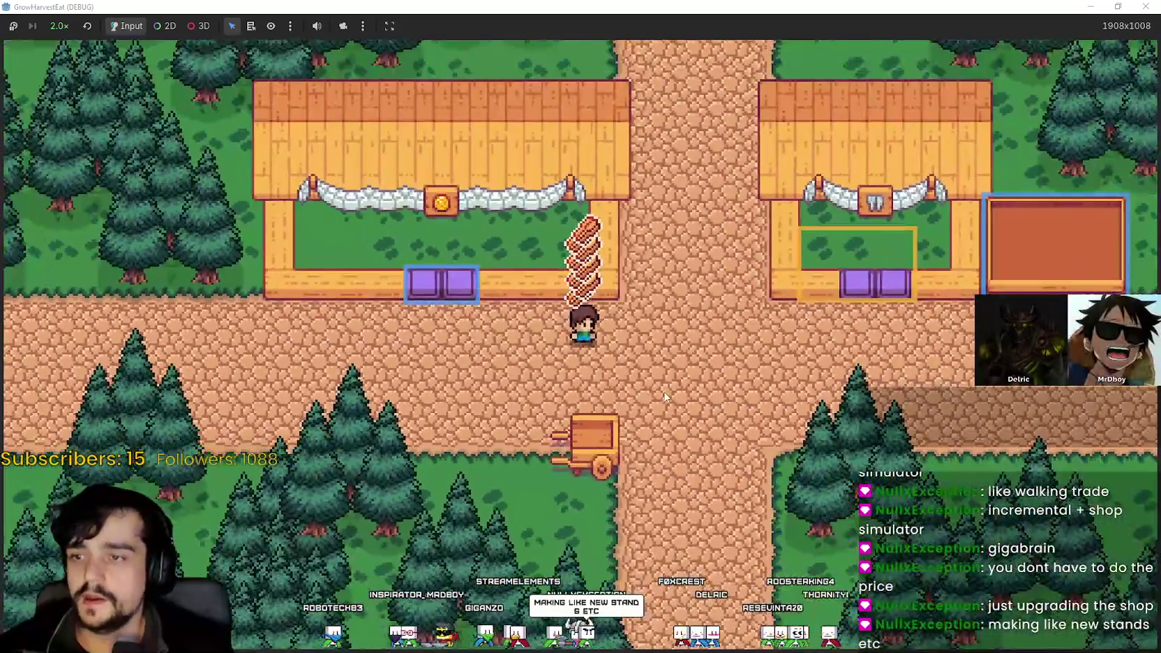
pyautogui.press('s')
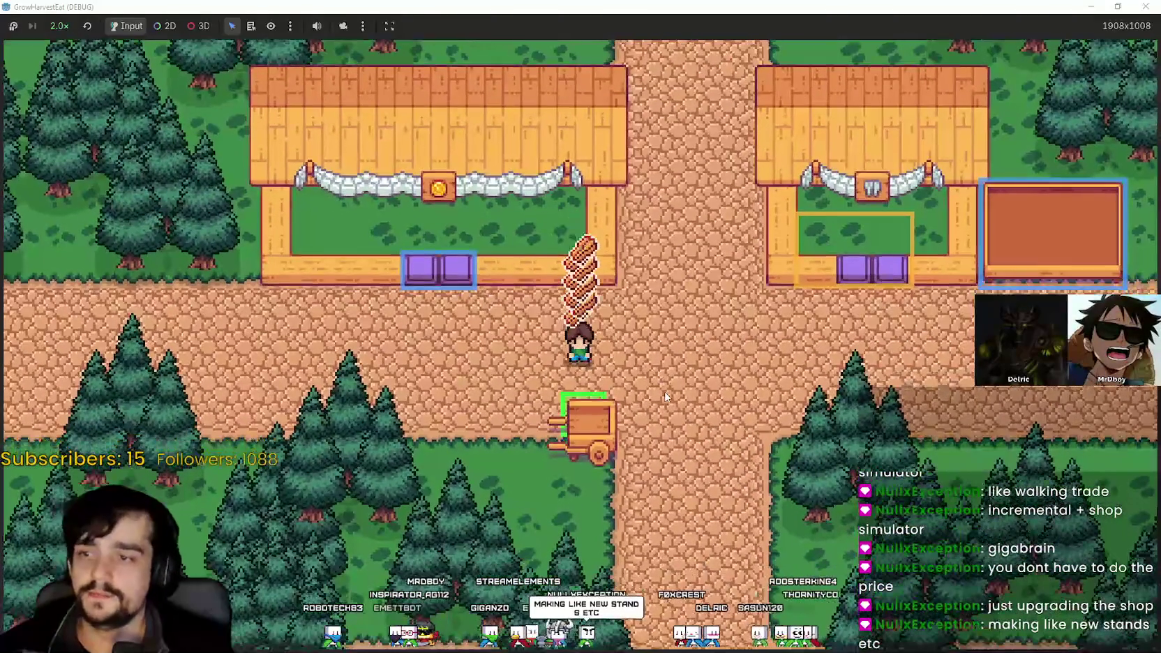
pyautogui.press('w')
pyautogui.press('d')
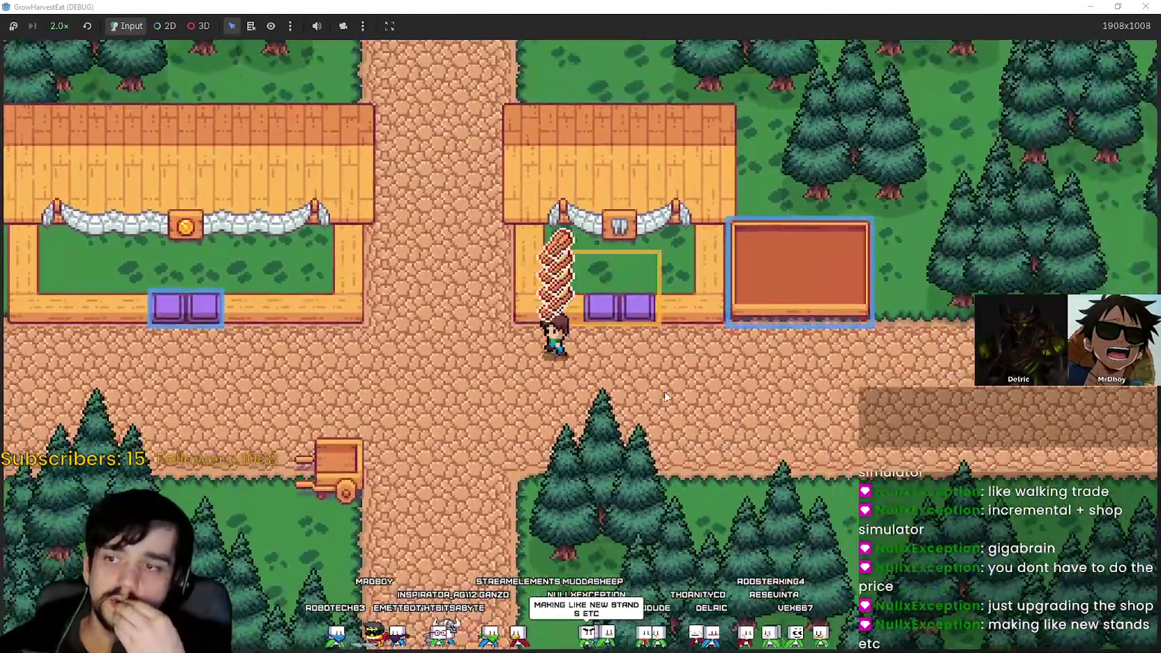
pyautogui.press('d')
pyautogui.press('w')
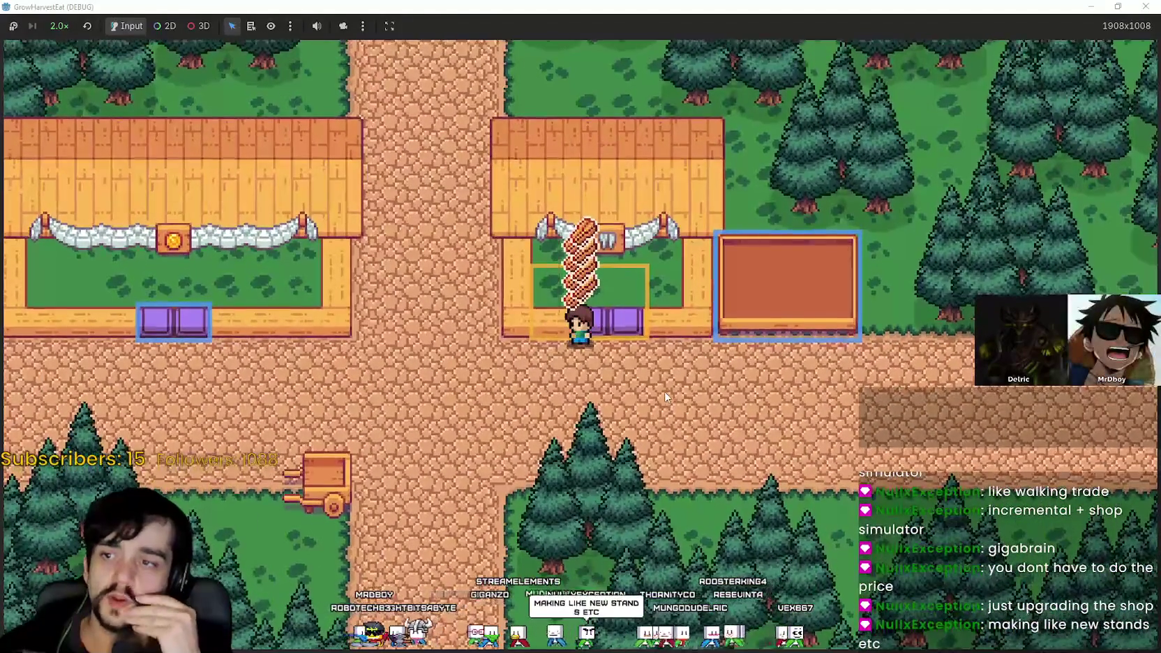
pyautogui.press('s')
pyautogui.press('a')
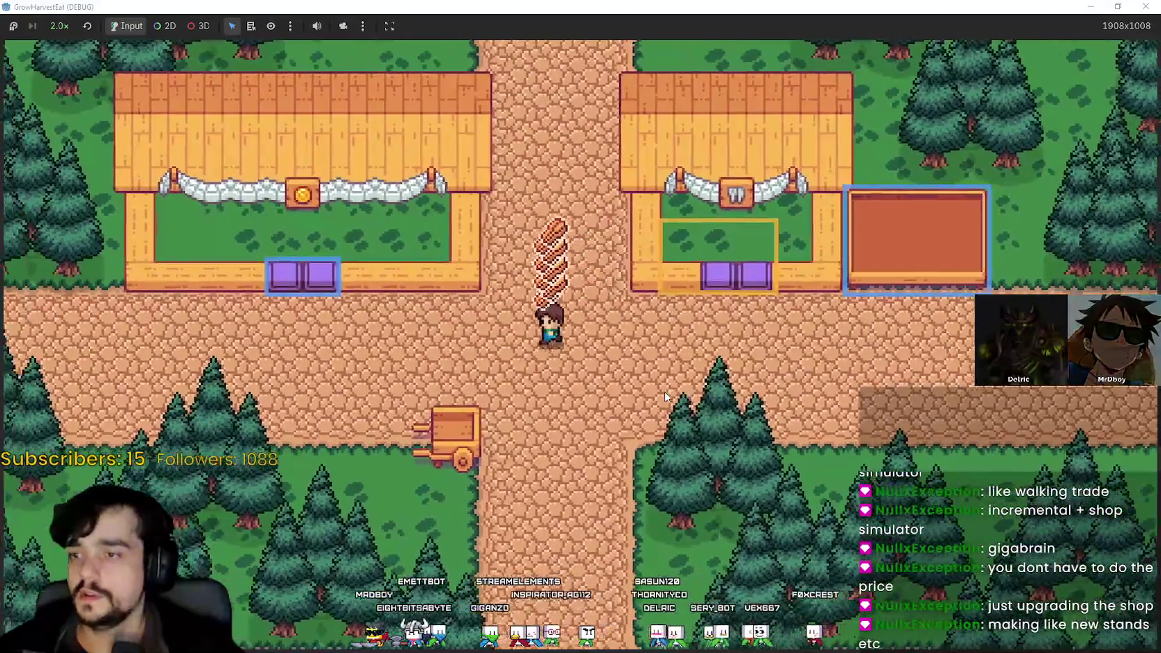
# - Walk between the stalls and drop the crop stack on the empty stall counter
pyautogui.press('w')
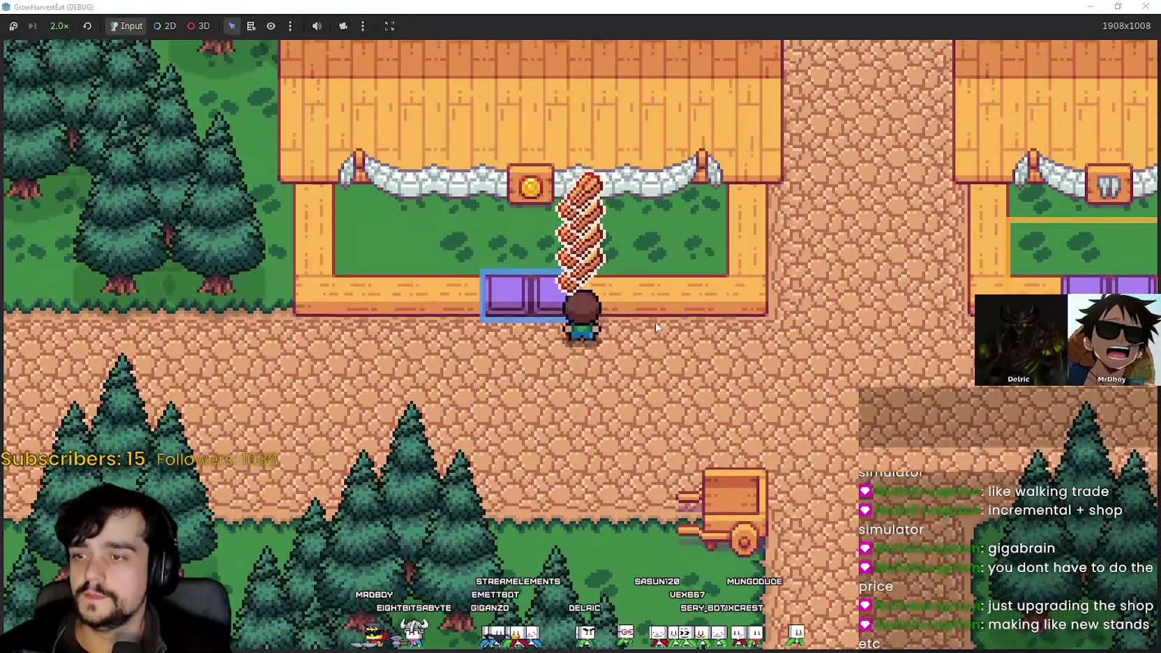
pyautogui.press('d')
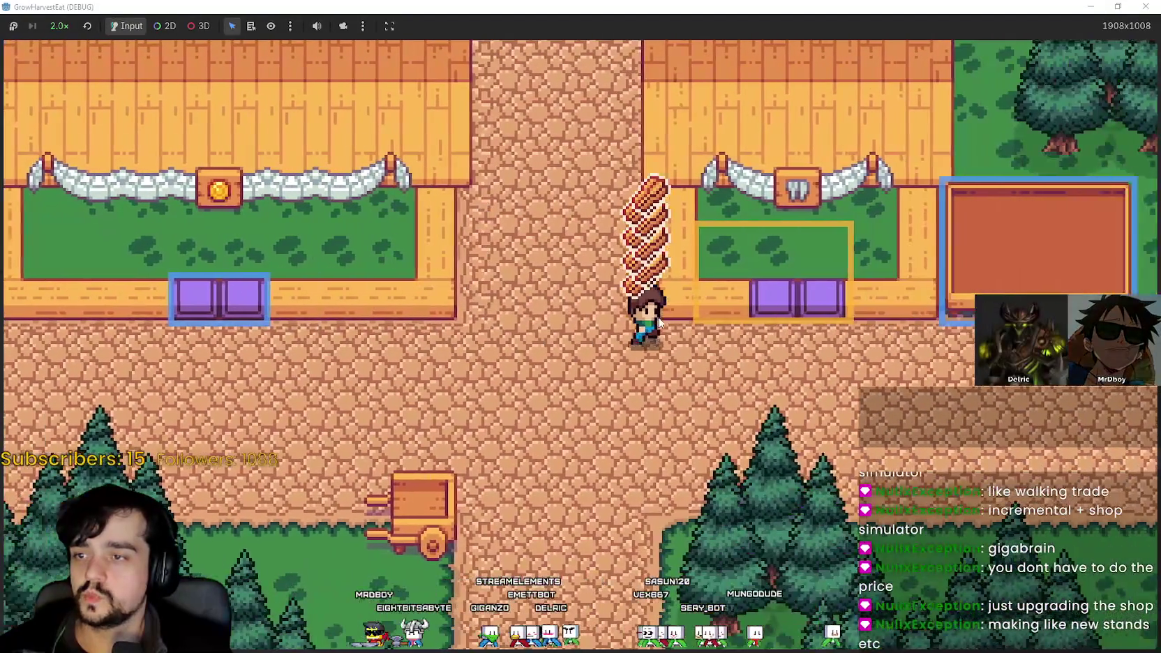
pyautogui.press('d')
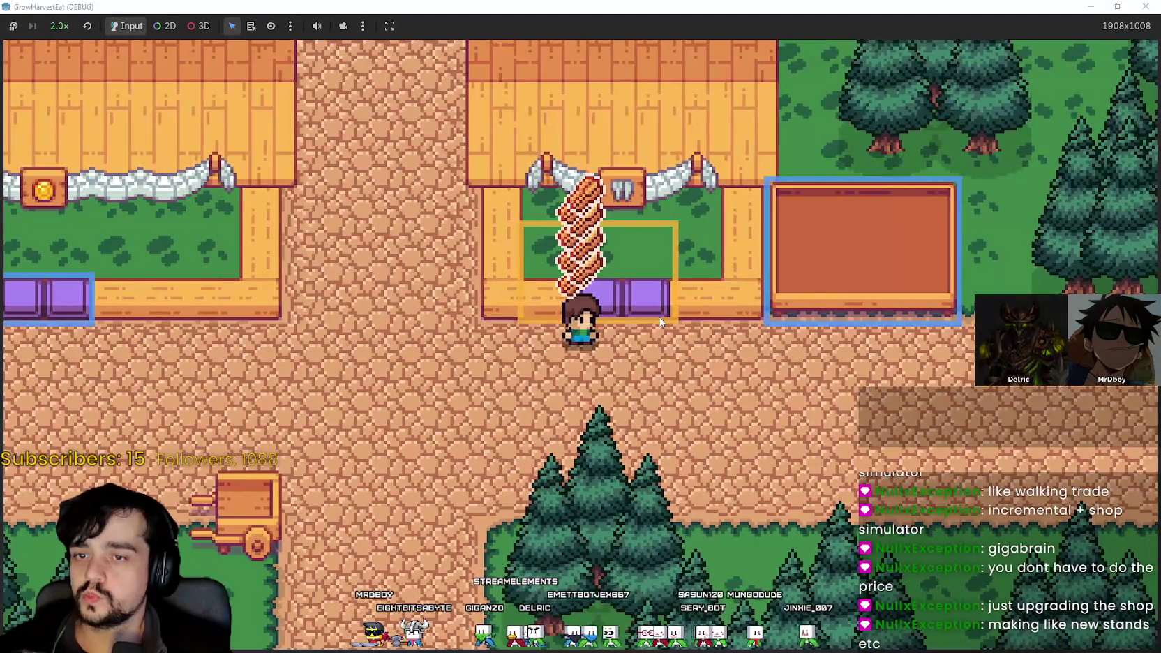
pyautogui.press('a')
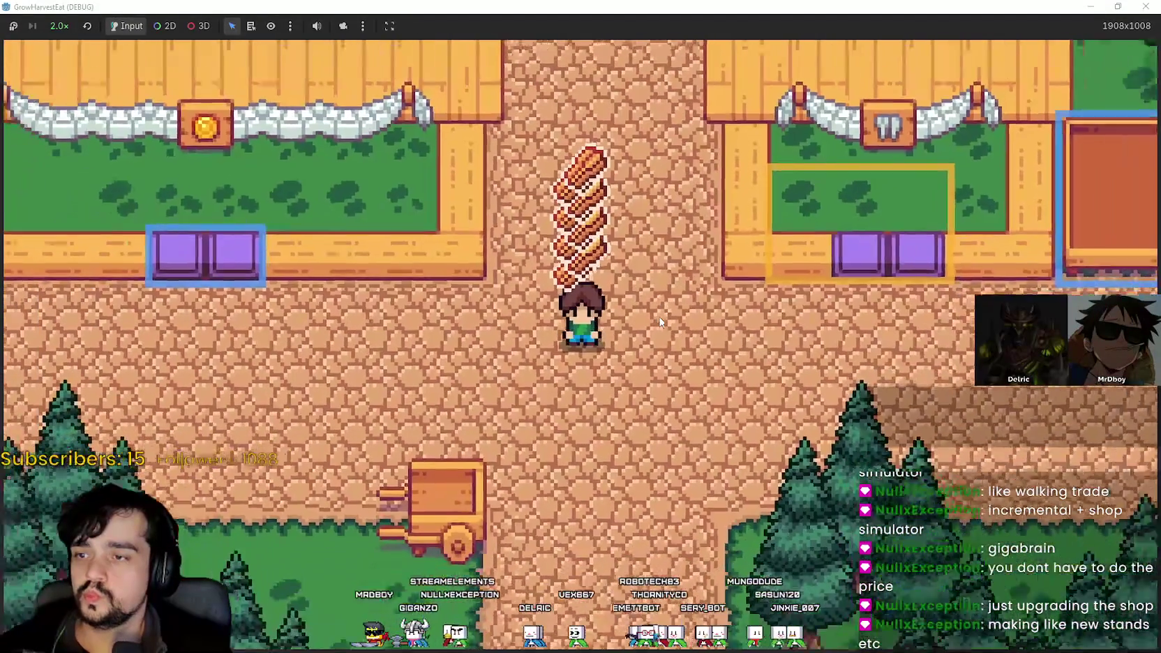
pyautogui.press('d')
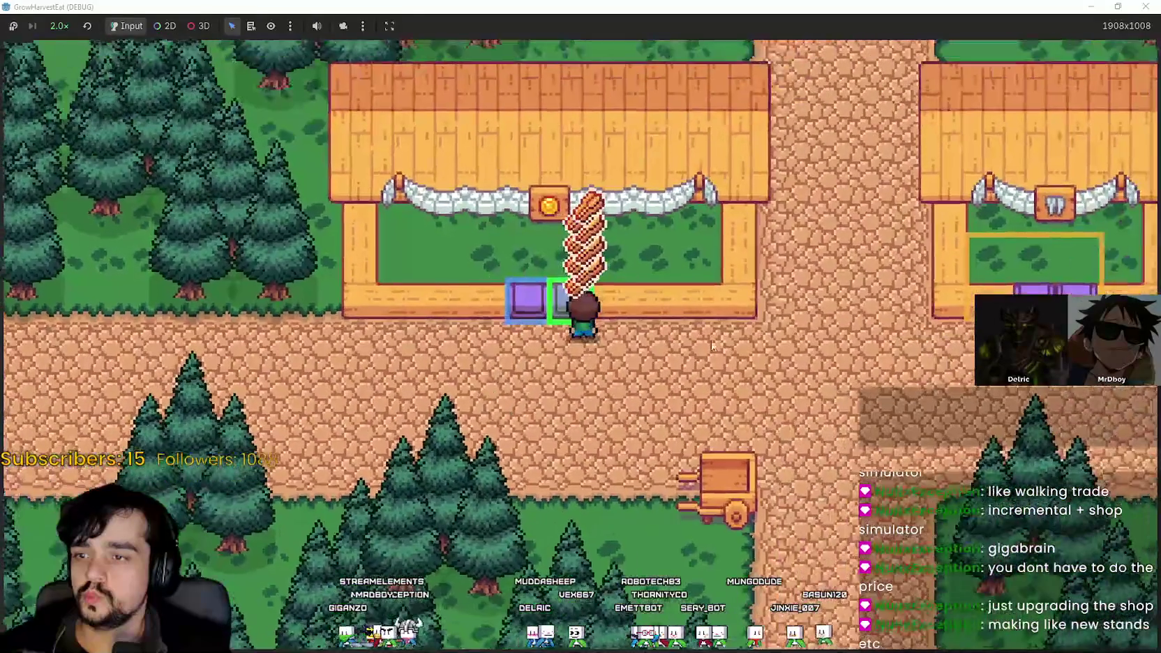
pyautogui.press('a')
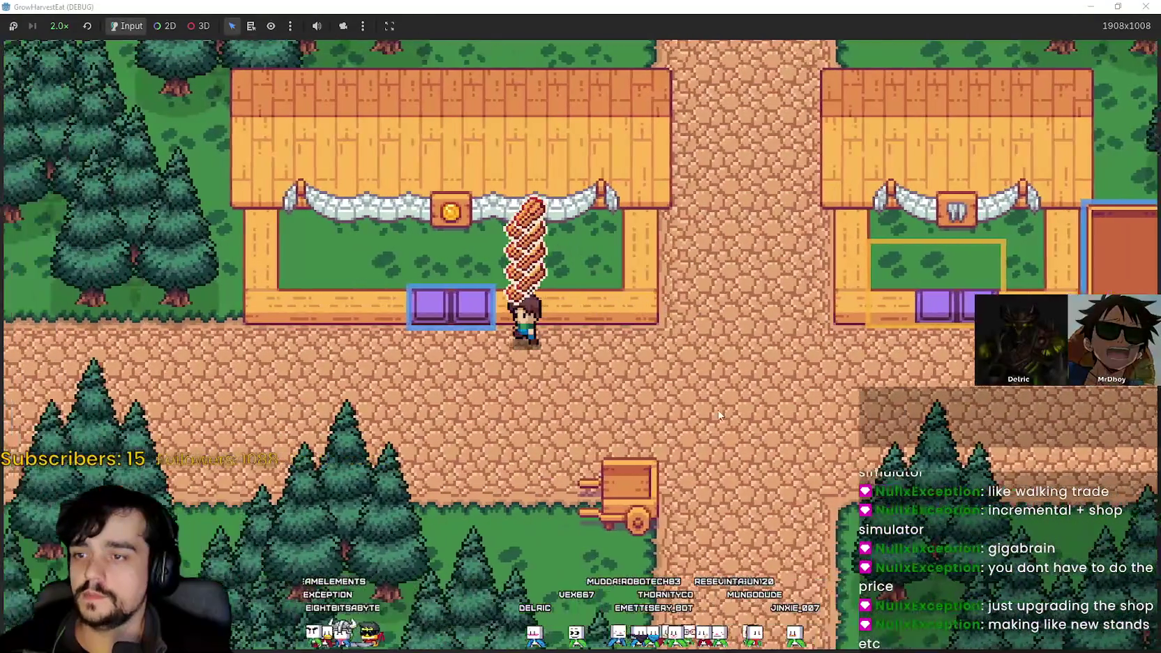
pyautogui.press('d')
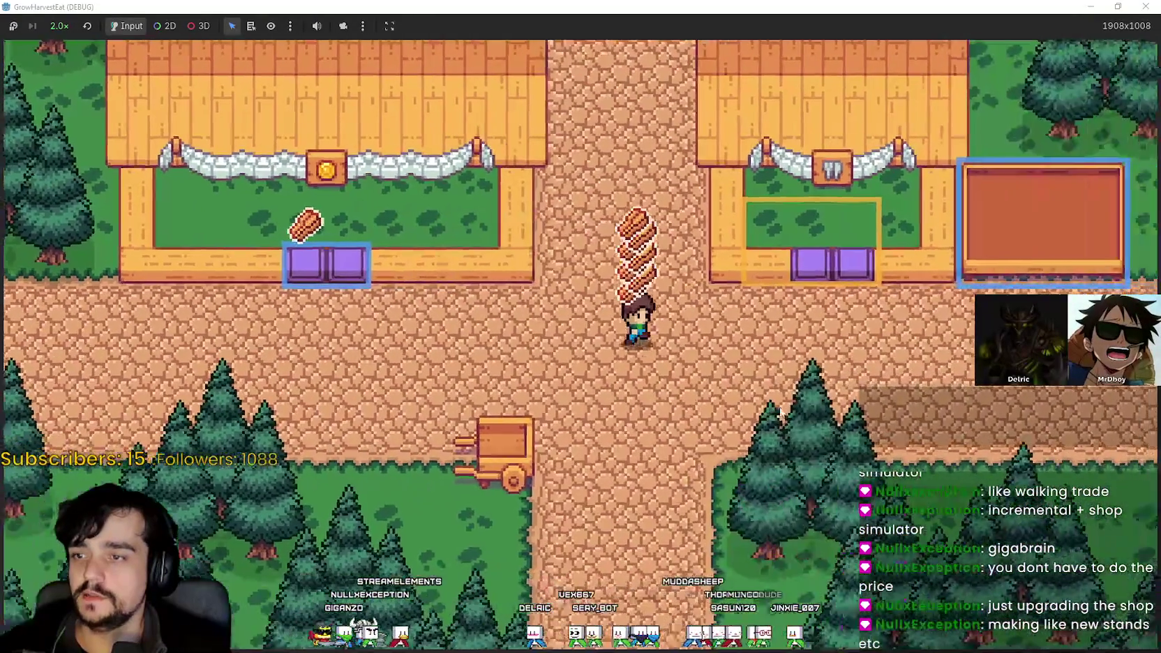
pyautogui.press('d')
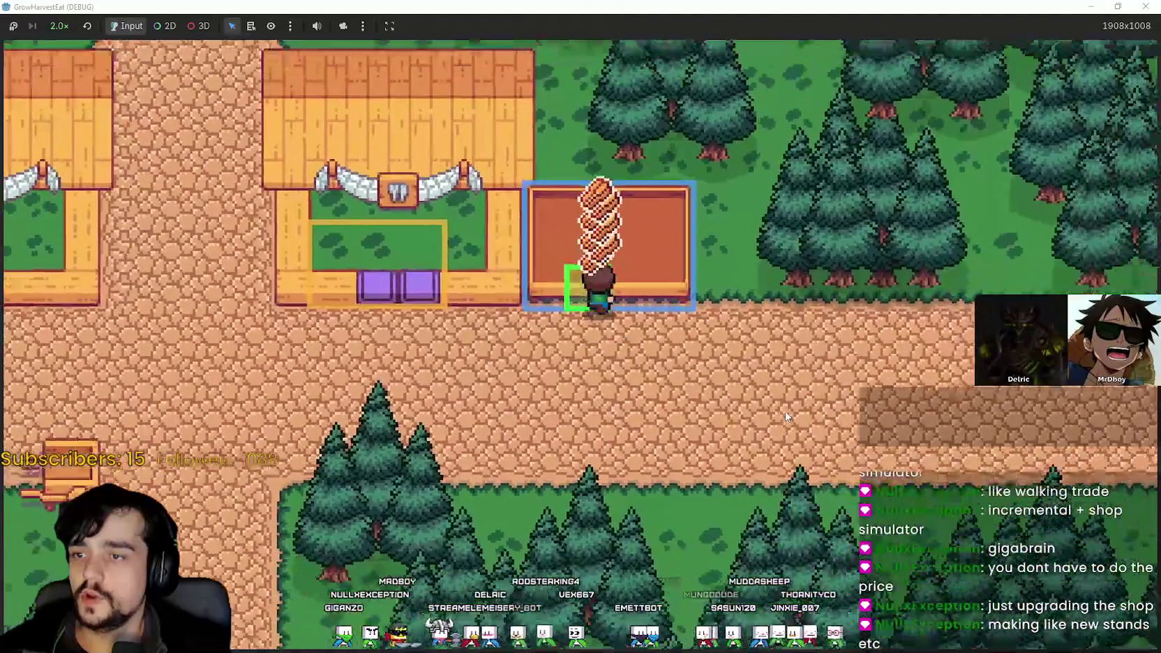
pyautogui.press('a')
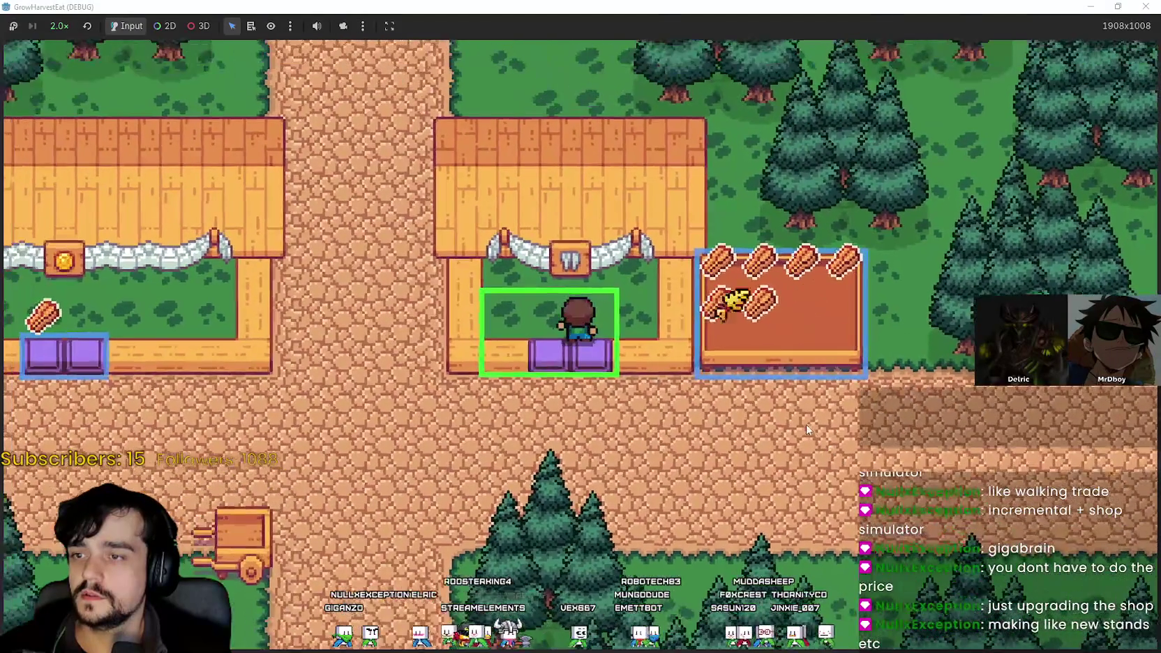
pyautogui.press('a')
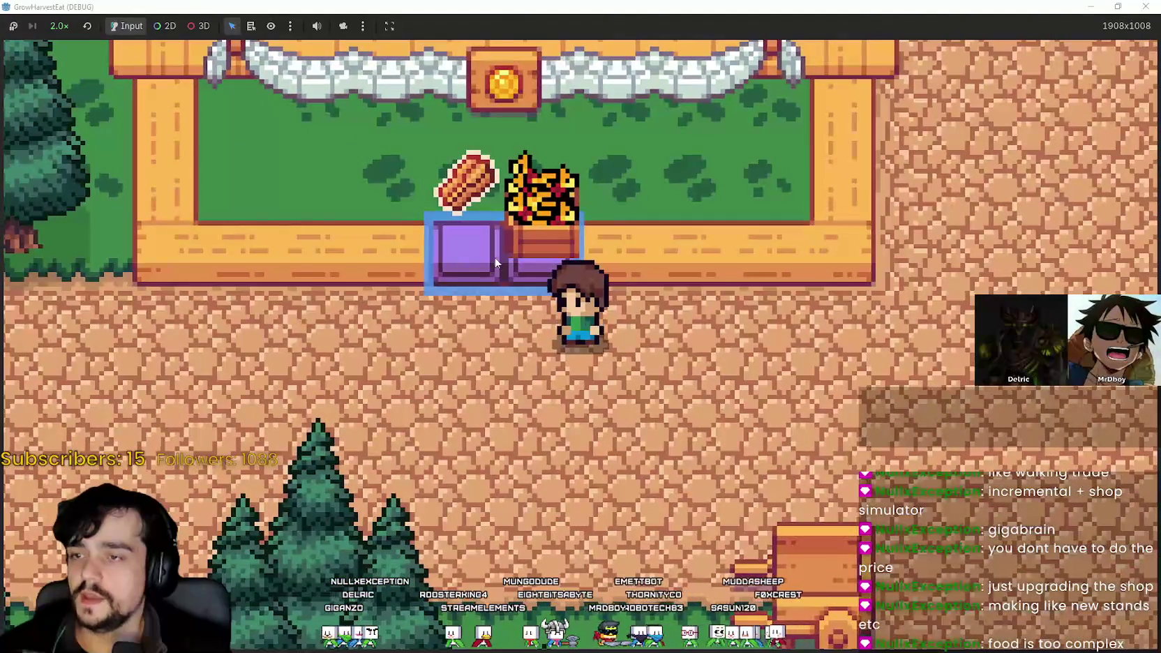
pyautogui.press('d')
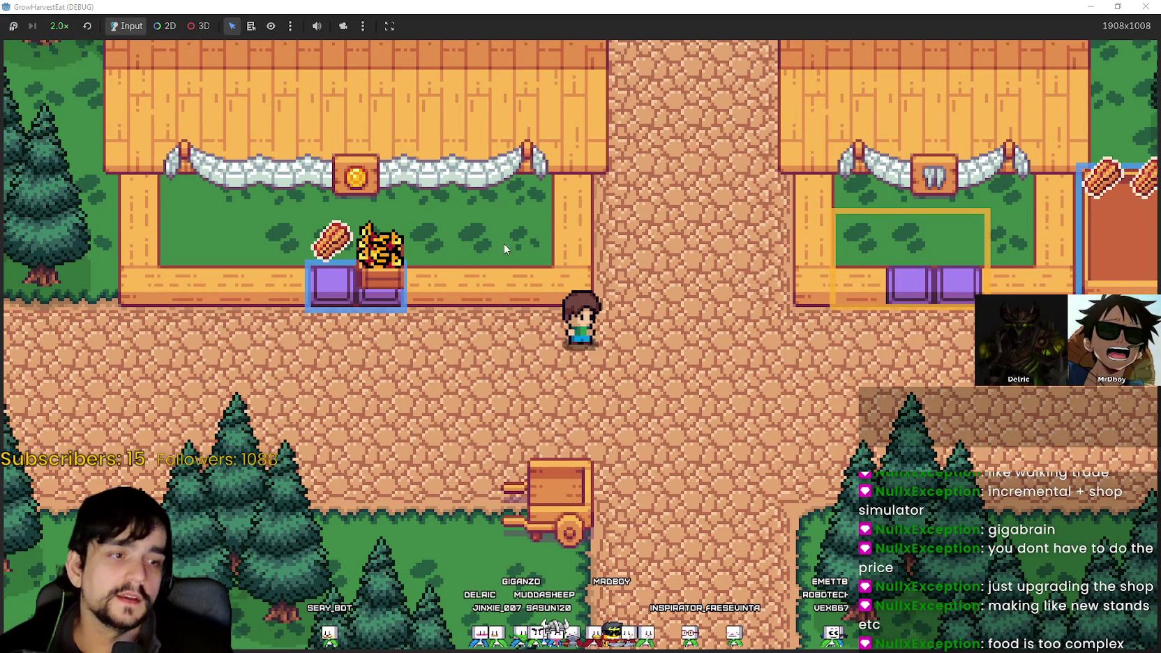
pyautogui.press('a')
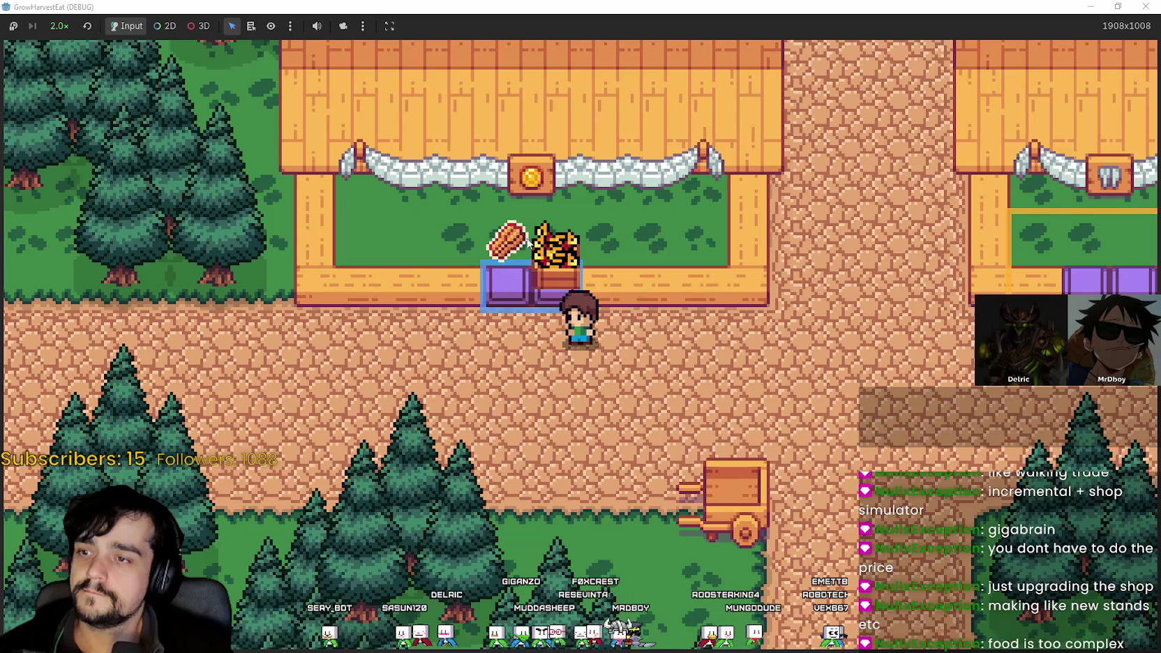
pyautogui.press('d')
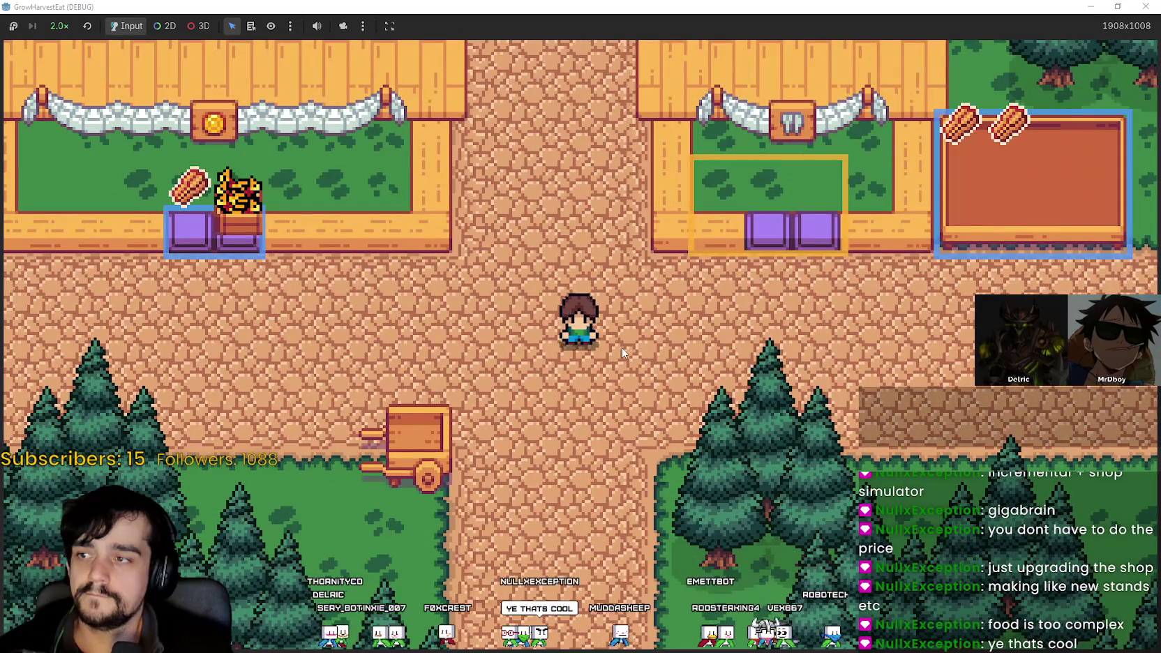
pyautogui.press('s')
pyautogui.press('w')
pyautogui.press('d')
pyautogui.press('d')
pyautogui.press('s')
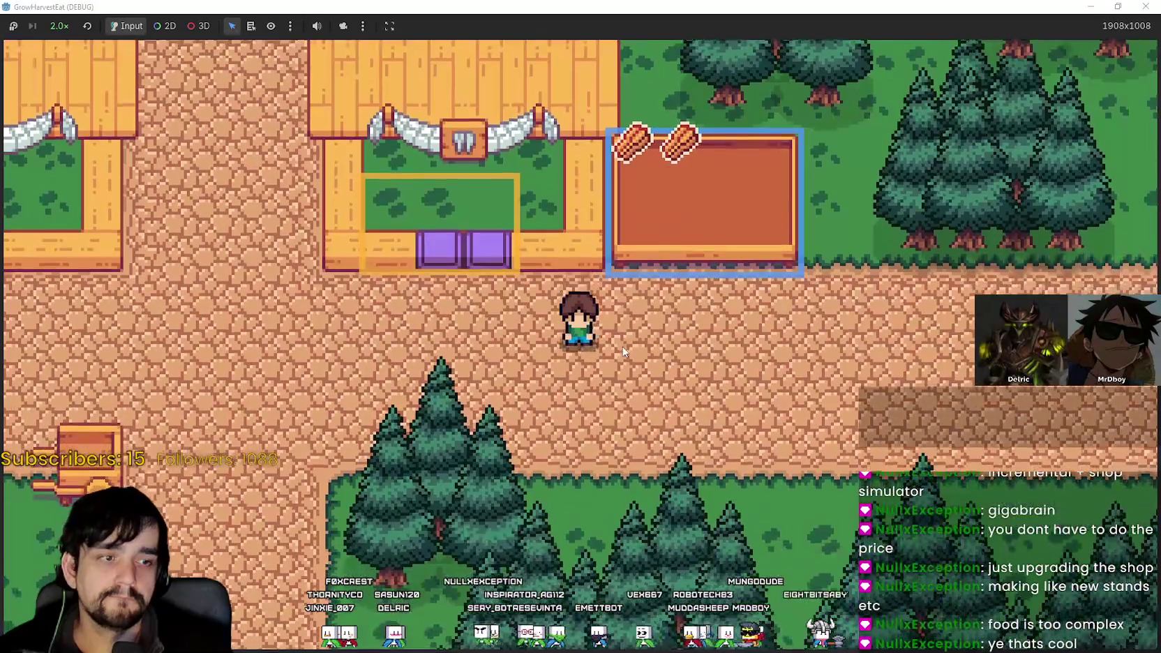
pyautogui.press('a')
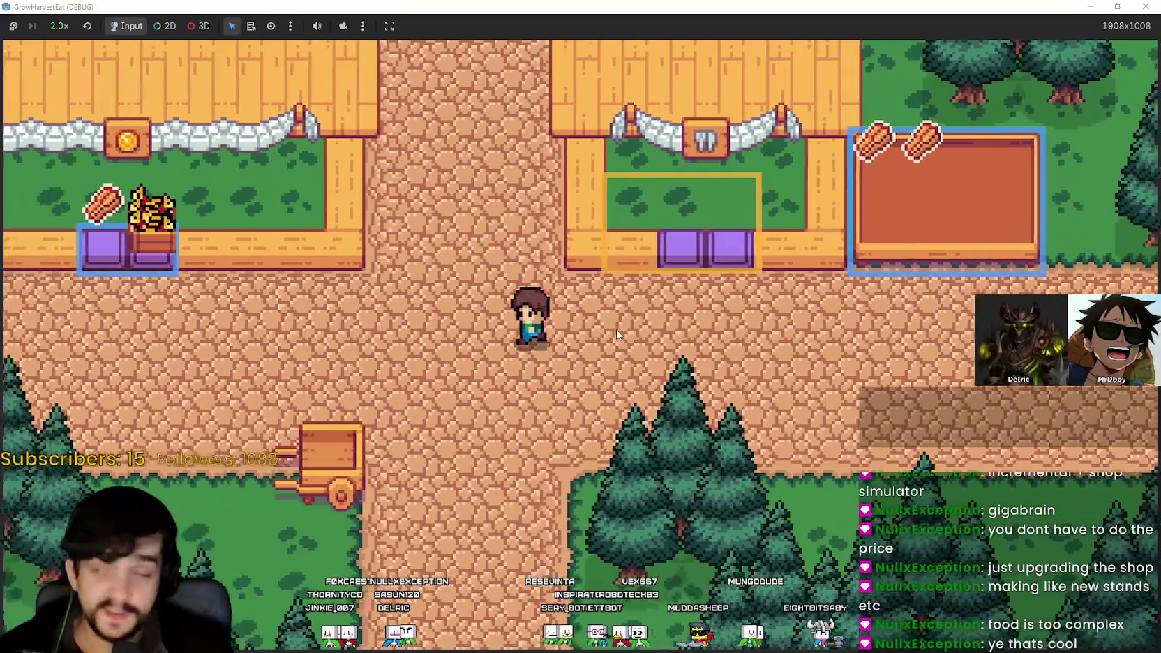
pyautogui.press('a')
pyautogui.press('w')
pyautogui.press('d')
pyautogui.press('w')
pyautogui.press('s')
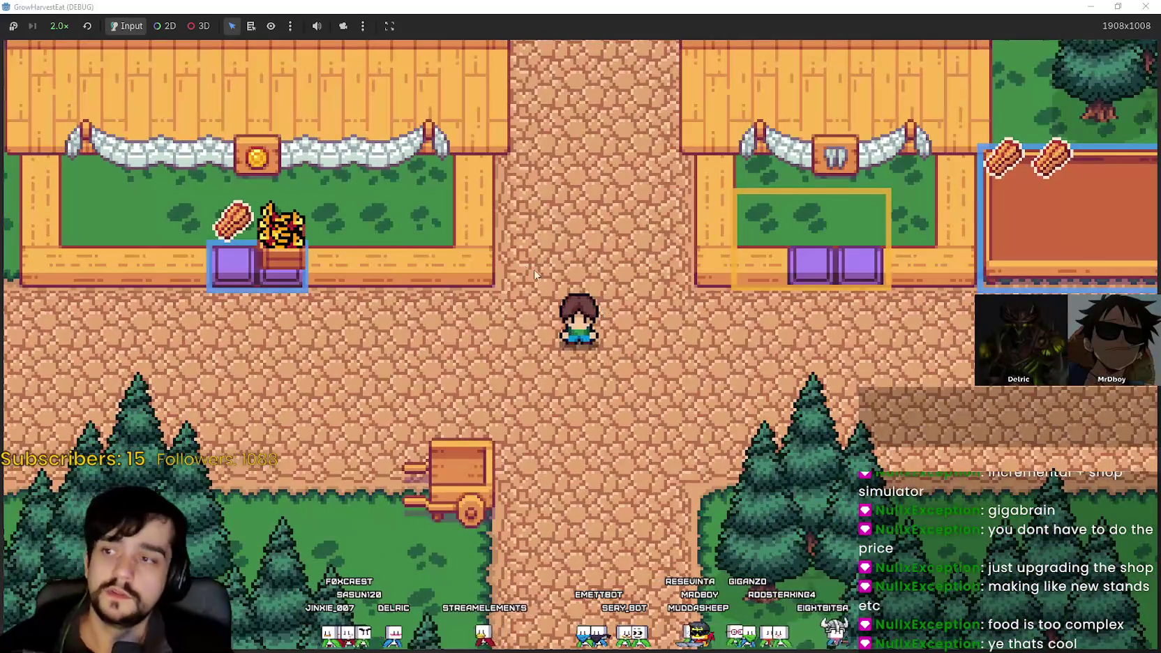
pyautogui.scroll(3, 604, 223)
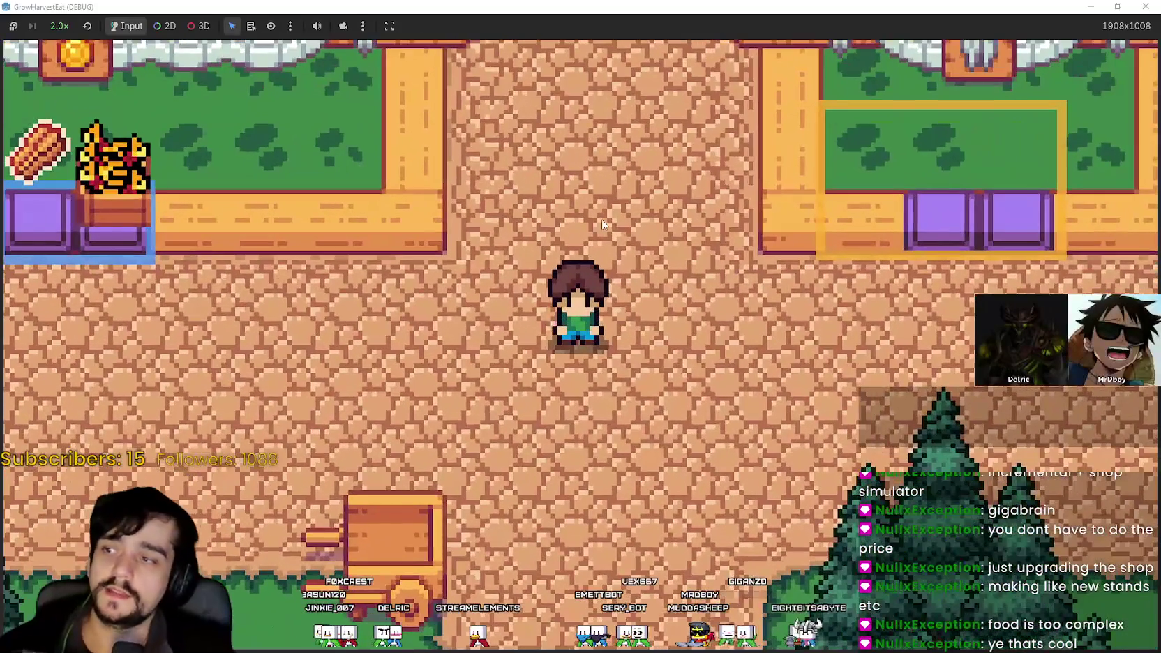
pyautogui.press('a')
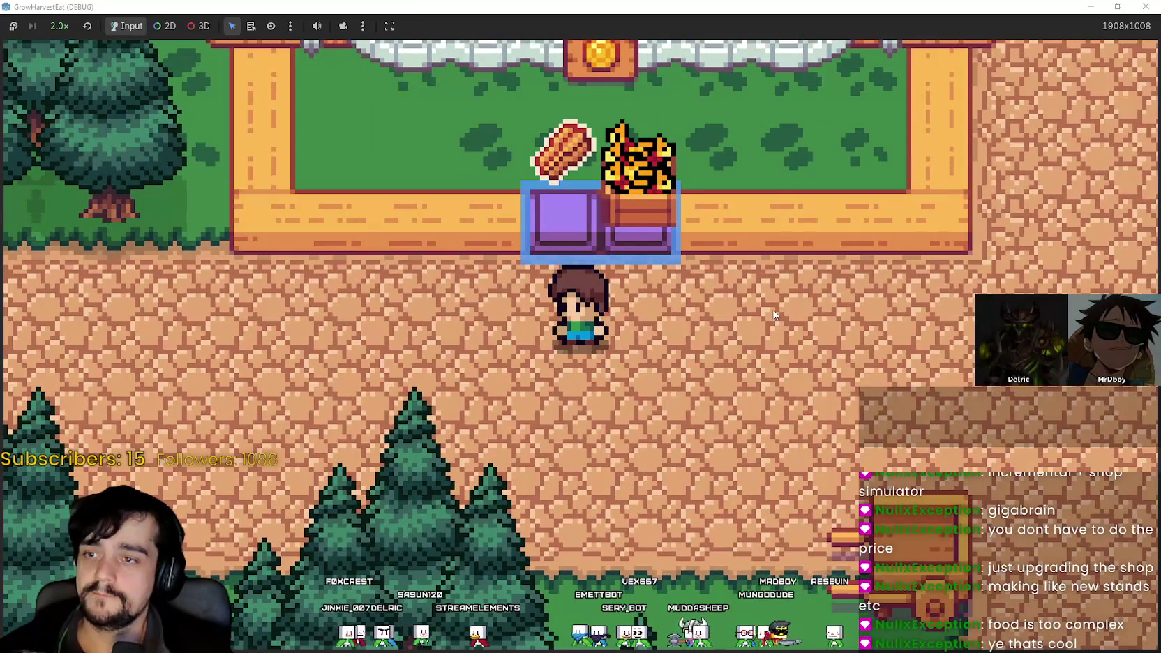
pyautogui.press('d')
pyautogui.press('d')
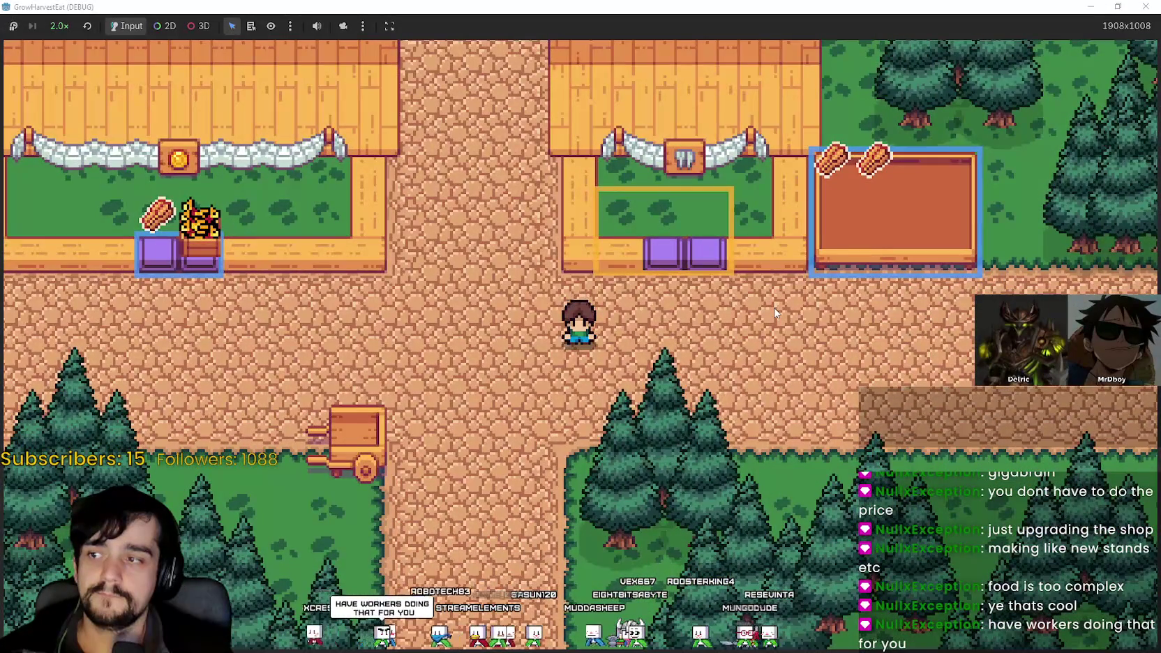
pyautogui.scroll(-1, 775, 313)
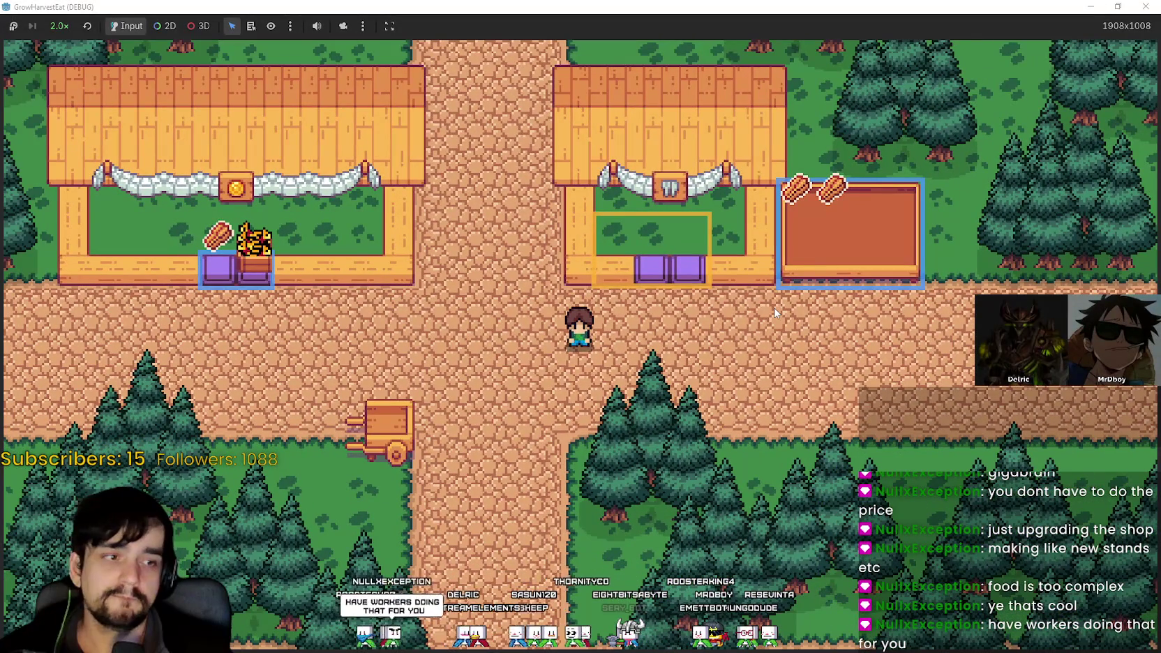
pyautogui.scroll(1, 775, 312)
pyautogui.press('a')
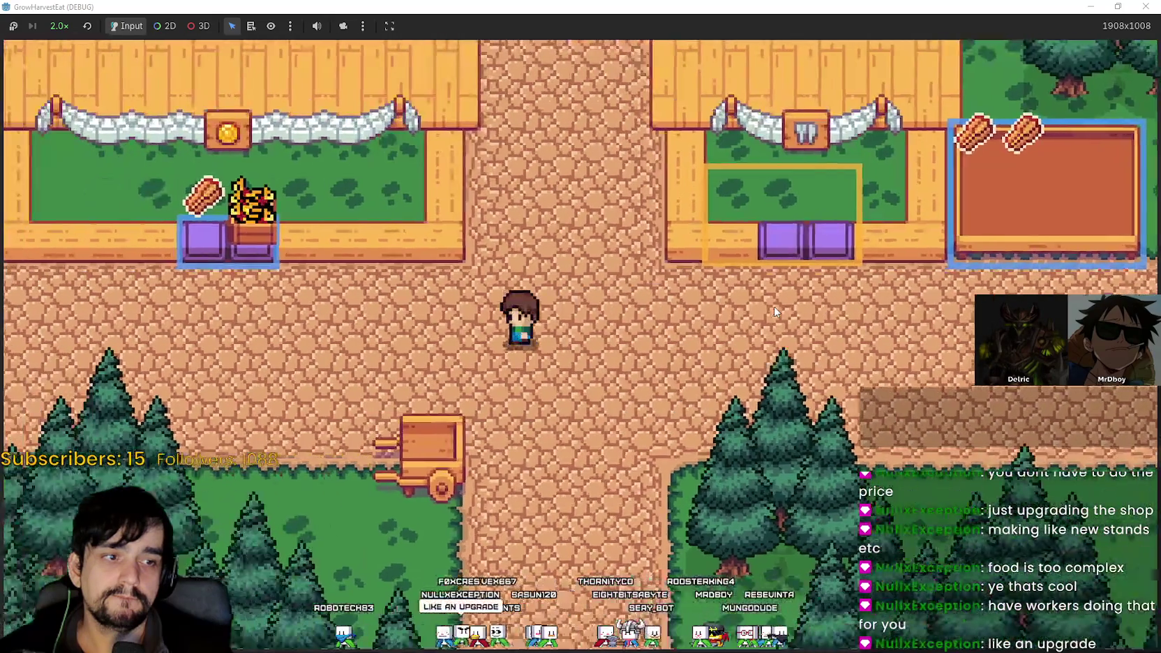
pyautogui.press('d')
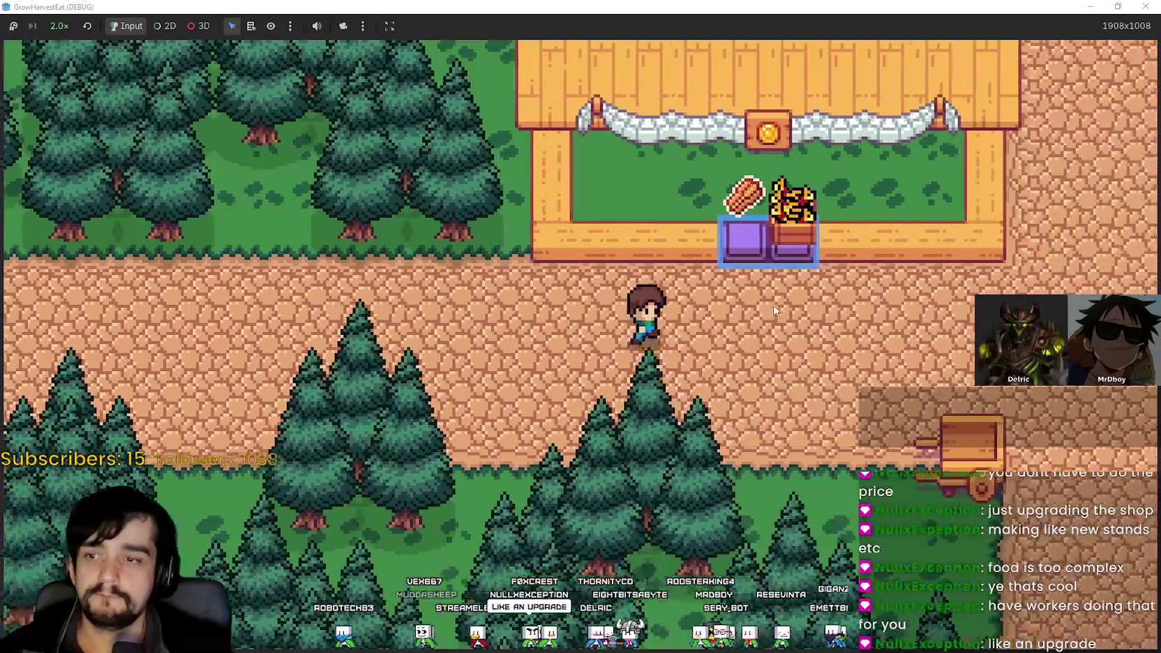
pyautogui.scroll(-1, 774, 312)
pyautogui.scroll(1, 774, 311)
pyautogui.press('d')
pyautogui.press('w')
pyautogui.press('s')
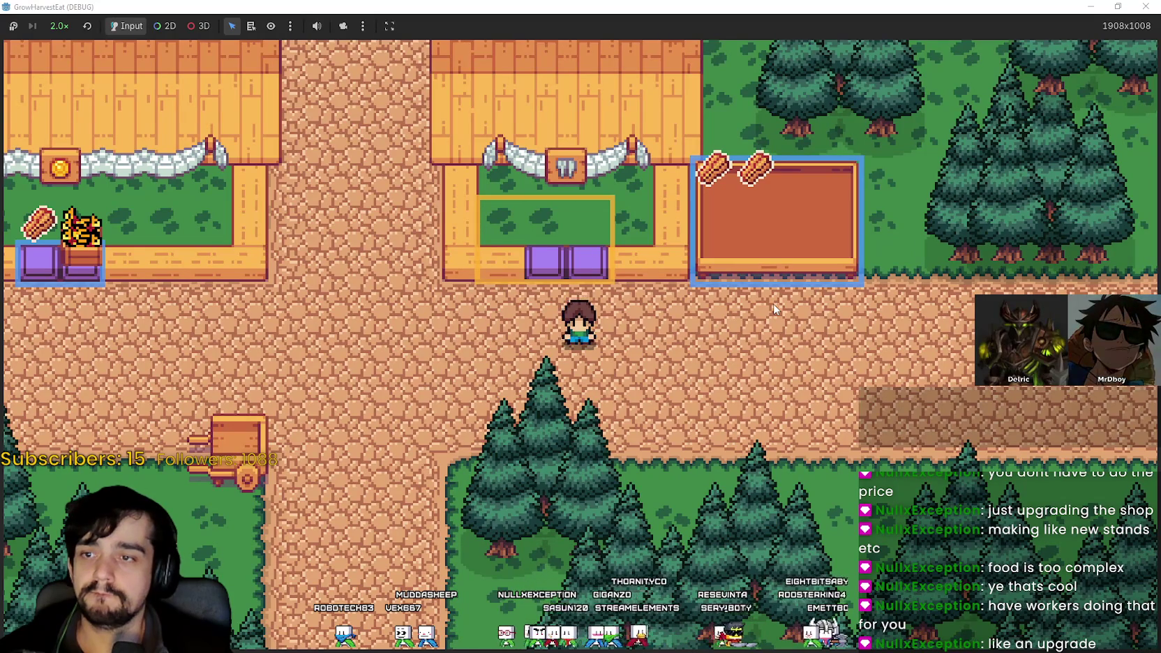
pyautogui.press('a')
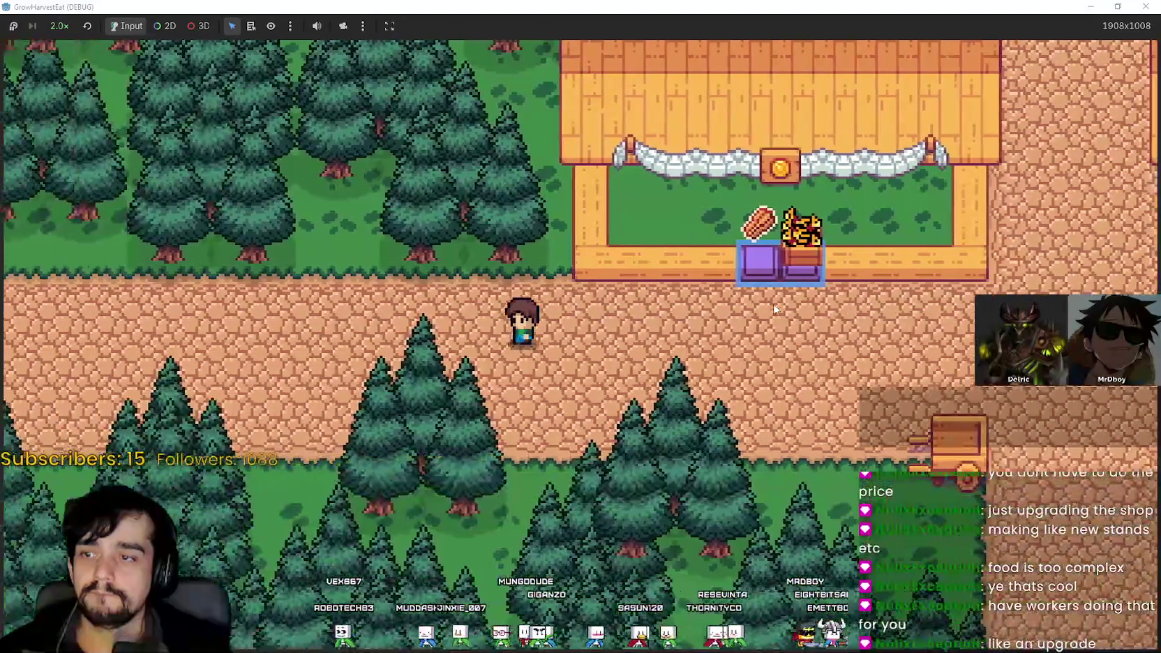
pyautogui.press('w')
pyautogui.press('d')
pyautogui.press('s')
pyautogui.press('d')
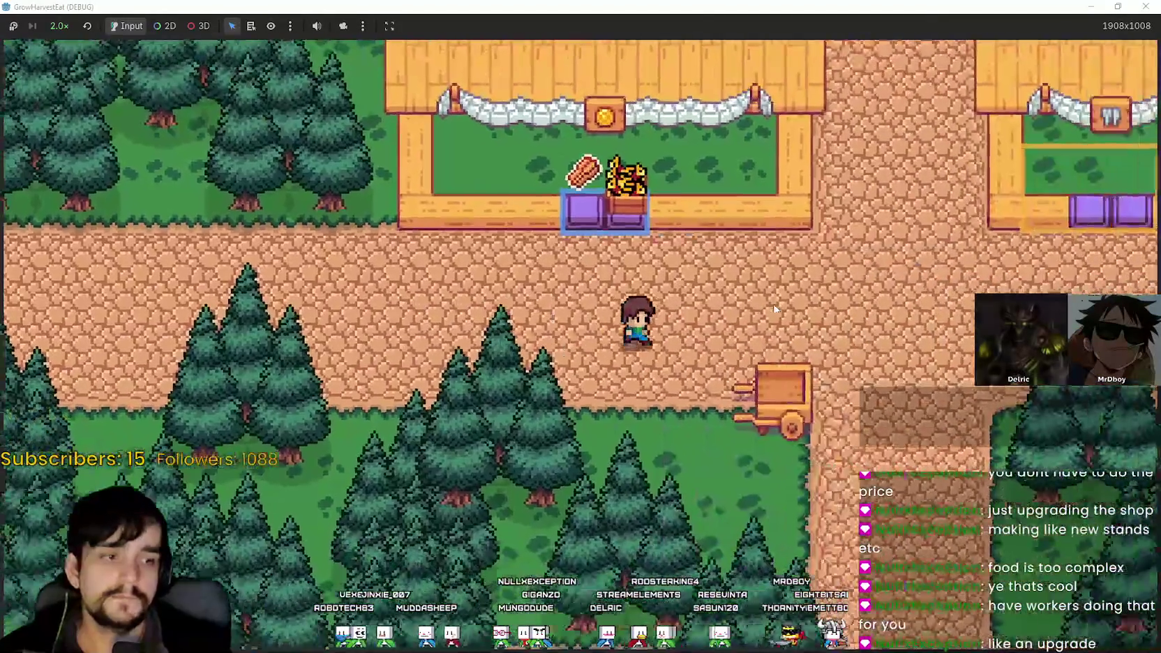
pyautogui.press('w')
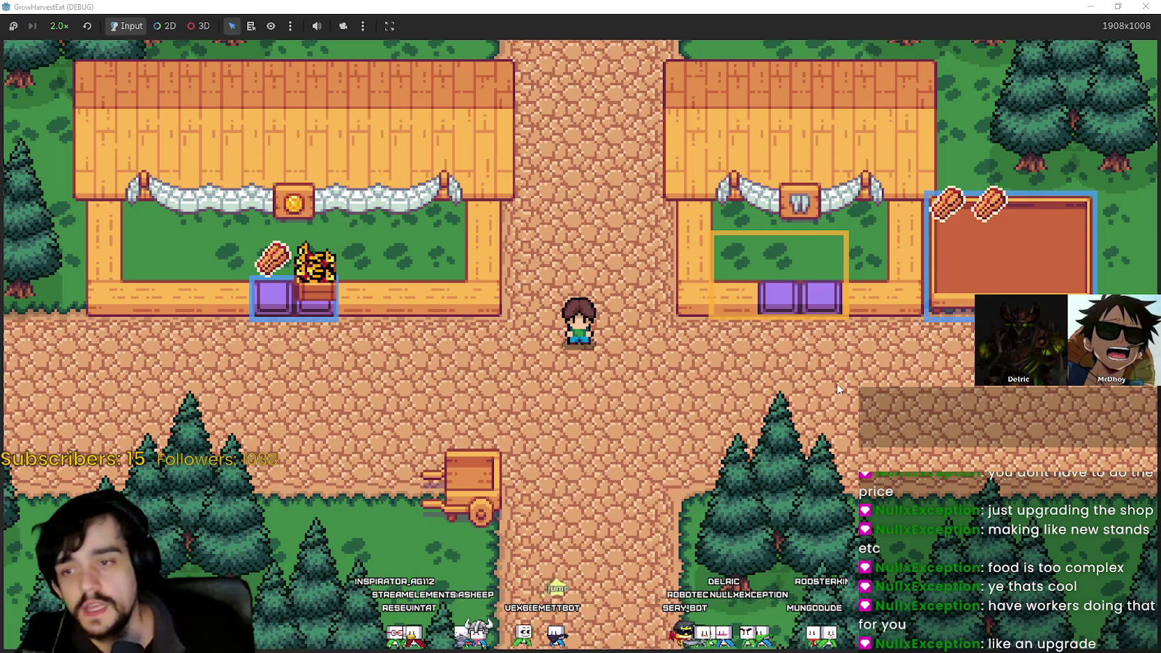
pyautogui.press('d')
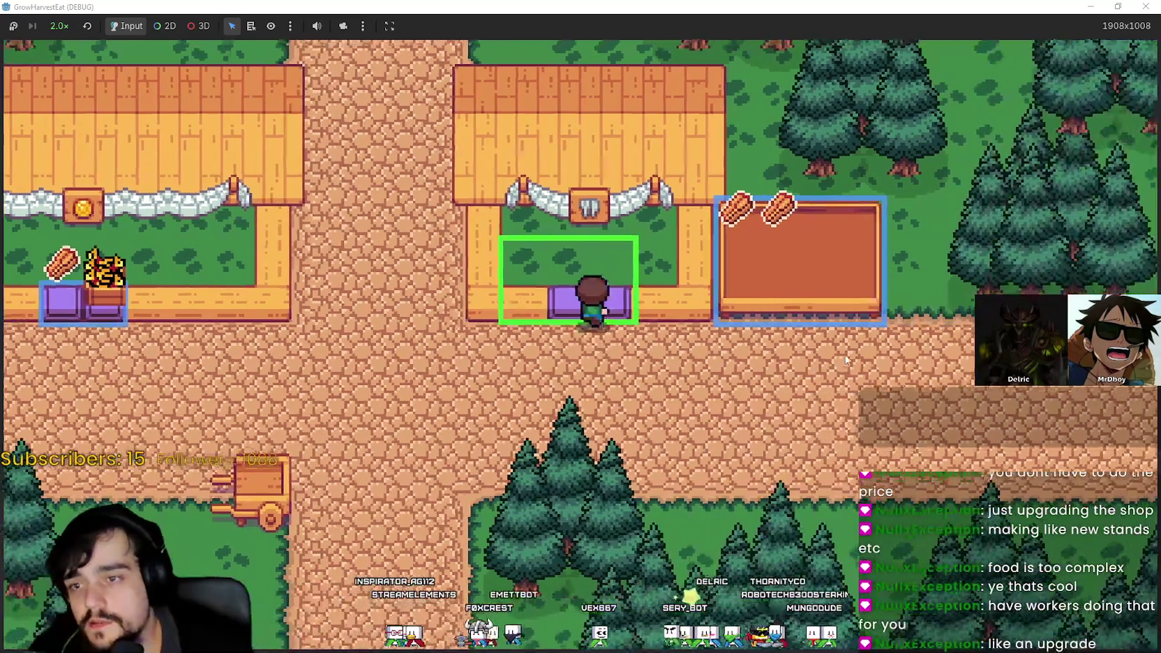
pyautogui.press('w')
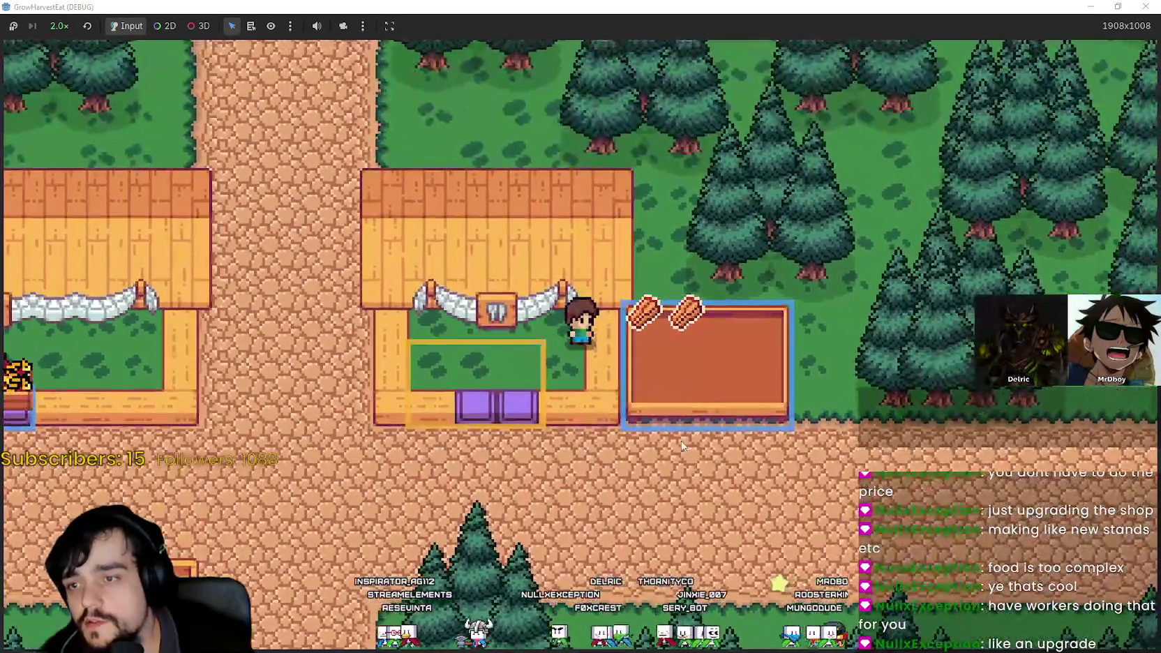
pyautogui.press('s')
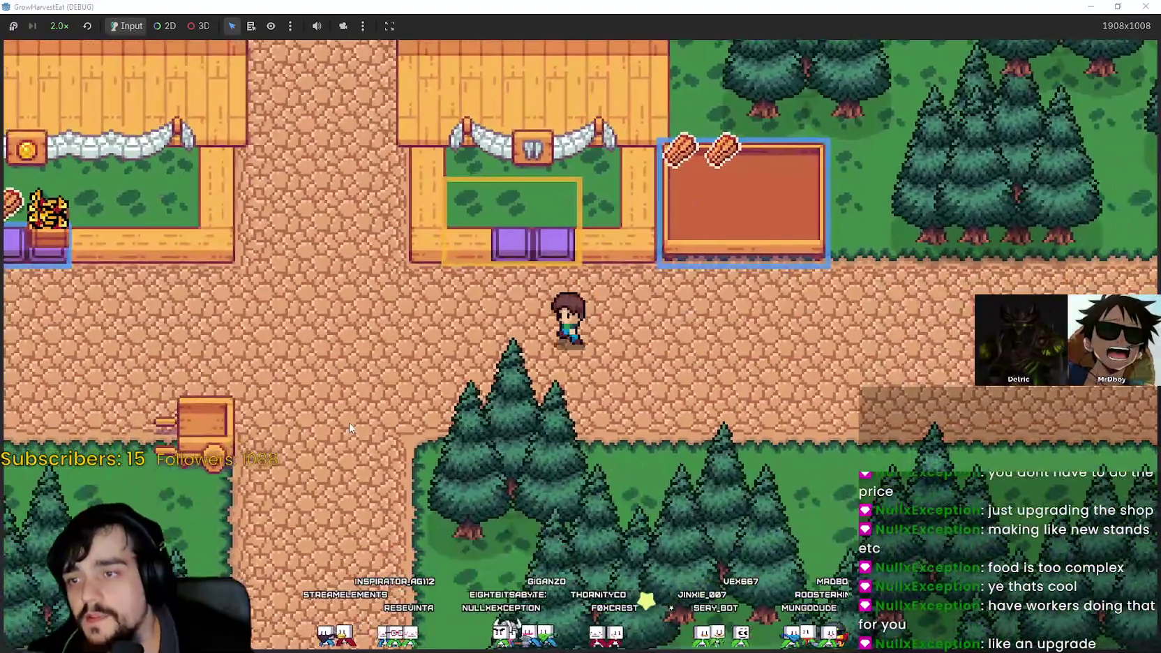
pyautogui.press('a')
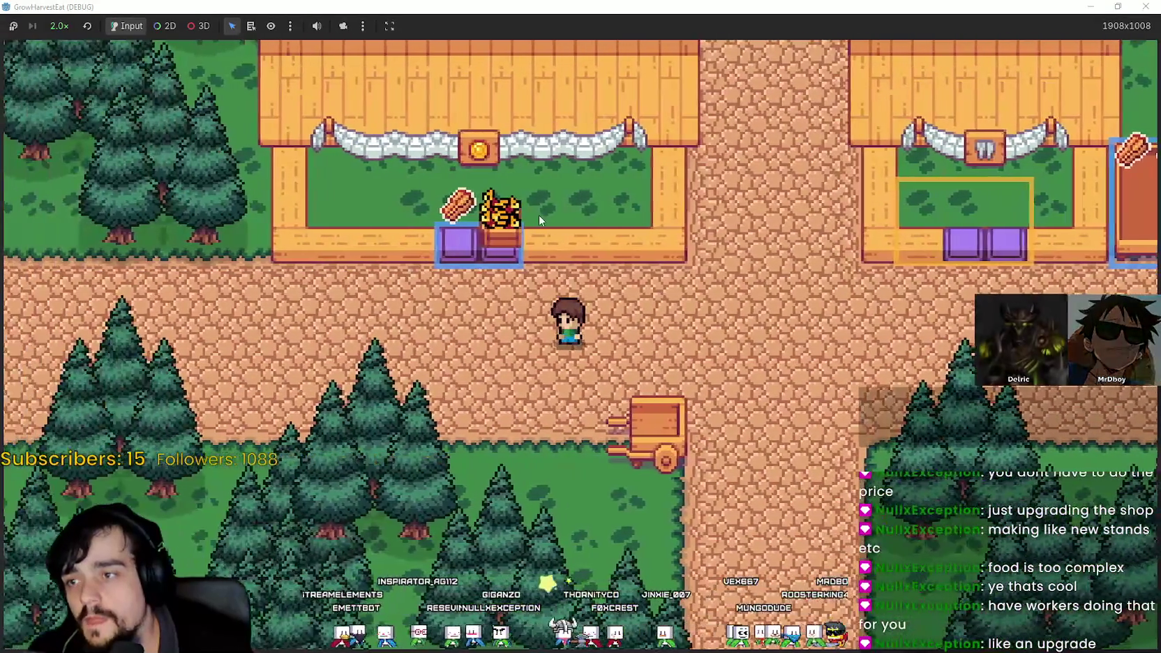
pyautogui.press('w')
pyautogui.press('d')
pyautogui.press('w')
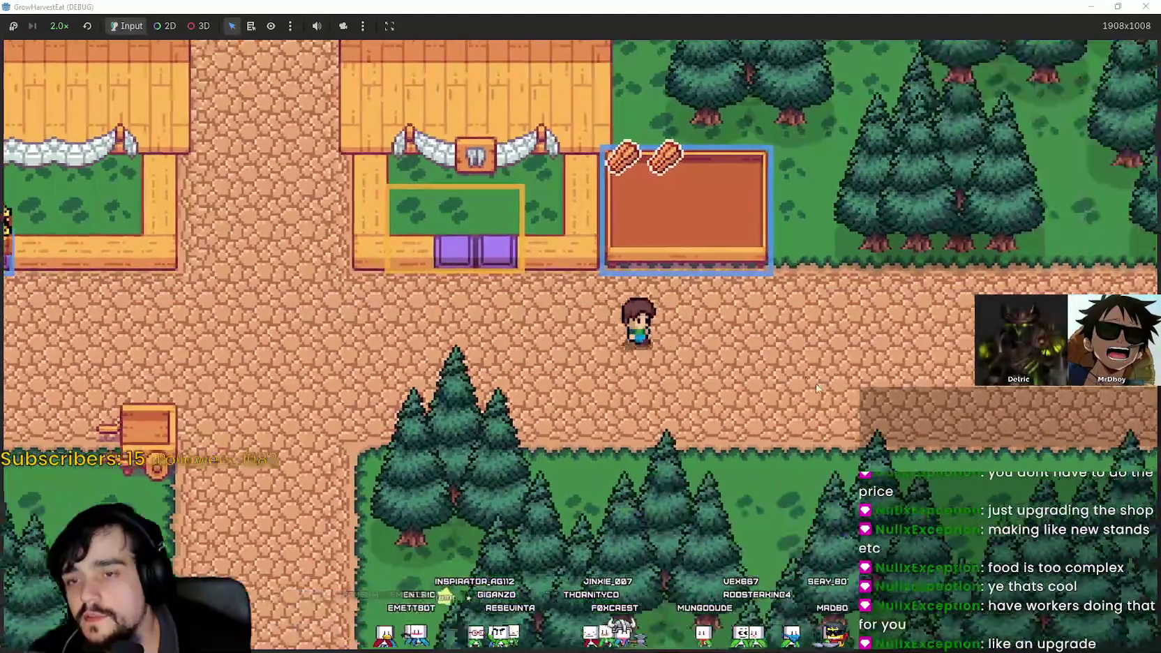
pyautogui.press('a')
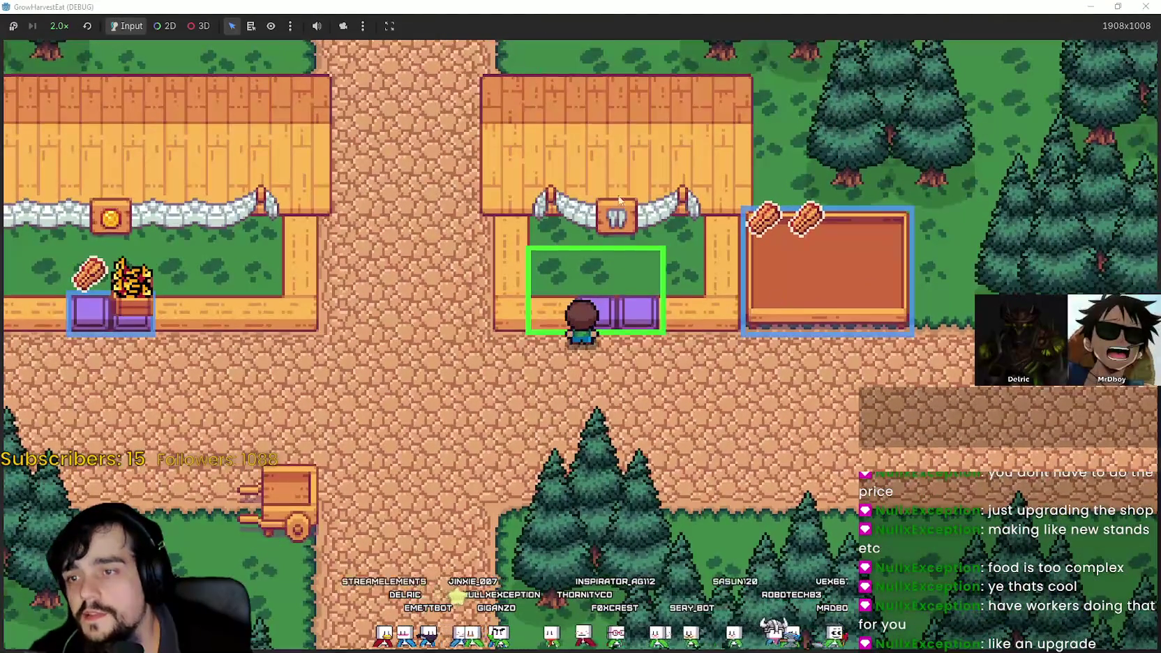
pyautogui.press('a')
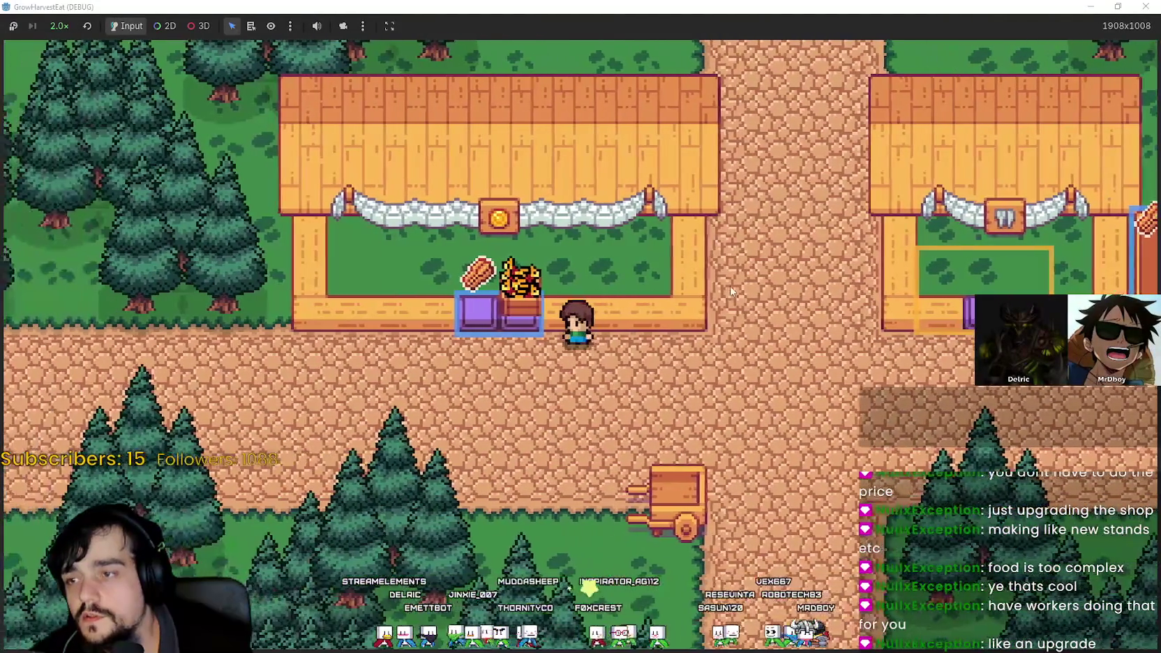
pyautogui.press('a')
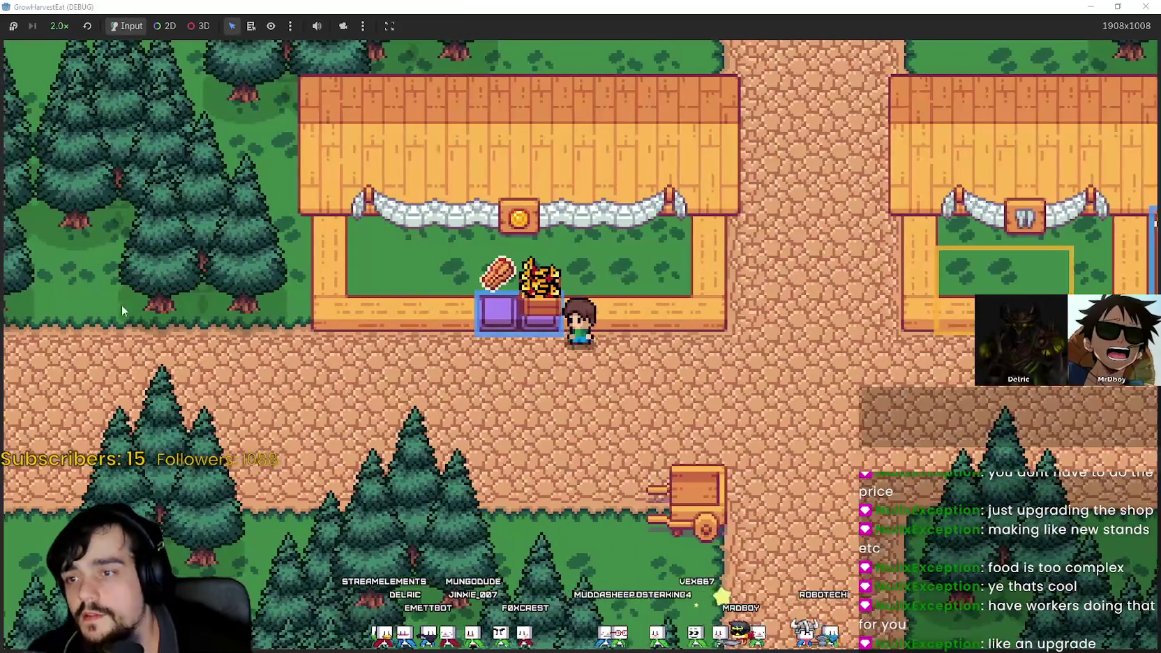
pyautogui.press('d')
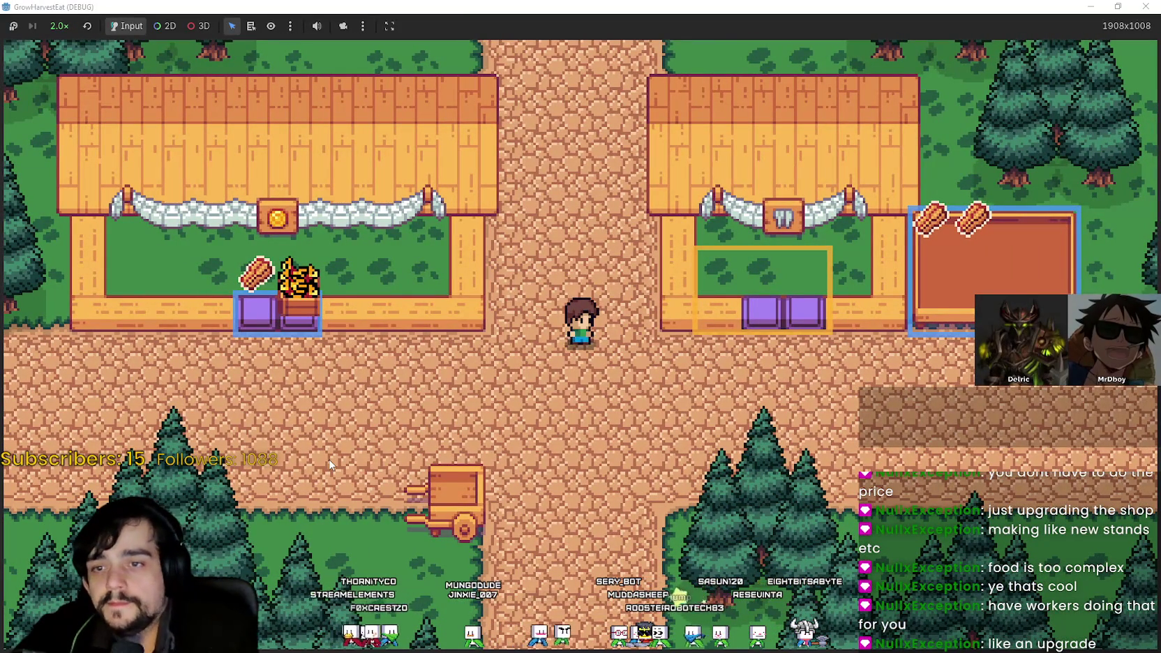
pyautogui.press('w')
pyautogui.press('s')
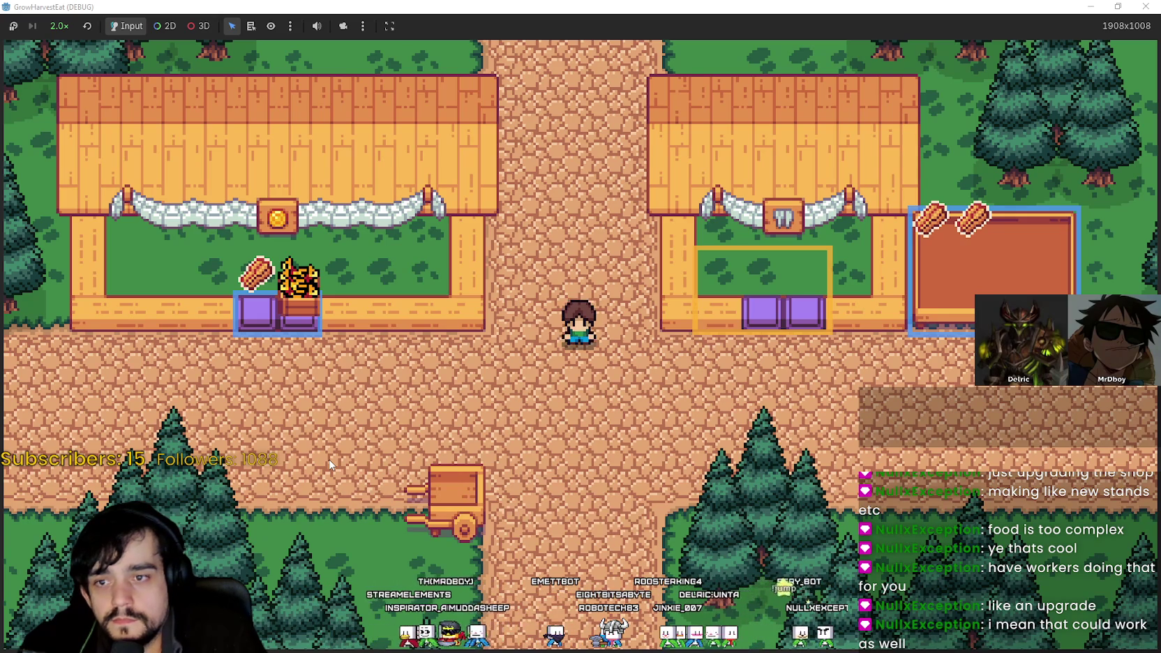
pyautogui.press('d')
pyautogui.press('w')
pyautogui.press('w')
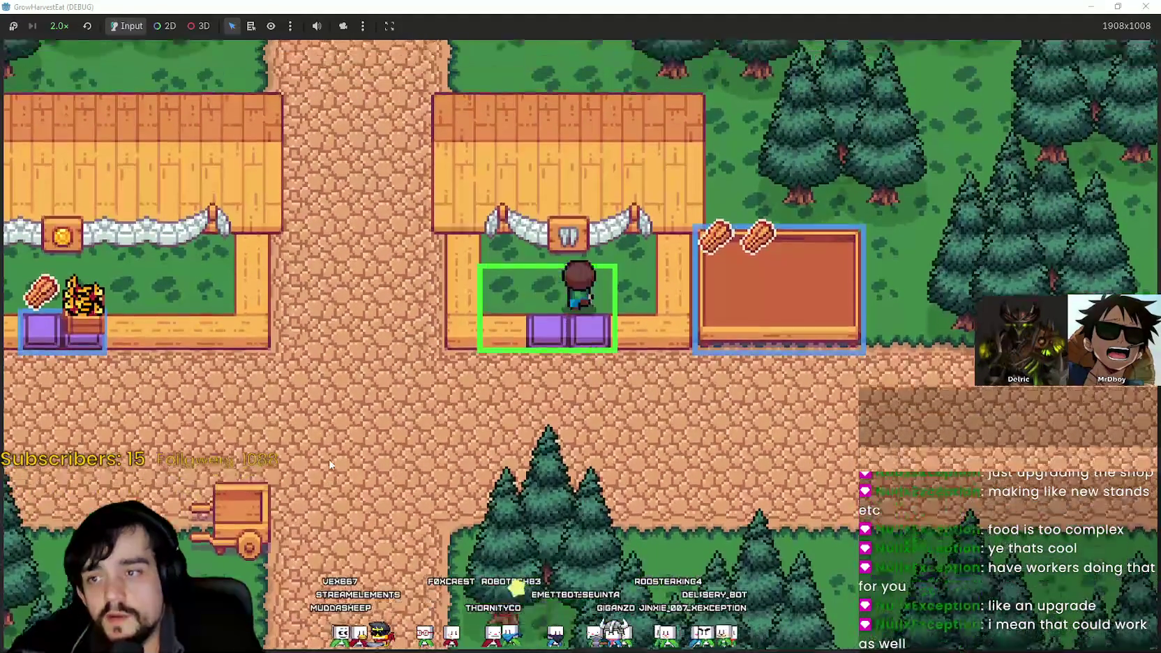
pyautogui.press('w')
pyautogui.press('s')
pyautogui.press('w')
pyautogui.press('s')
pyautogui.press('a')
pyautogui.press('w')
pyautogui.press('s')
pyautogui.press('w')
pyautogui.press('a')
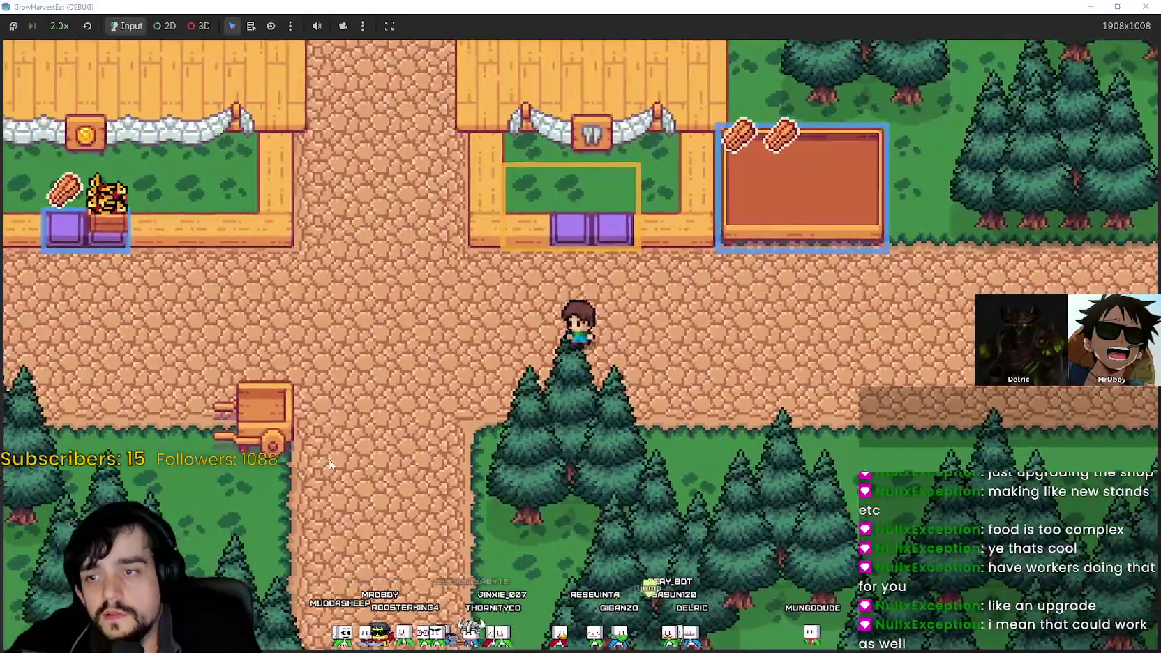
pyautogui.press('d')
pyautogui.press('w')
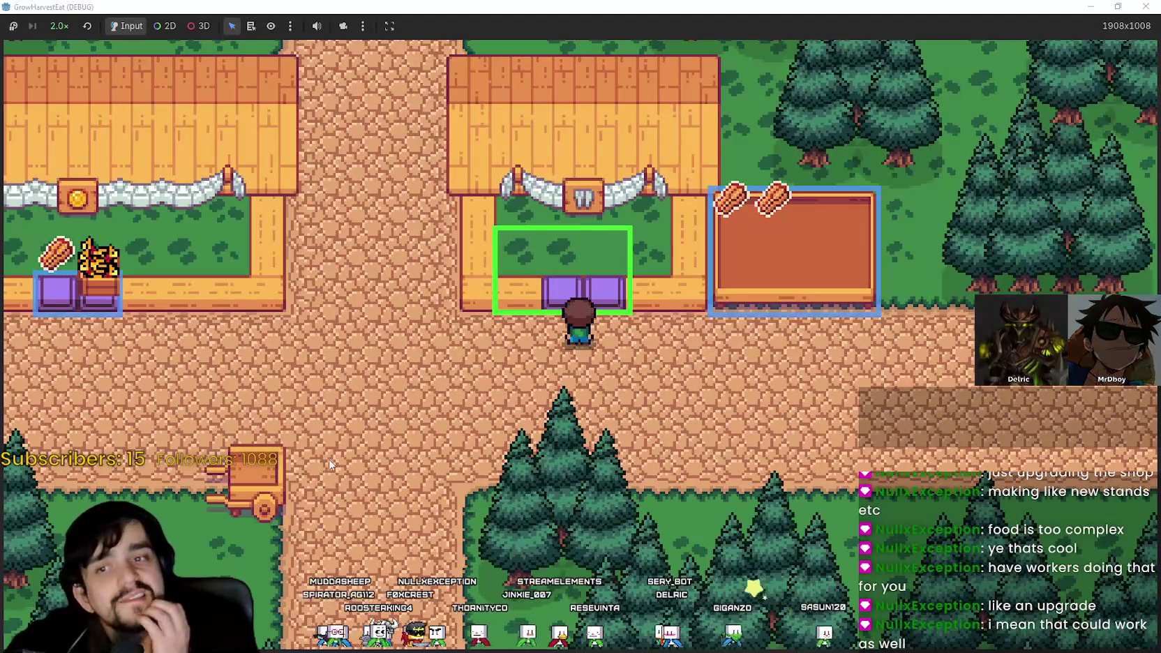
pyautogui.press('a')
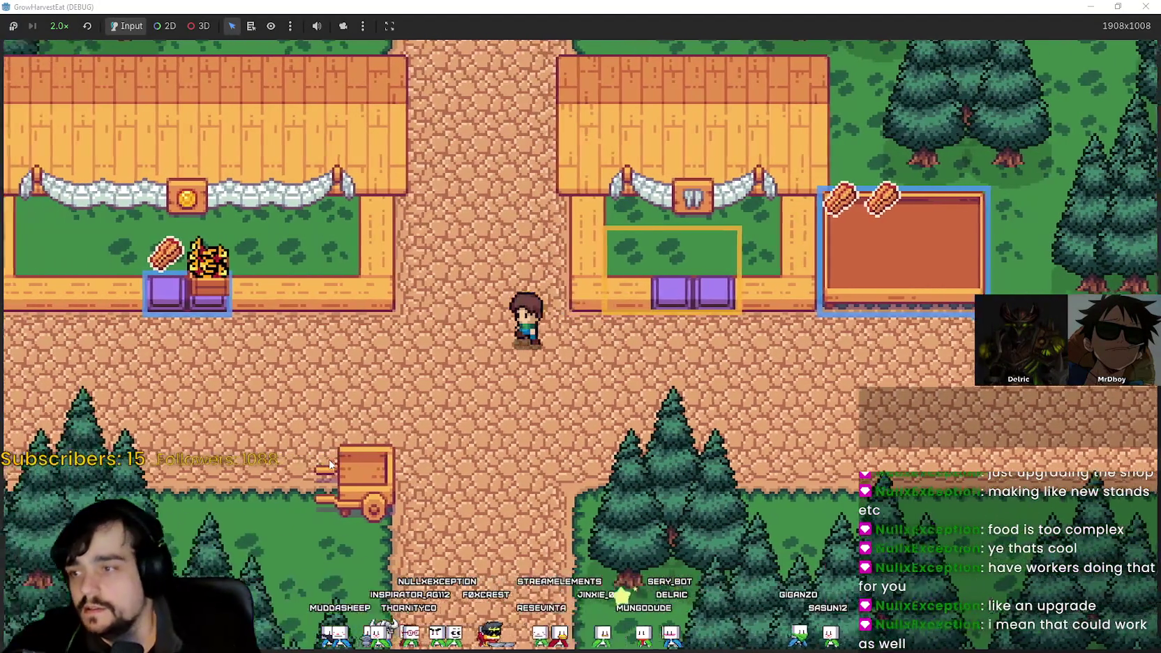
pyautogui.press('s')
pyautogui.press('d')
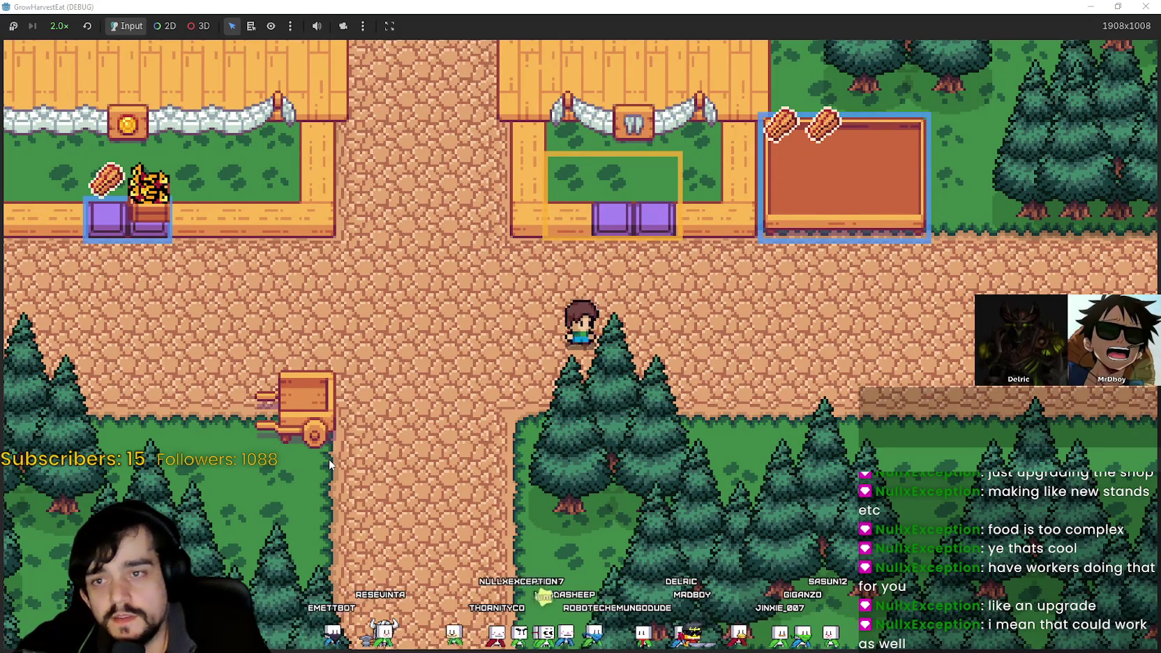
pyautogui.press('w')
pyautogui.press('d')
pyautogui.press('Down')
pyautogui.press('Left')
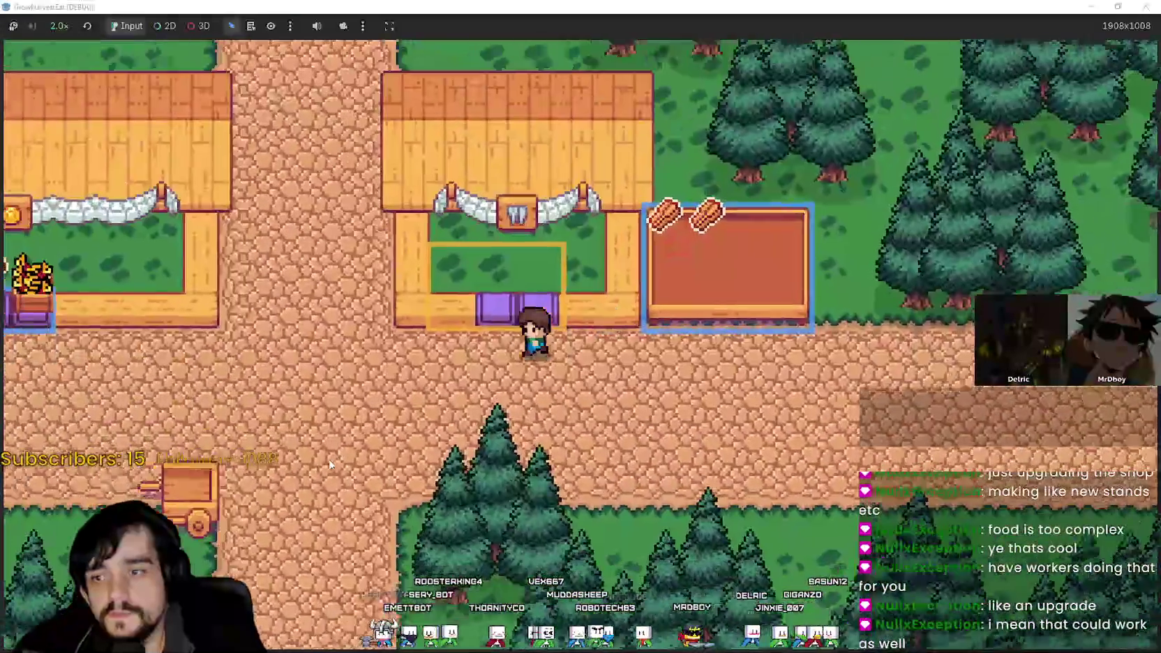
pyautogui.press('Up')
pyautogui.press('Down')
pyautogui.press('Right')
pyautogui.press('Up')
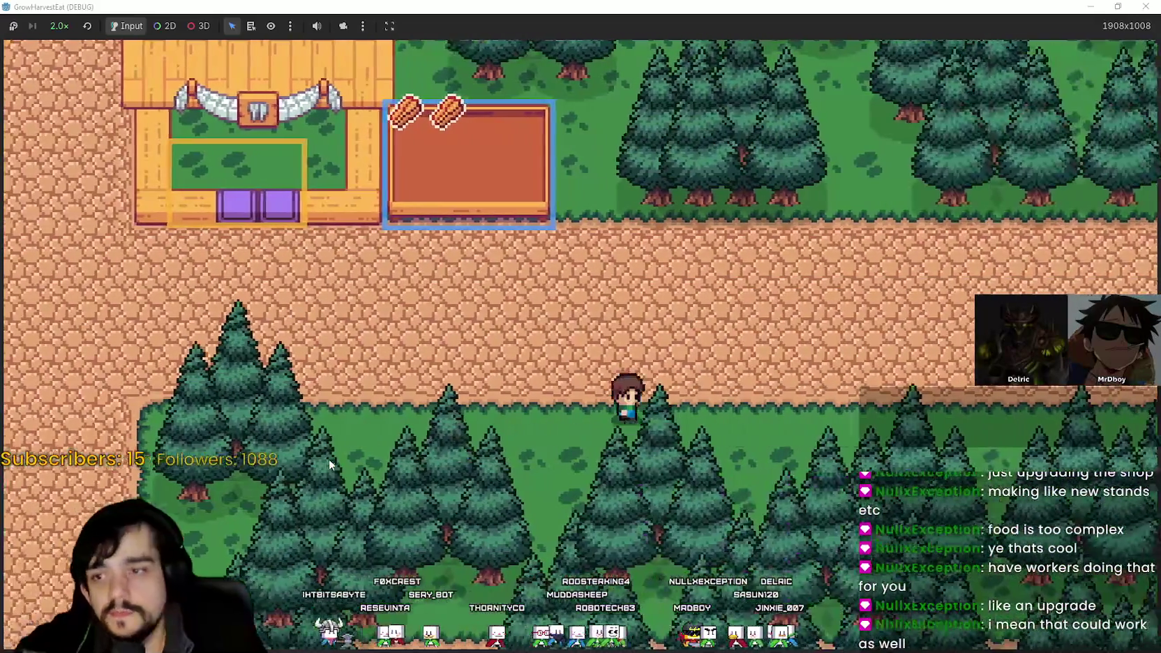
pyautogui.press('Left')
pyautogui.press('Left')
pyautogui.press('Down')
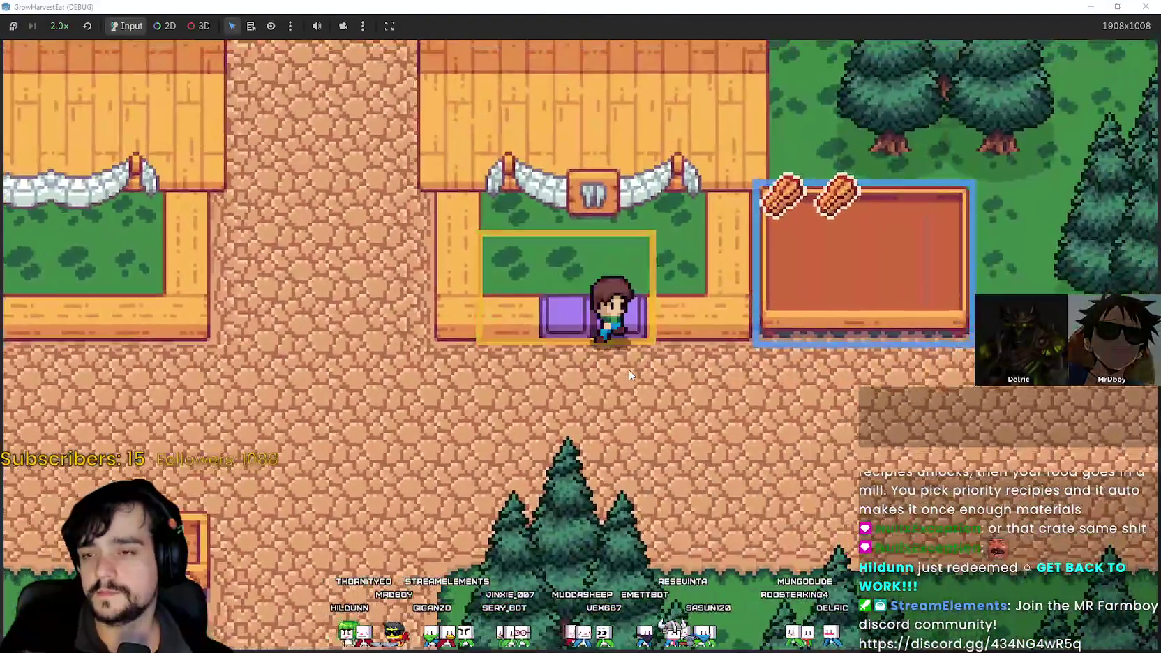
# - Carry the wheat to the middle purple stand and drop it on its counter
pyautogui.press('d')
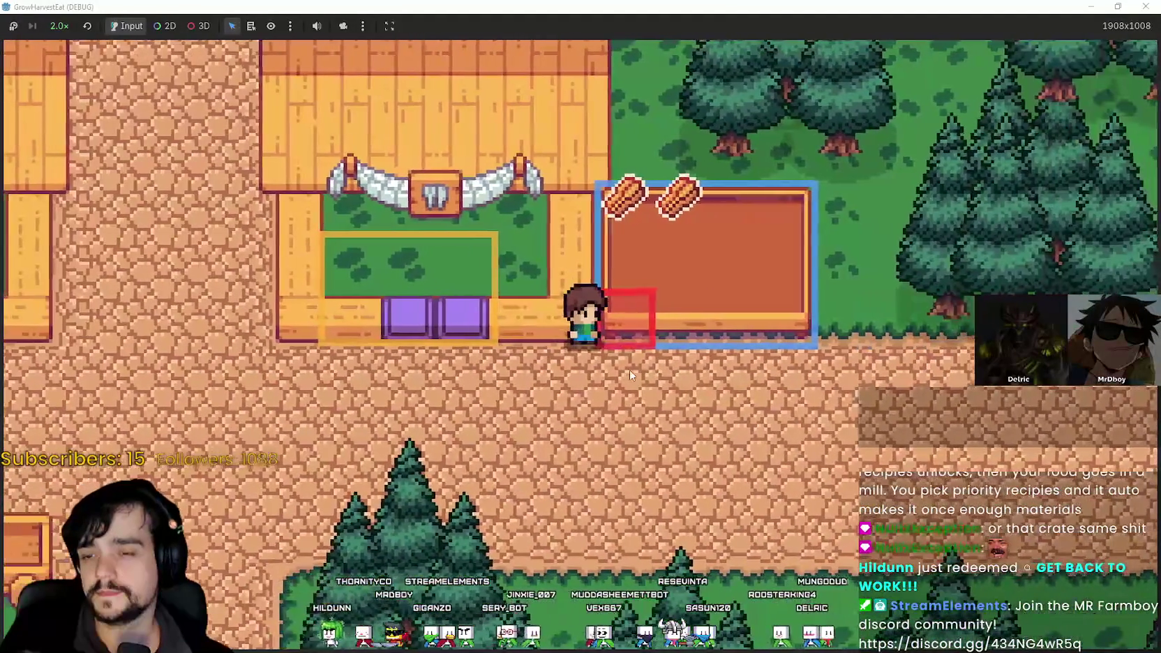
pyautogui.press('a')
pyautogui.press('w')
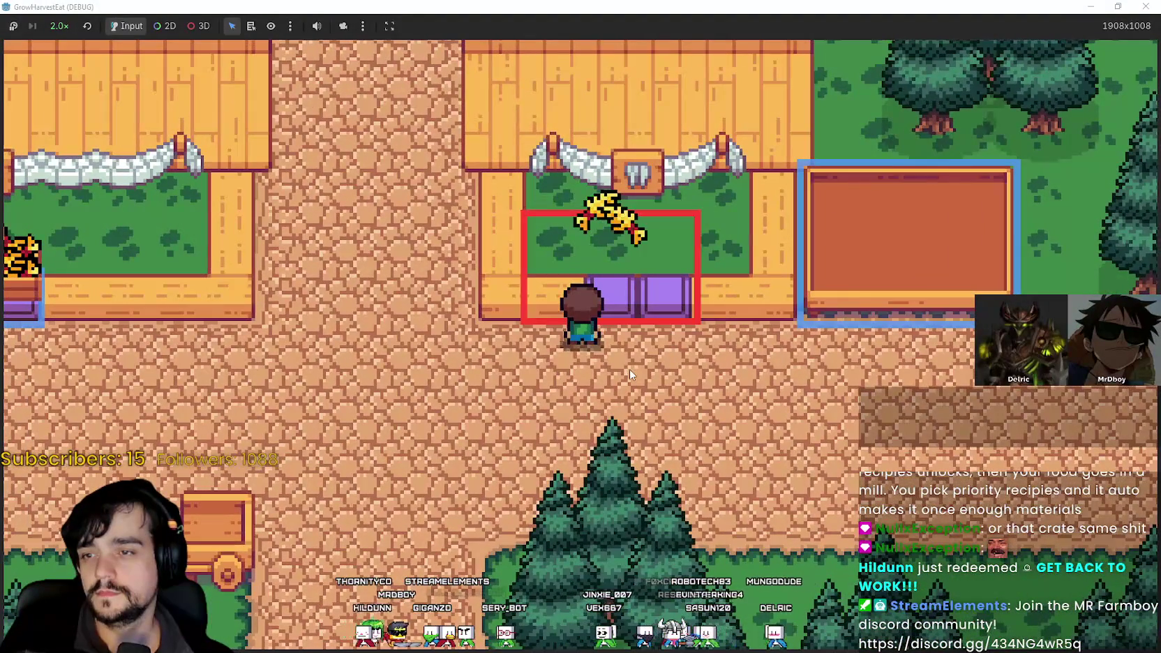
pyautogui.press('a')
pyautogui.press('s')
pyautogui.press('d')
pyautogui.press('w')
pyautogui.press('a')
pyautogui.press('d')
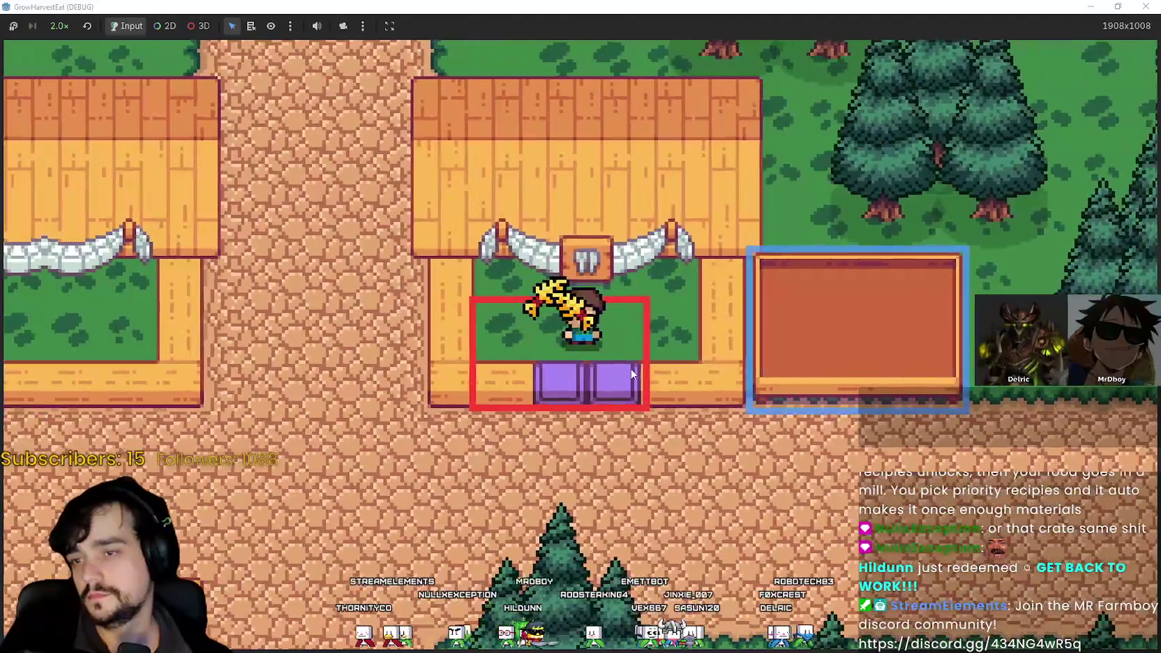
pyautogui.press('s')
pyautogui.press('w')
pyautogui.press('w')
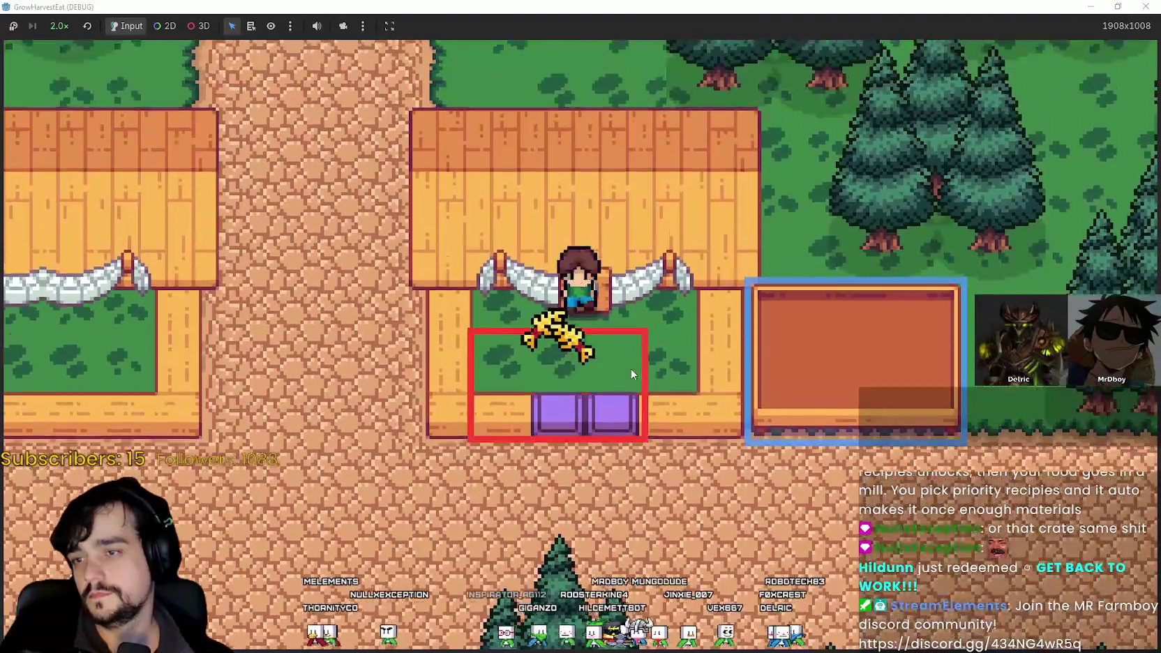
pyautogui.press('s')
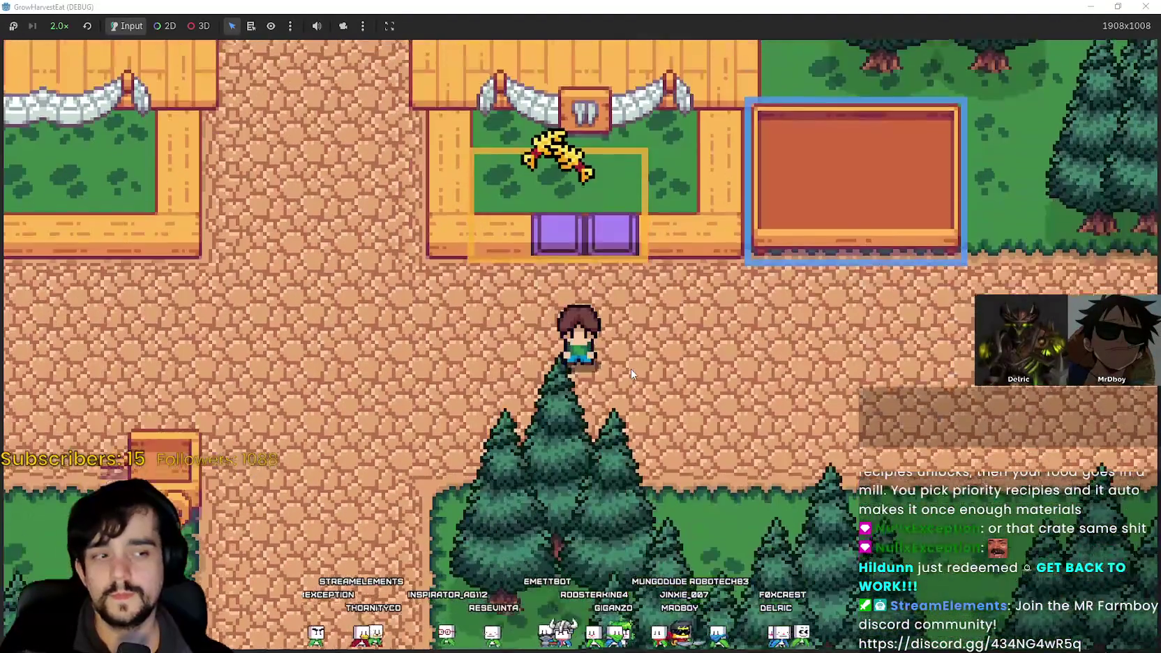
pyautogui.press('w')
pyautogui.press('s')
pyautogui.press('a')
pyautogui.press('w')
pyautogui.press('s')
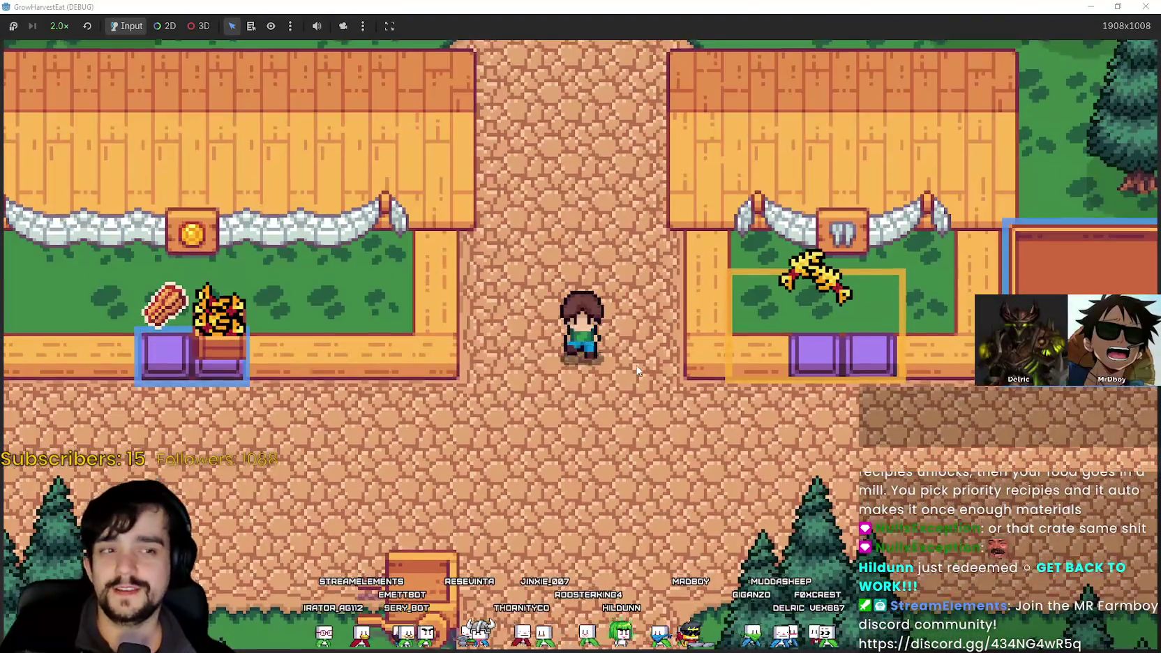
pyautogui.press('a')
pyautogui.press('w')
pyautogui.press('d')
pyautogui.press('w')
pyautogui.press('d')
pyautogui.press('s')
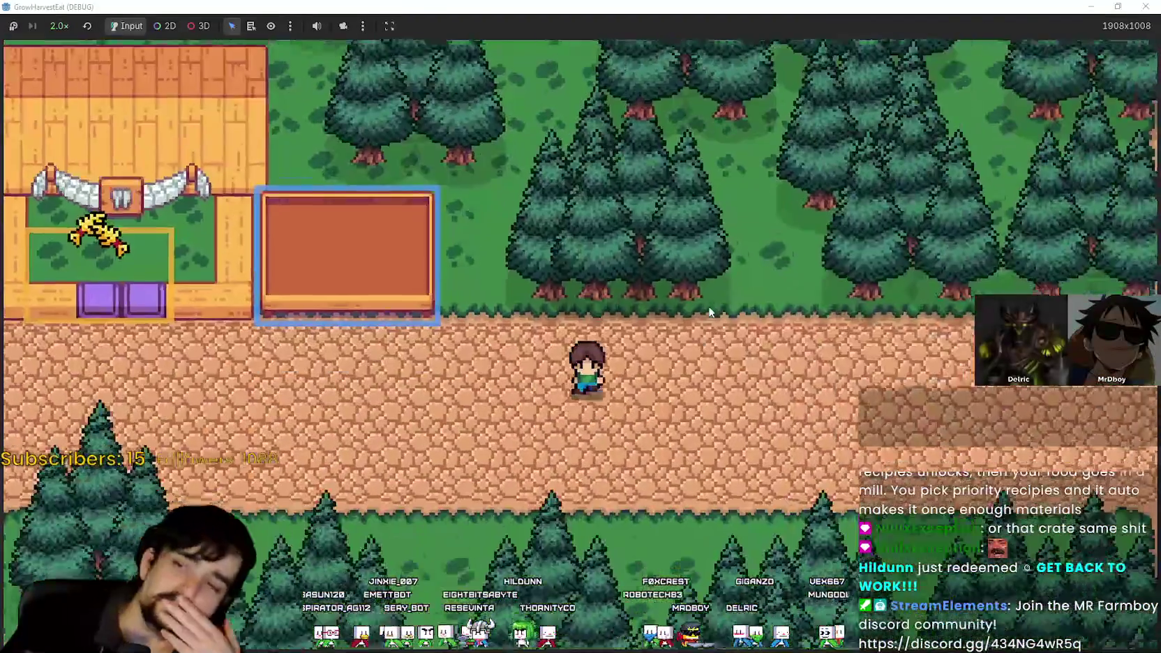
pyautogui.press('a')
pyautogui.press('w')
pyautogui.press('s')
pyautogui.press('a')
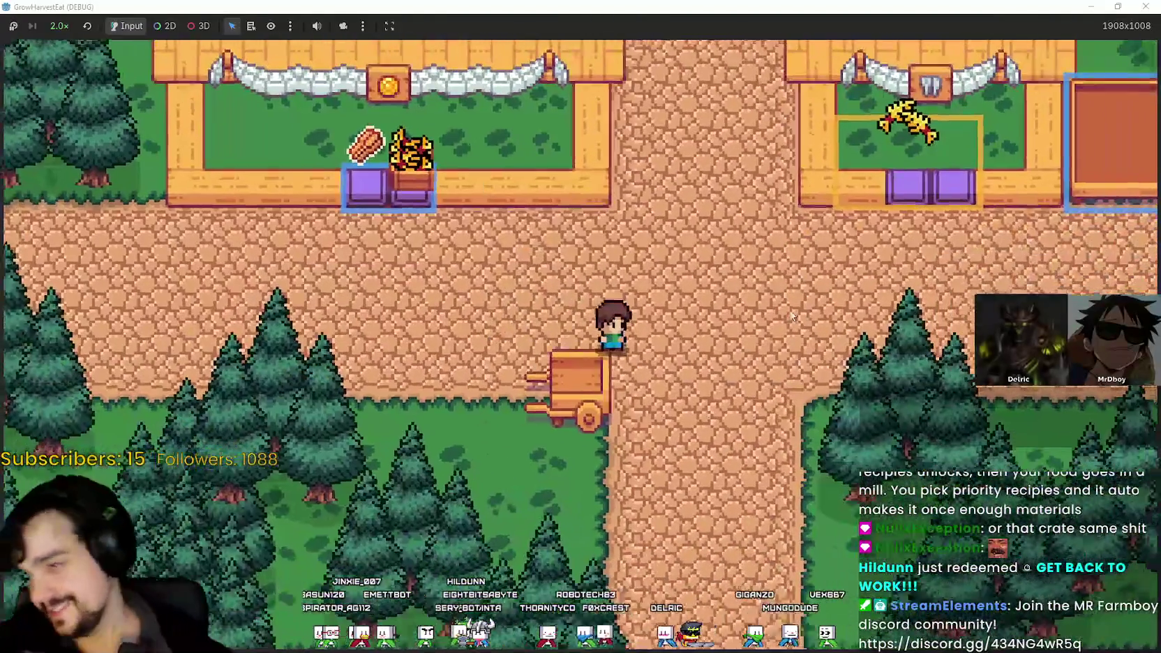
pyautogui.press('a')
pyautogui.press('w')
pyautogui.press('a')
pyautogui.press('s')
pyautogui.press('d')
pyautogui.press('w')
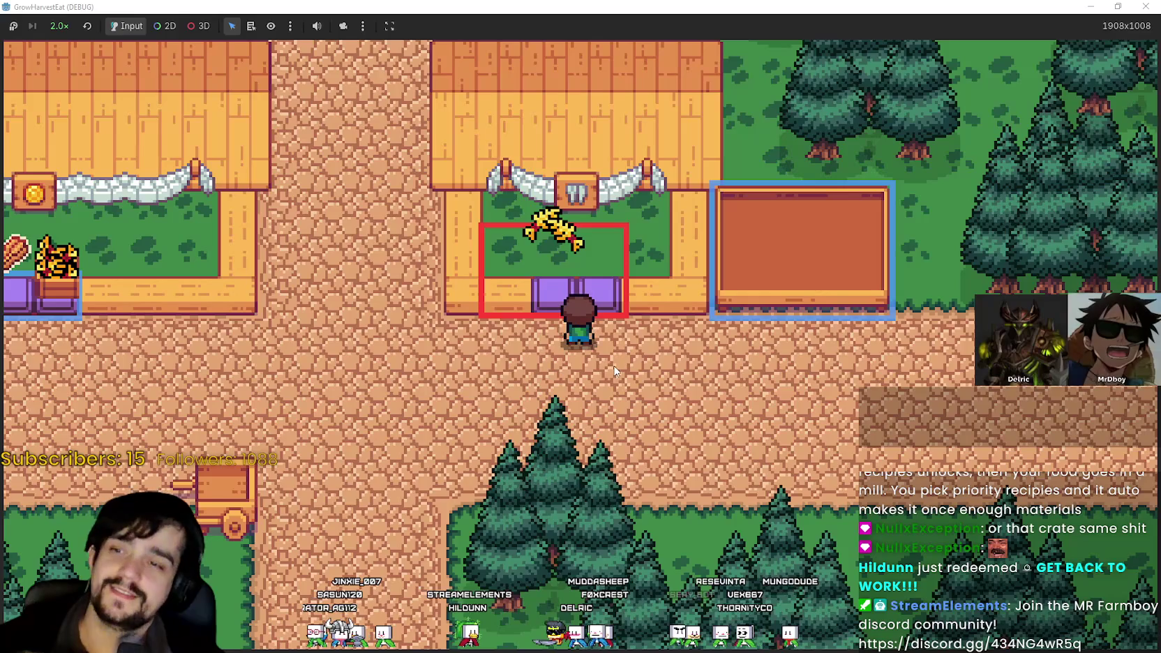
pyautogui.press('s')
pyautogui.press('a')
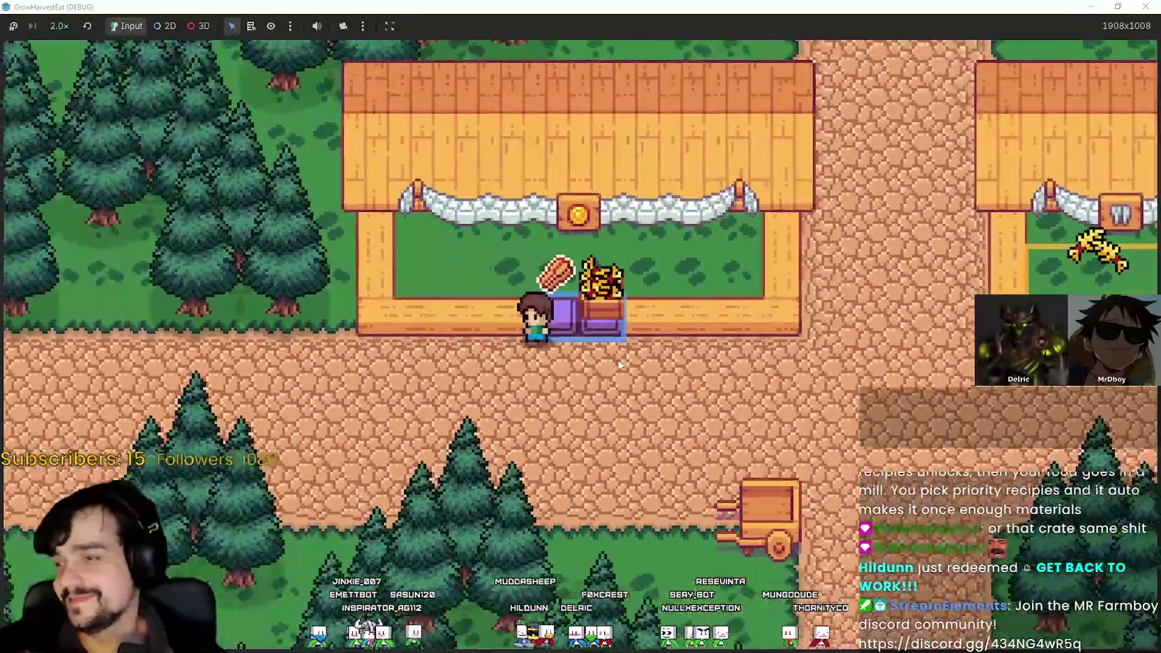
pyautogui.press('d')
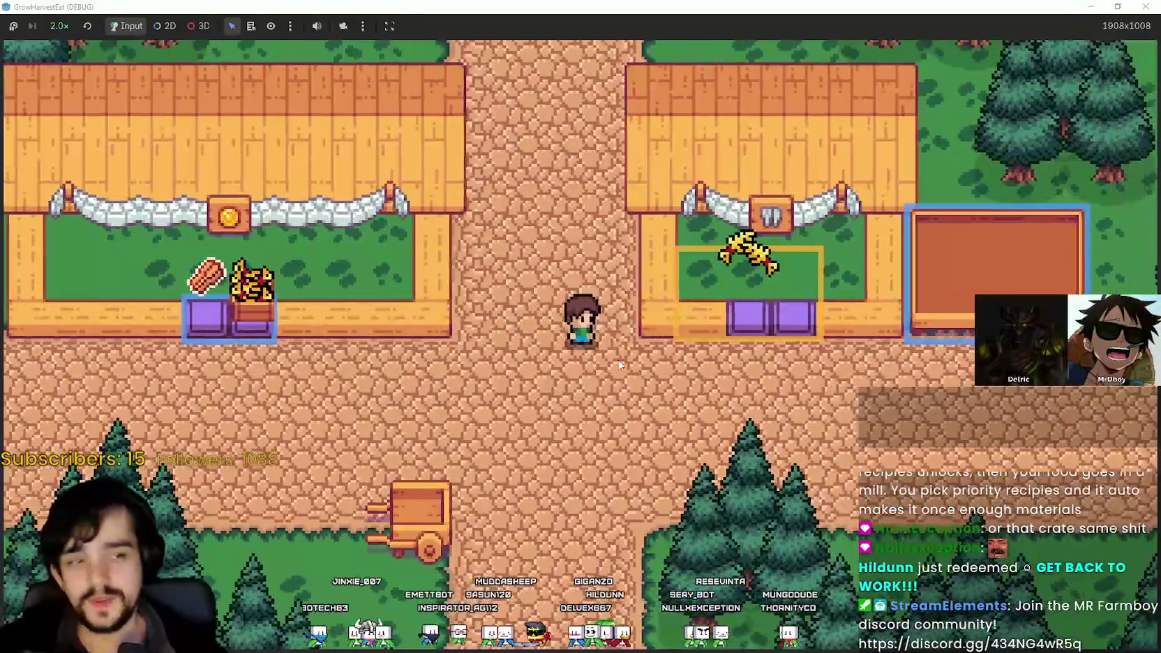
pyautogui.press('w')
pyautogui.press('a')
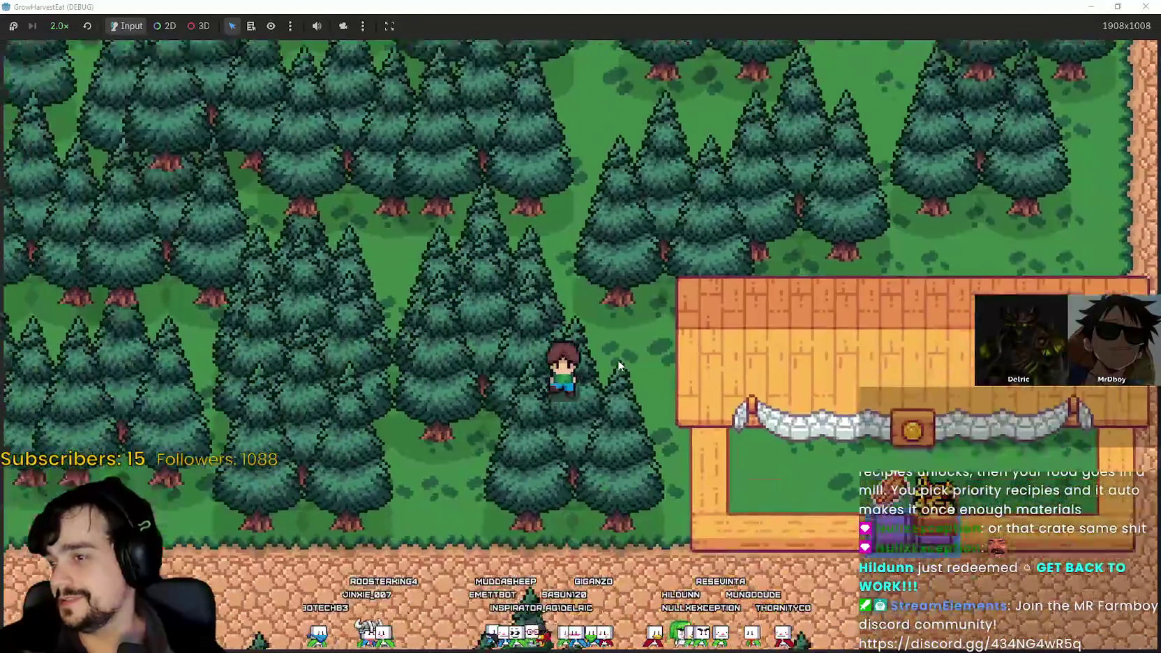
pyautogui.press('d')
pyautogui.press('w')
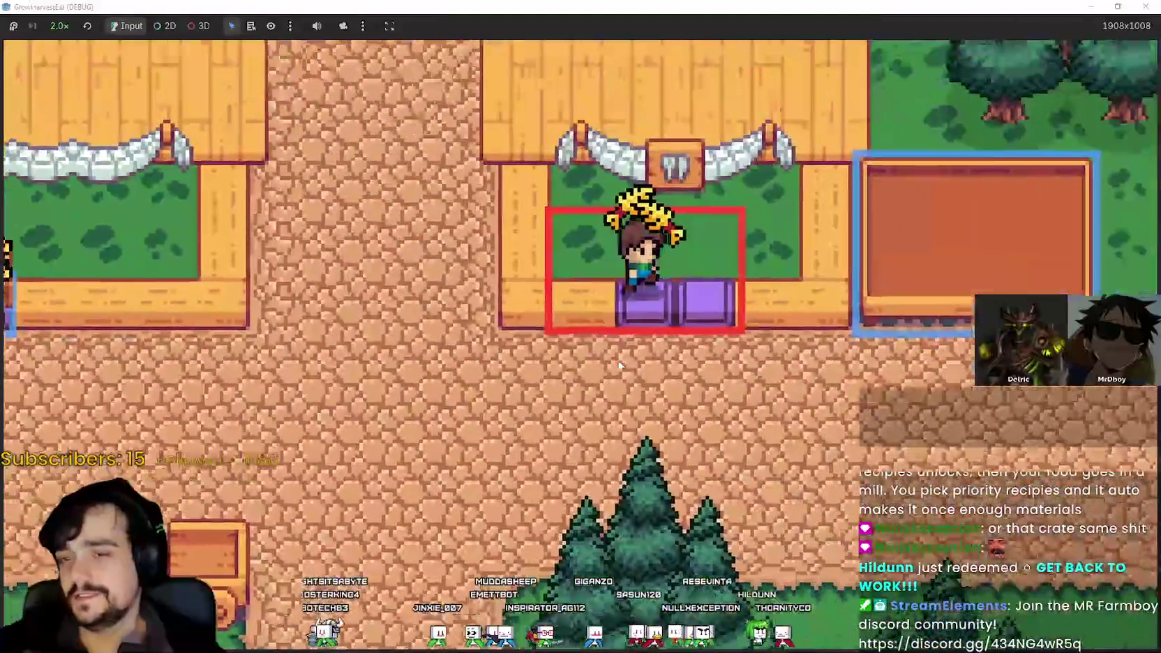
pyautogui.press('s')
pyautogui.press('d')
pyautogui.press('w')
pyautogui.press('a')
pyautogui.press('w')
pyautogui.press('a')
pyautogui.press('s')
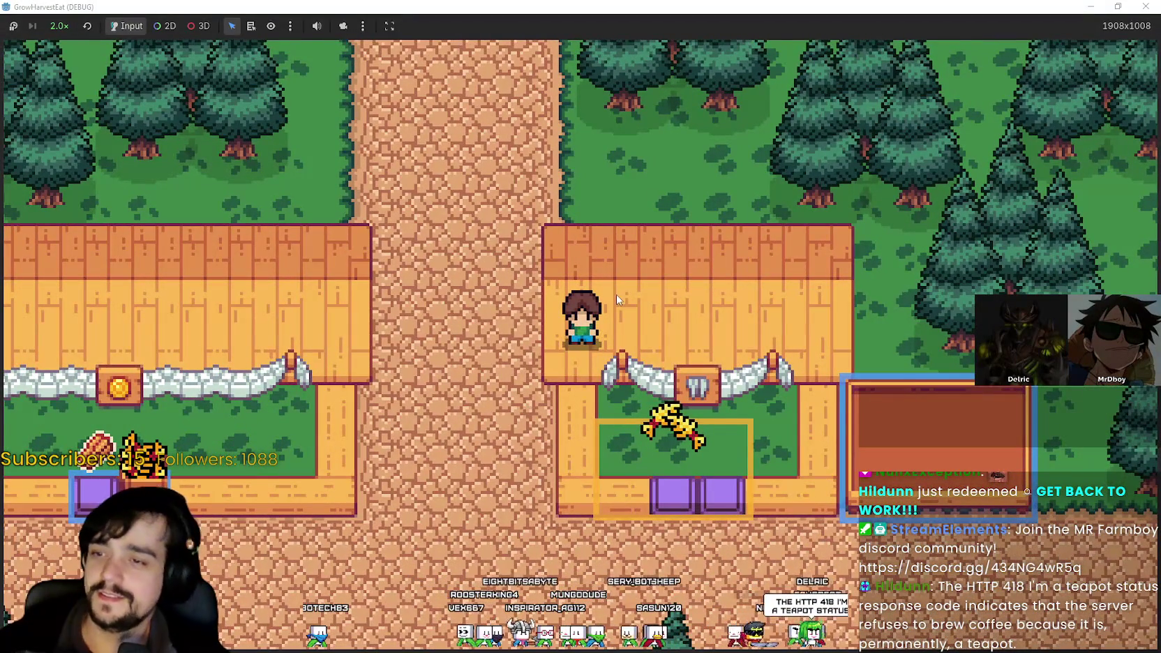
pyautogui.press('a')
pyautogui.press('s')
pyautogui.press('s')
pyautogui.press('d')
pyautogui.press('w')
pyautogui.press('d')
pyautogui.press('a')
pyautogui.press('w')
pyautogui.press('s')
pyautogui.press('a')
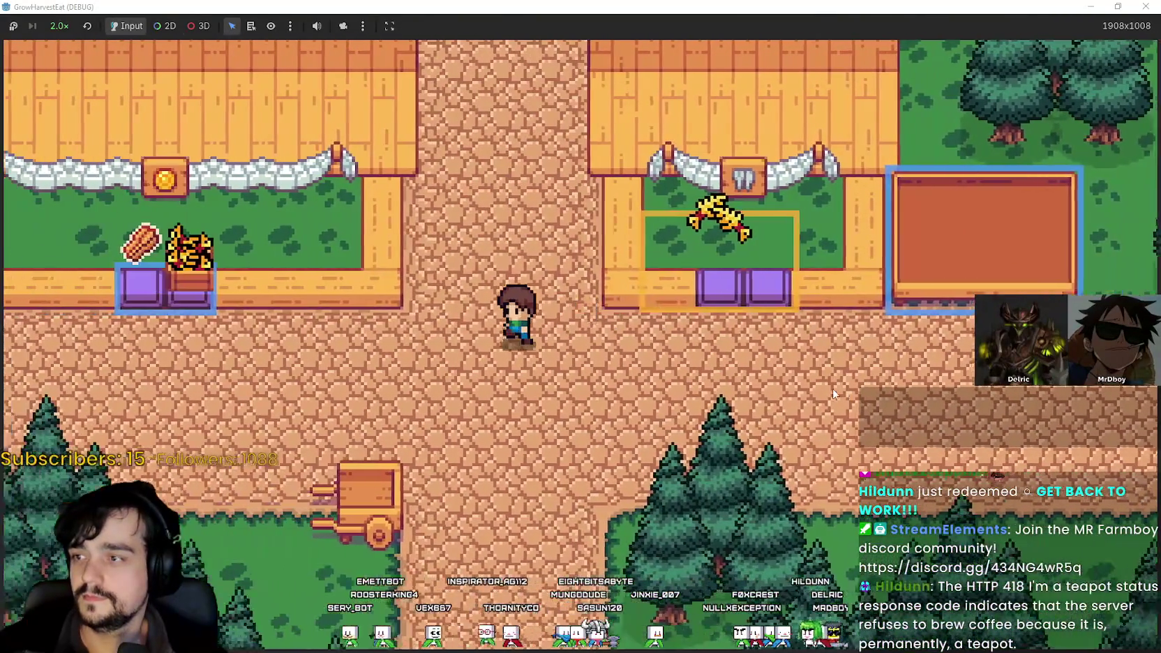
pyautogui.press('w')
# - Walk the character above the shop roof and back and forth between the left and right shops
pyautogui.press('d')
pyautogui.press('w')
pyautogui.press('a')
pyautogui.press('a')
pyautogui.press('s')
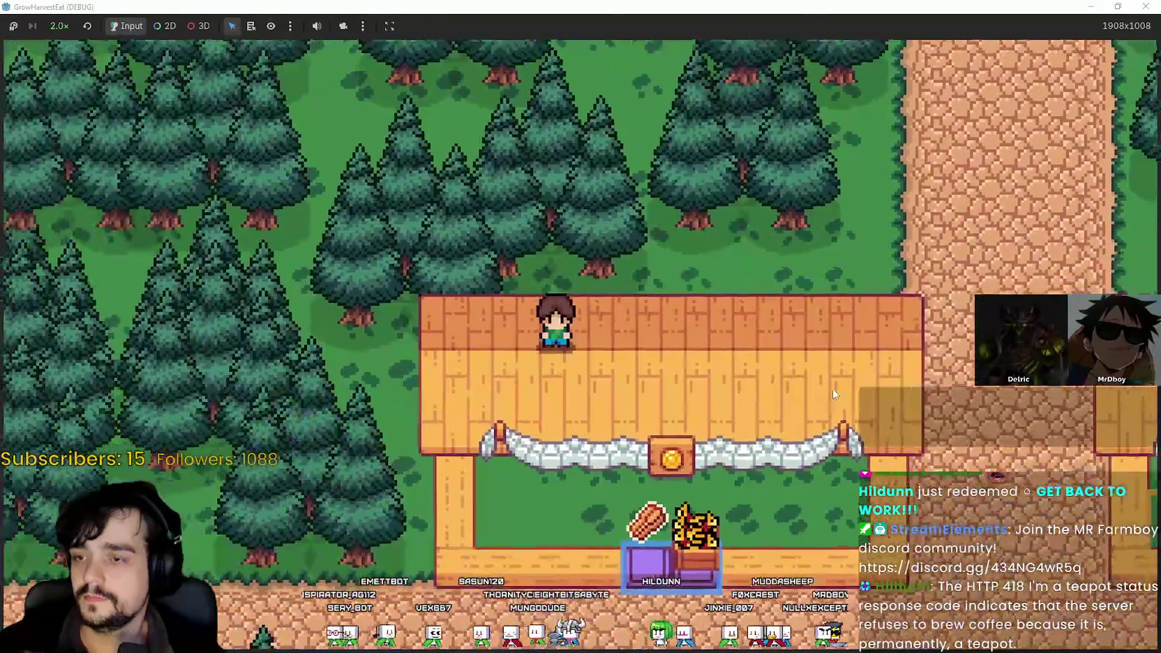
pyautogui.press('d')
pyautogui.press('d')
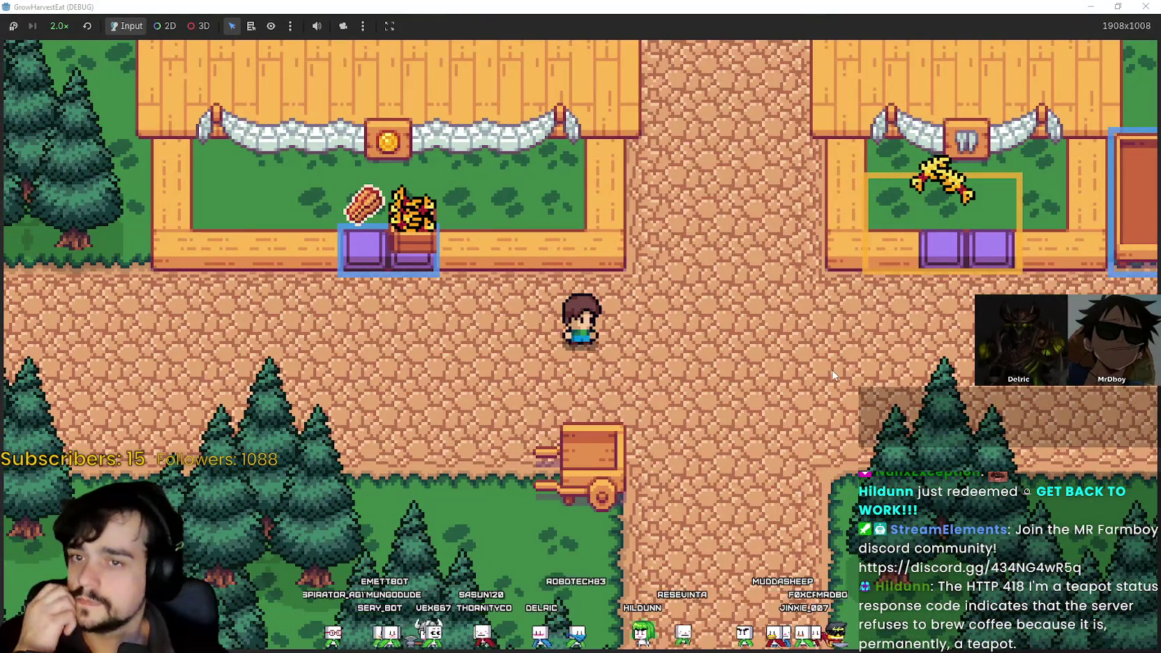
pyautogui.press('d')
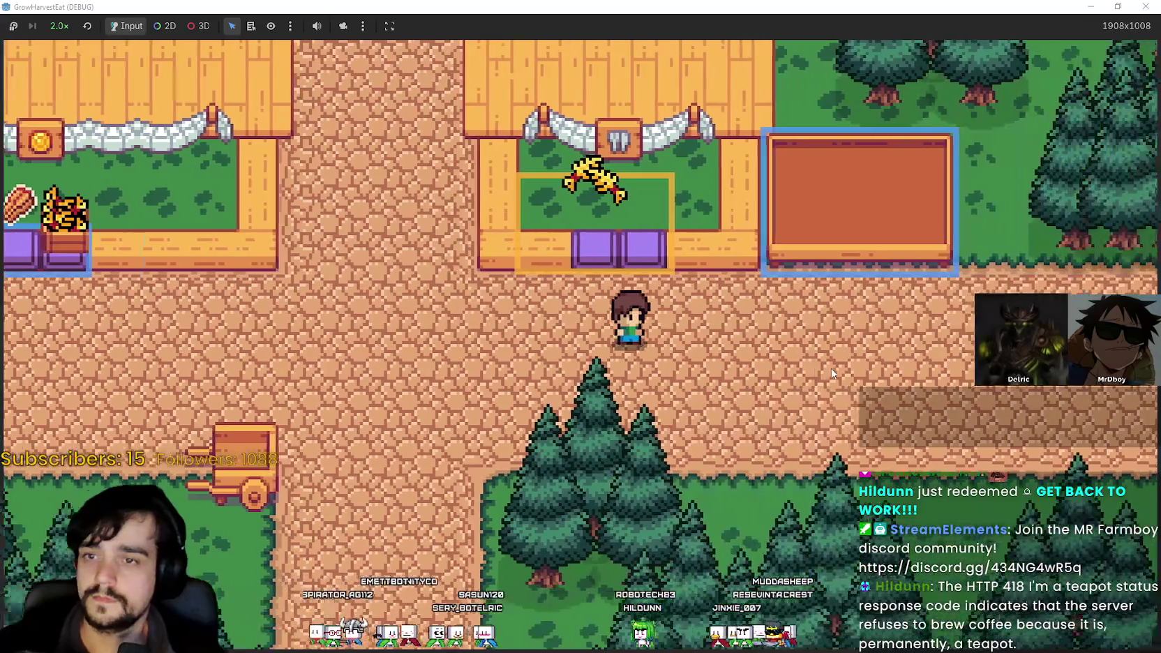
pyautogui.press('a')
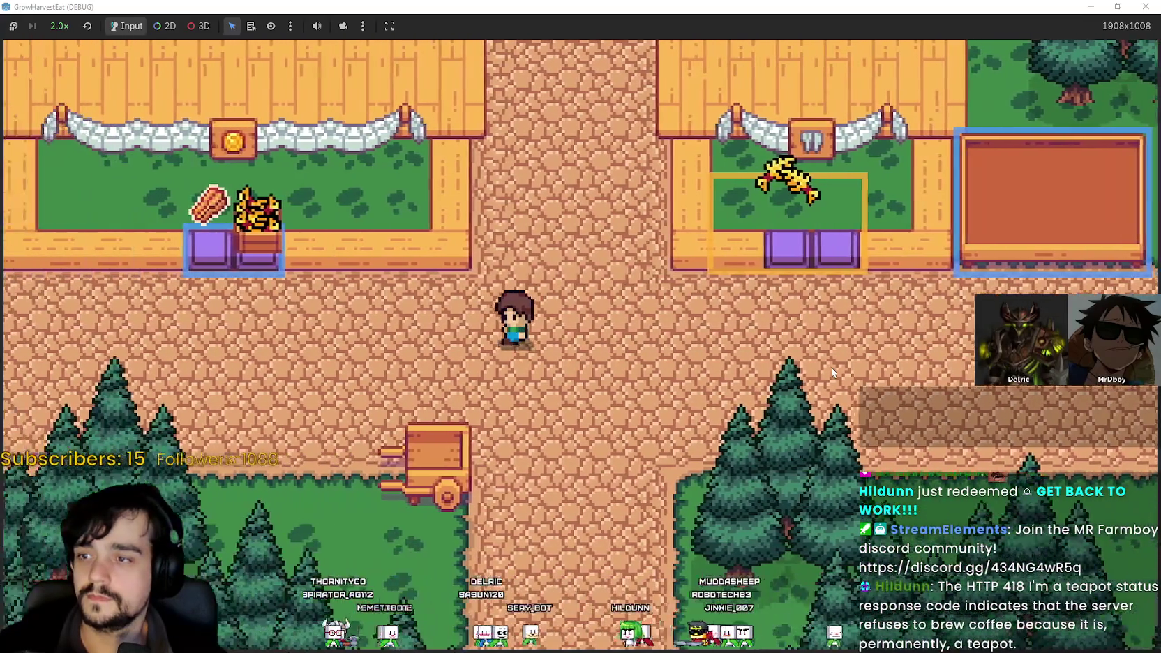
pyautogui.press('d')
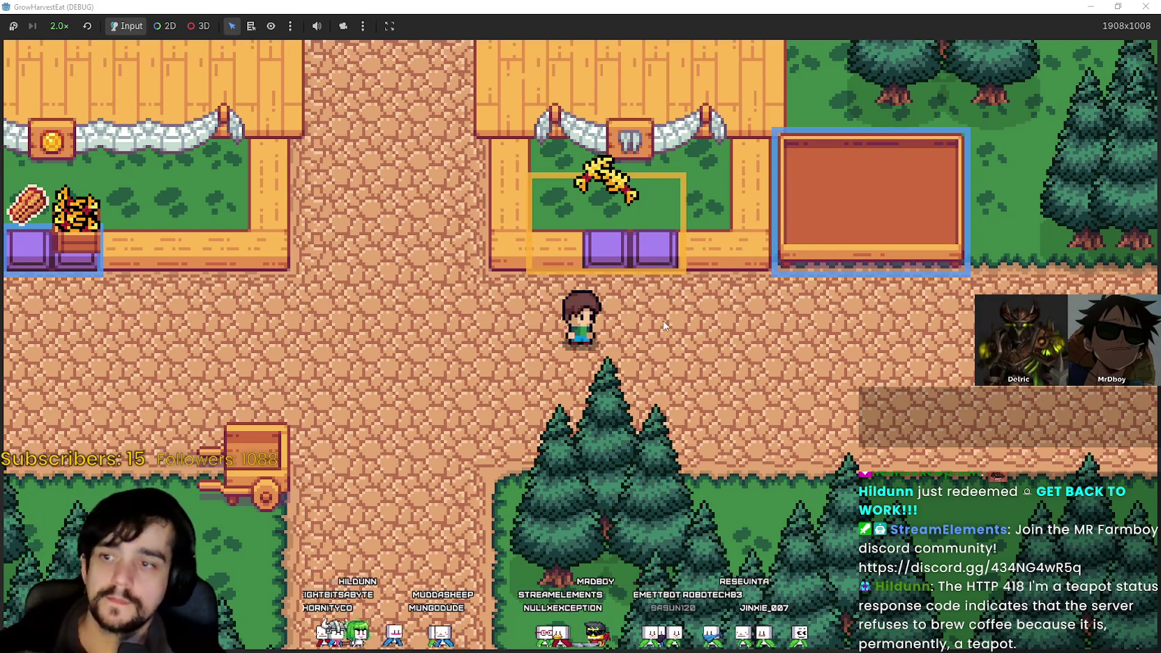
pyautogui.press('a')
pyautogui.press('s')
pyautogui.press('d')
pyautogui.press('w')
# - Walk past the middle shop, along the lower path and onto the cart, then exit fullscreen
pyautogui.press('a')
pyautogui.press('a')
pyautogui.press('w')
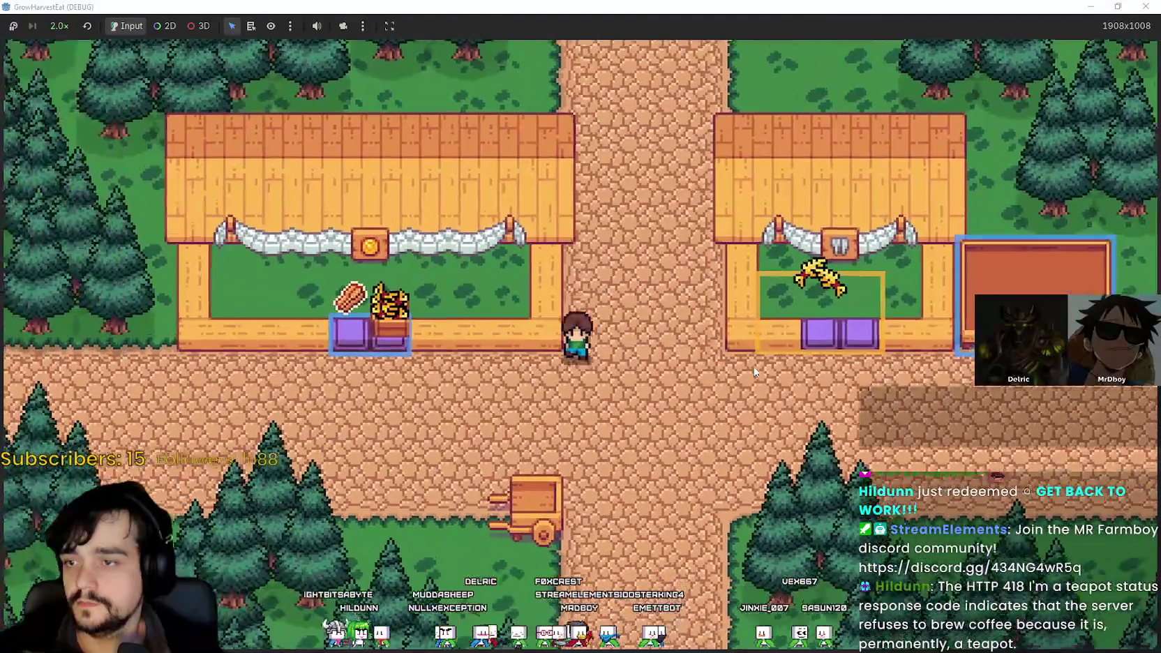
pyautogui.press('s')
pyautogui.press('a')
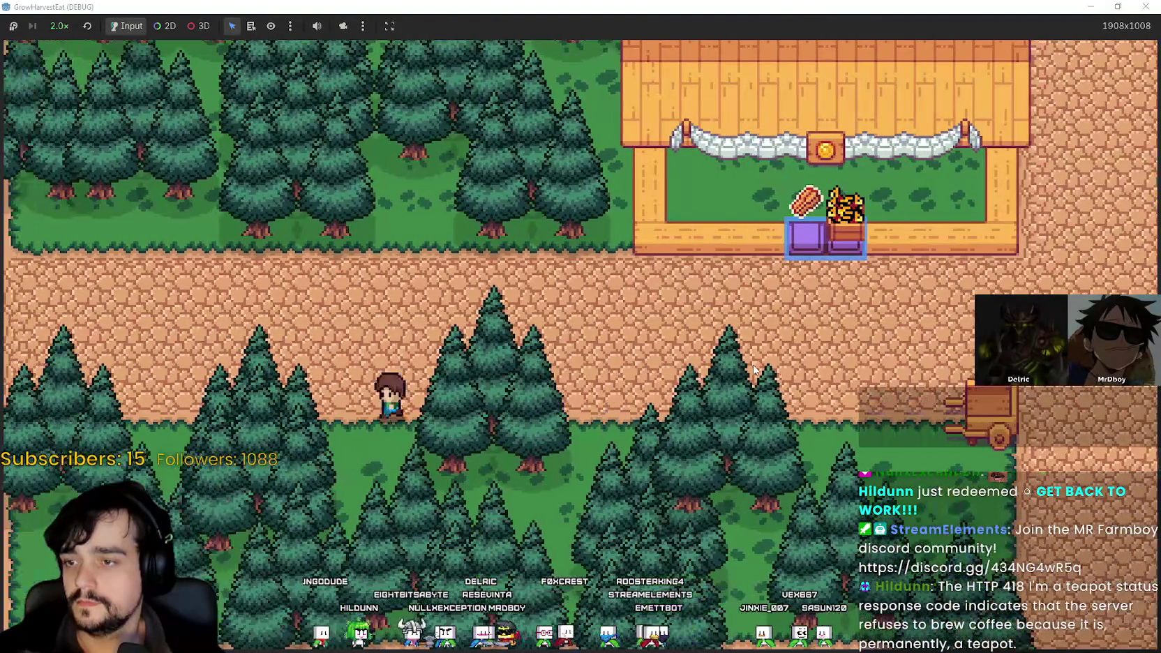
pyautogui.press('d')
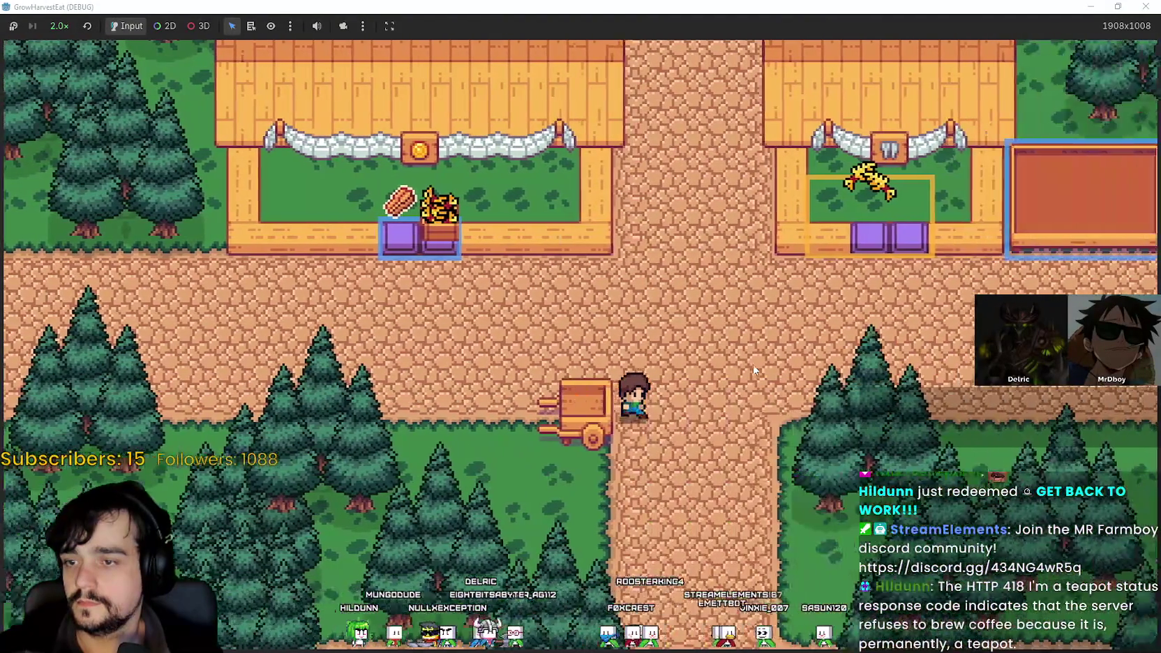
pyautogui.press('a')
pyautogui.press('w')
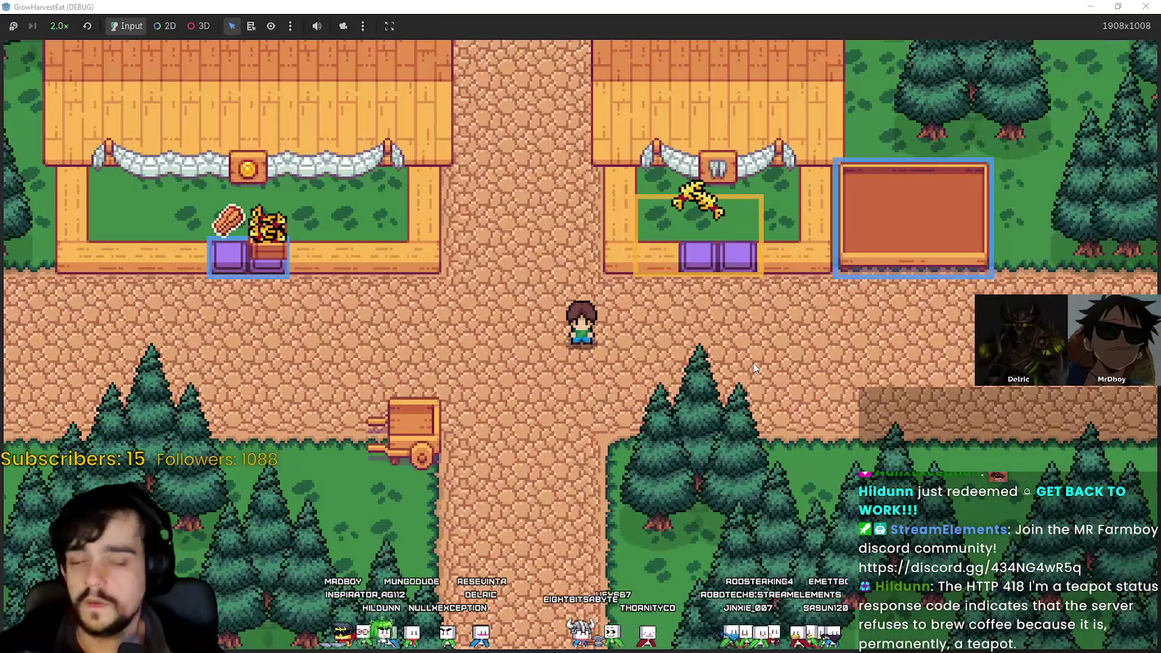
pyautogui.press('w')
pyautogui.press('s')
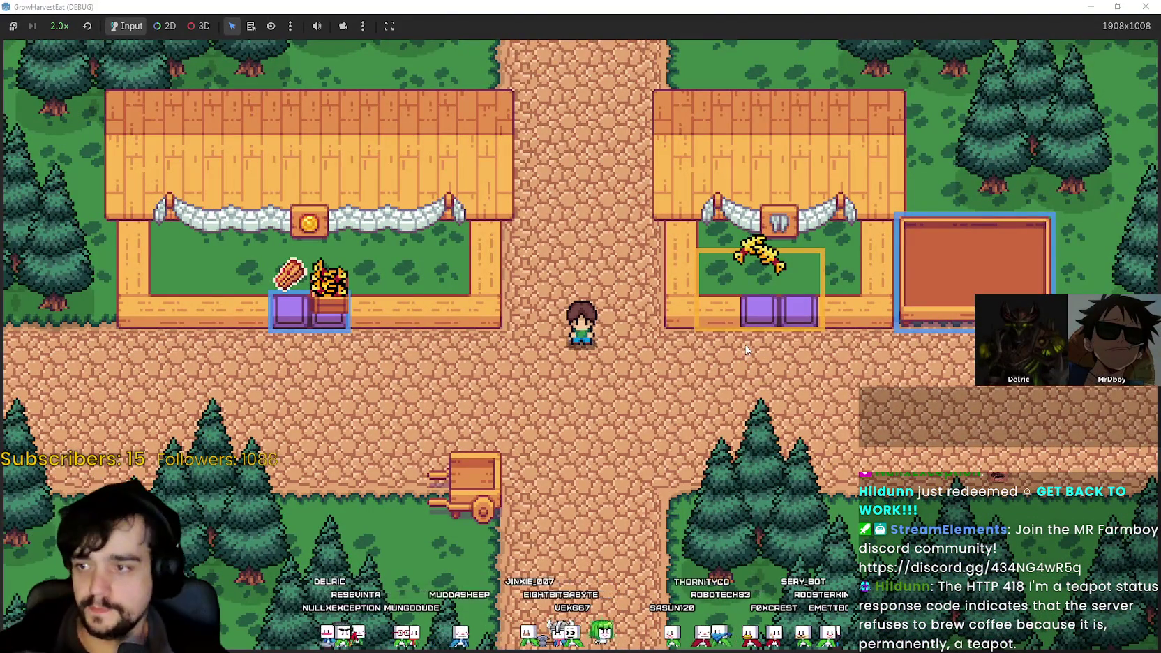
pyautogui.press('s')
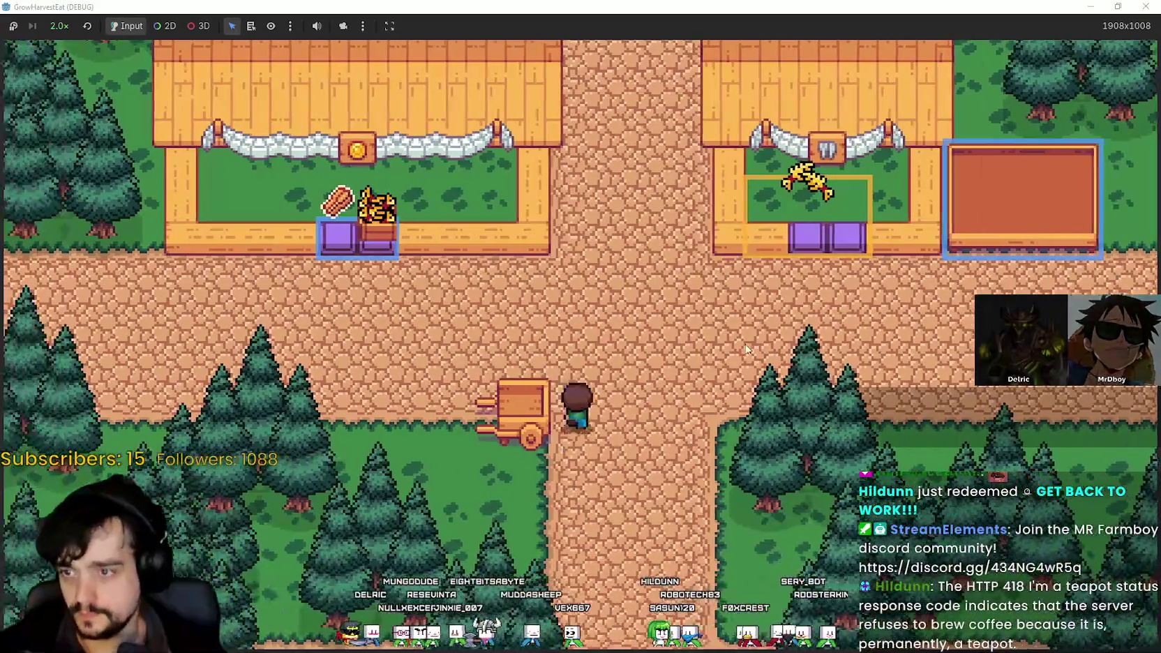
pyautogui.press('w')
pyautogui.press('s')
pyautogui.press('F11')
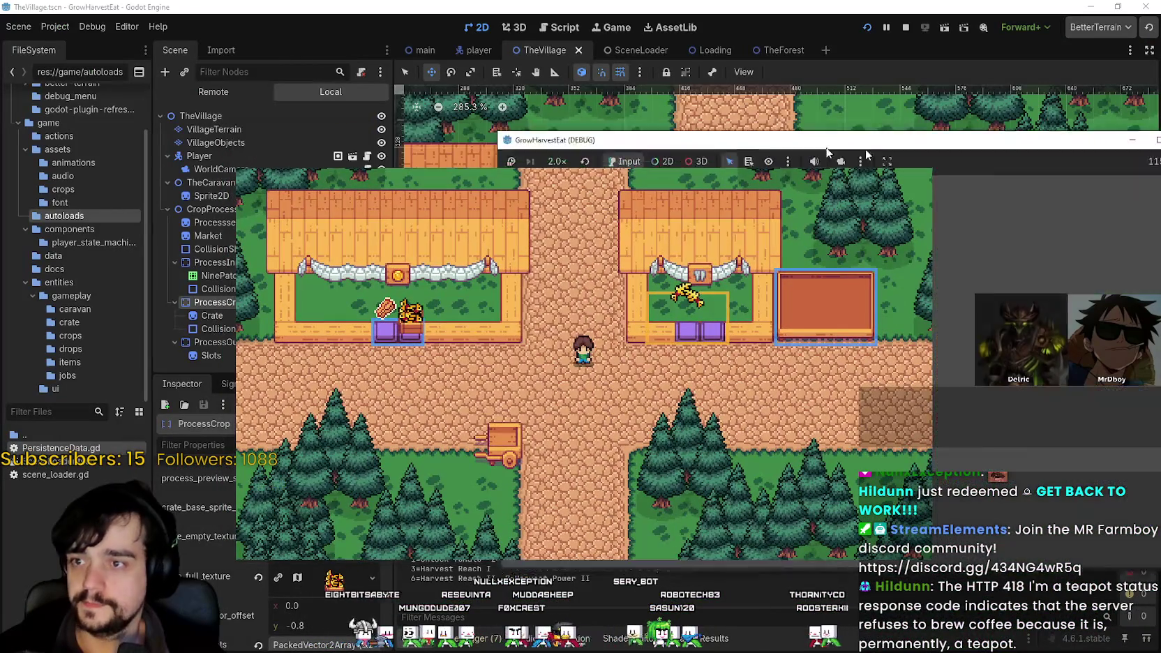
# - Stop the running game, close its window, and shift the village view up and left
pyautogui.press('F8')
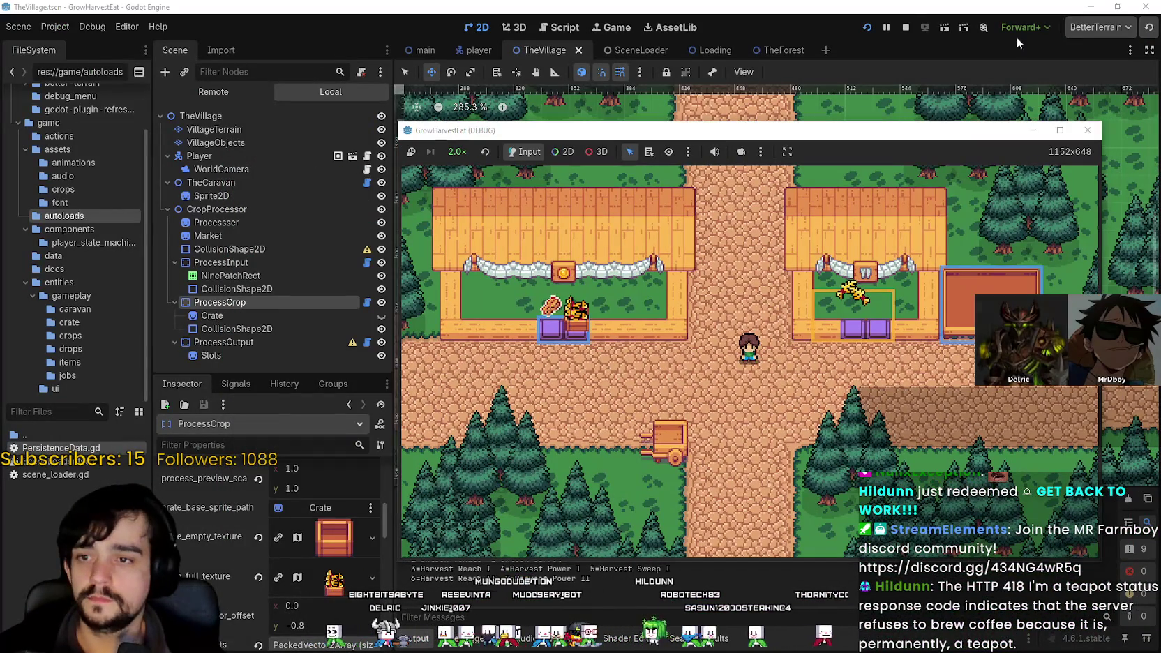
pyautogui.click(906, 28)
pyautogui.scroll(4, 742, 320)
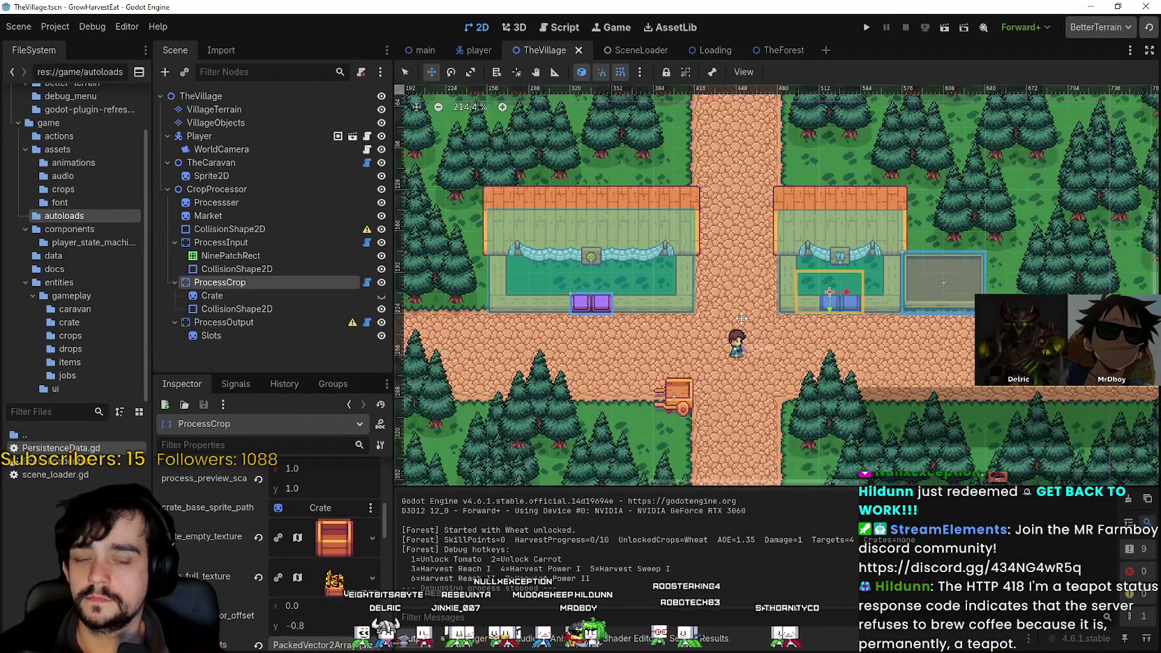
pyautogui.moveTo(742, 320); pyautogui.dragTo(711, 289)
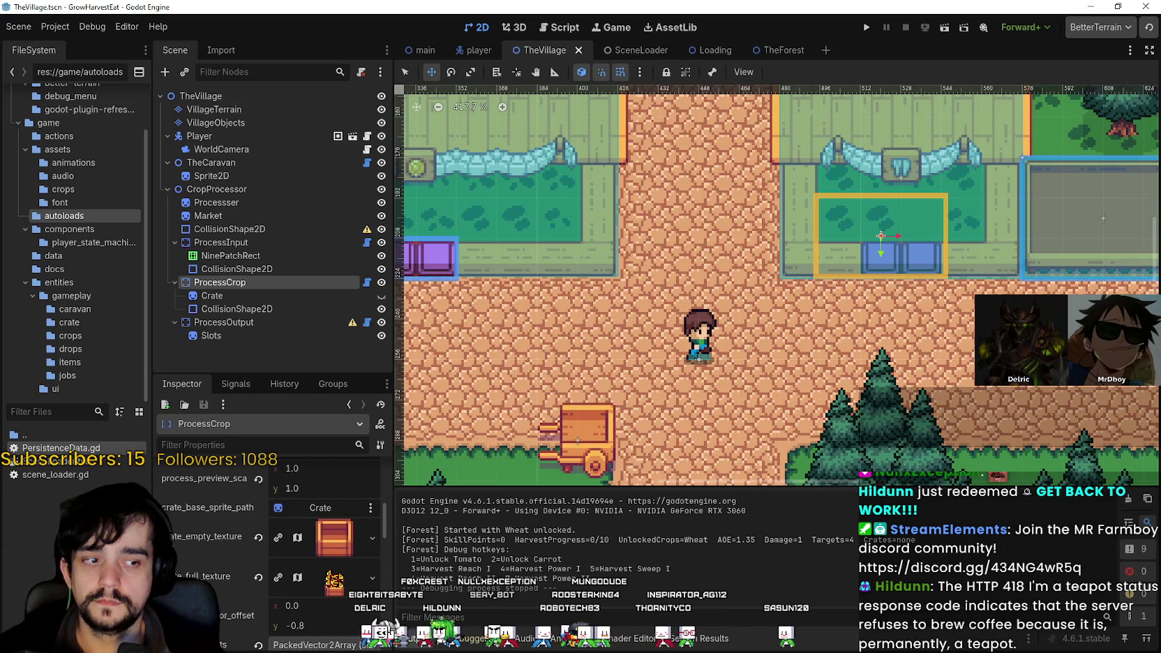
pyautogui.scroll(-5, 751, 361)
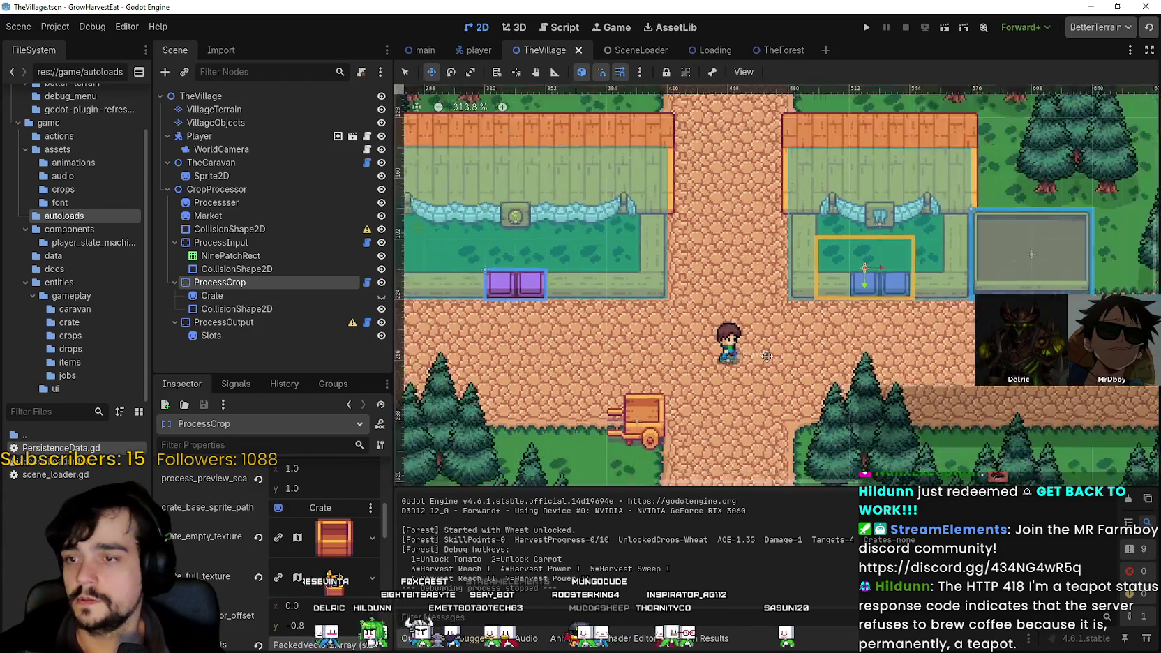
pyautogui.scroll(2, 750, 361)
pyautogui.scroll(2, 751, 361)
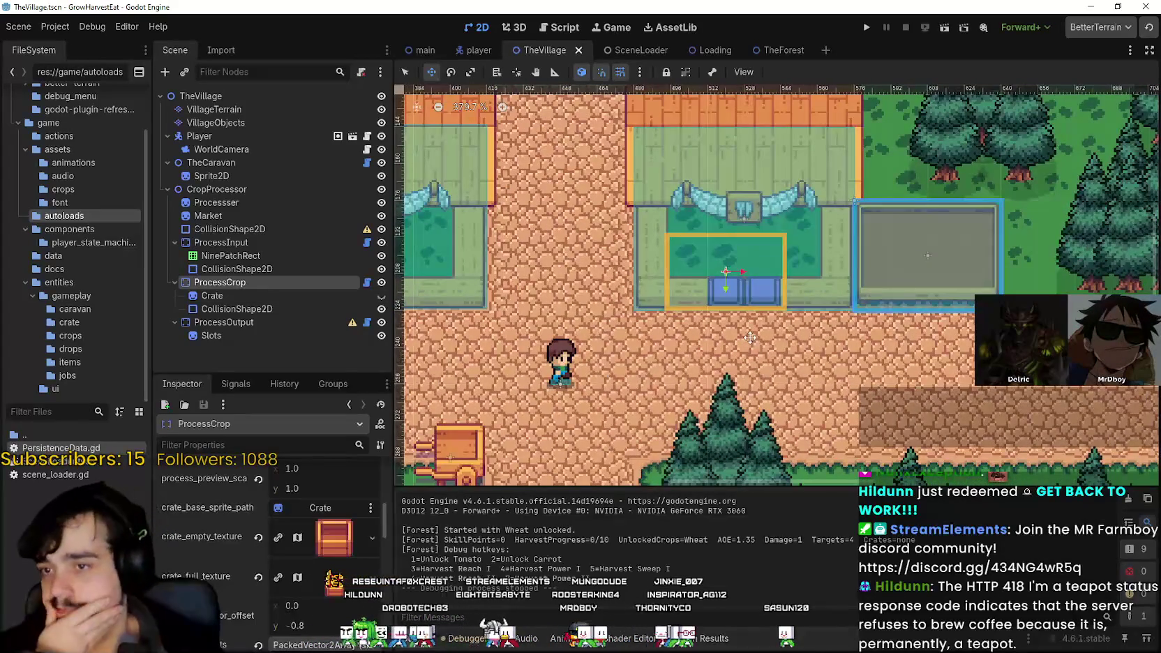
# - Inspect CropProcessor's collision shape, ProcessOutput and its Slots sprite, cancel a rename, then compare ProcessInput
pyautogui.click(298, 231)
pyautogui.scroll(-3, 736, 347)
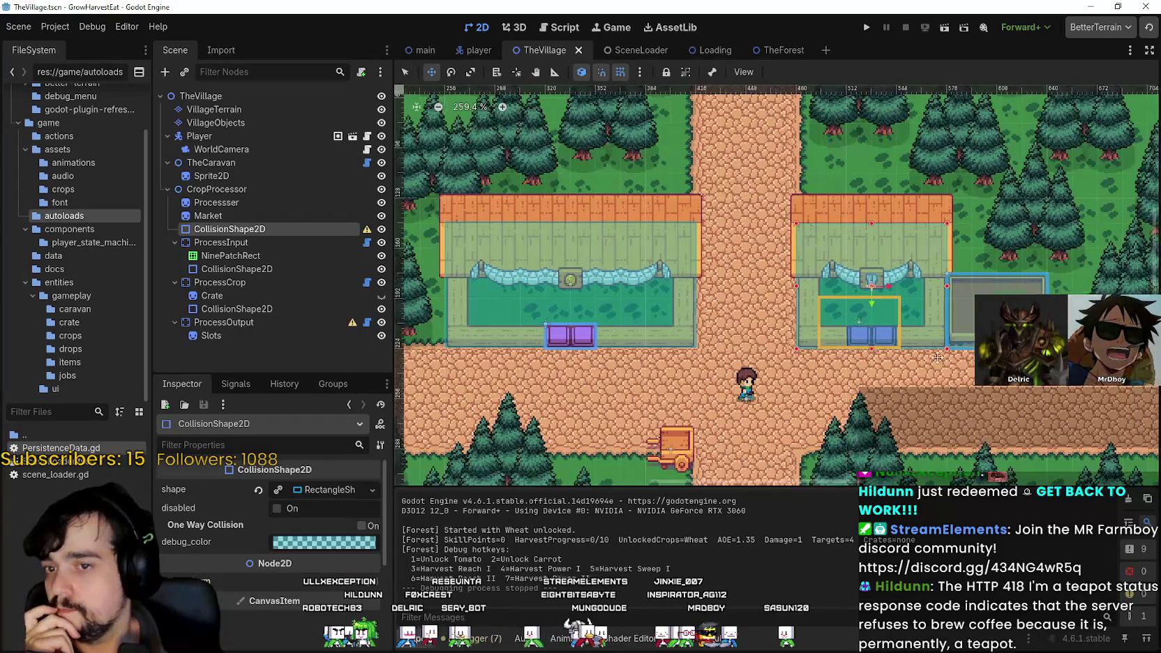
pyautogui.scroll(8, 765, 277)
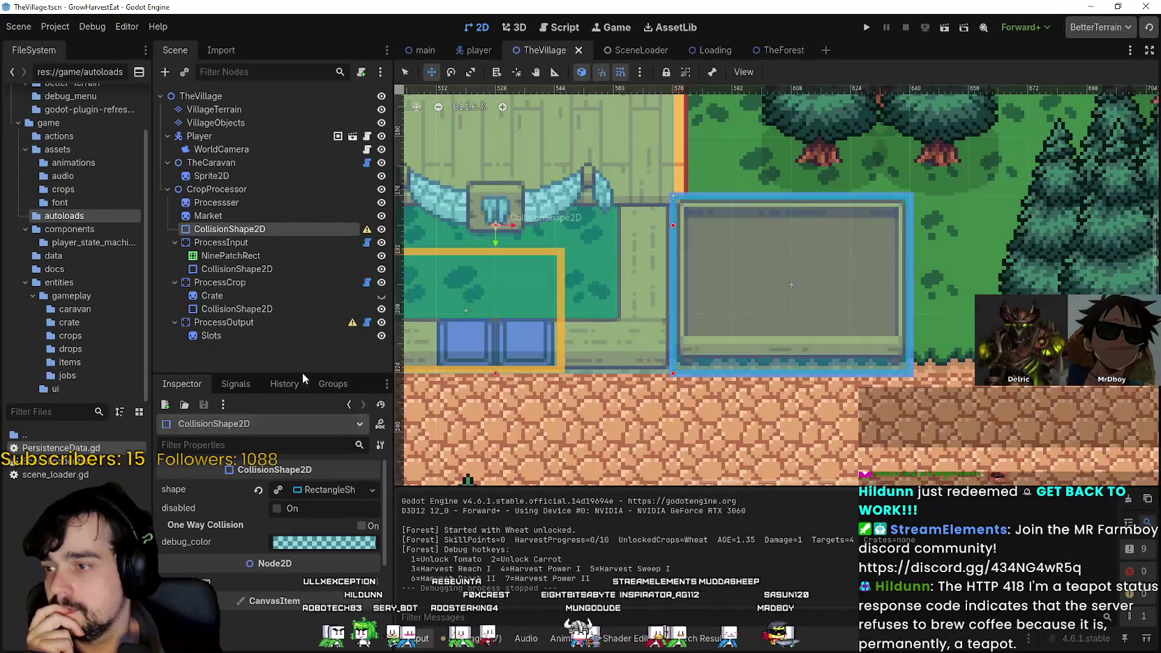
pyautogui.click(227, 321)
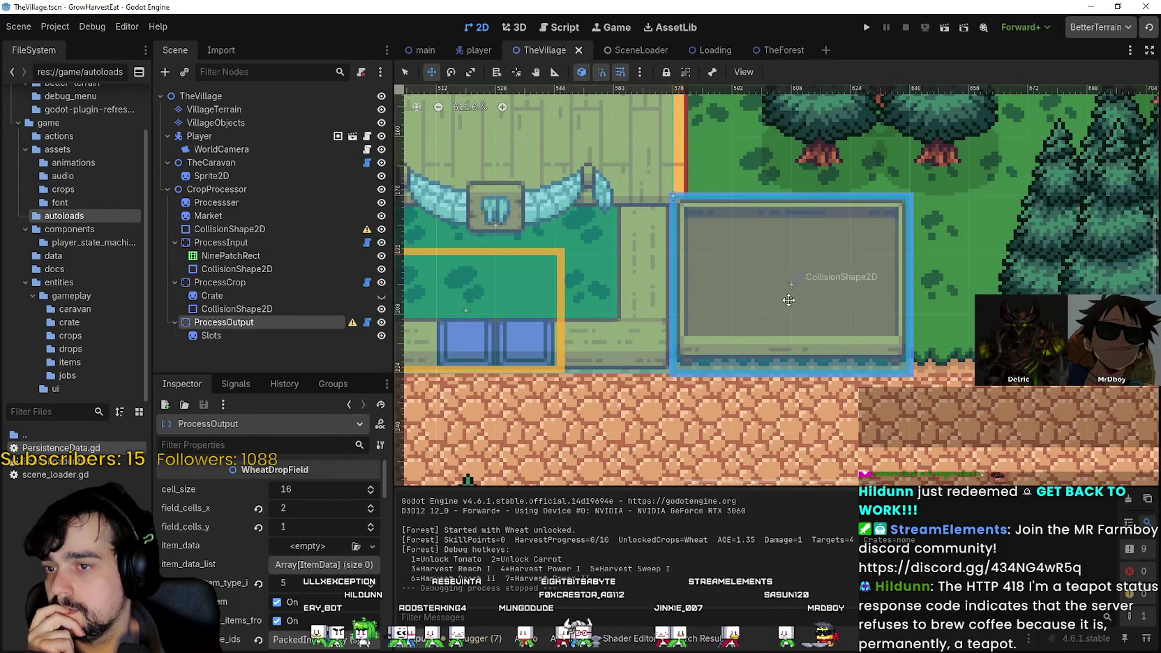
pyautogui.scroll(-10, 792, 294)
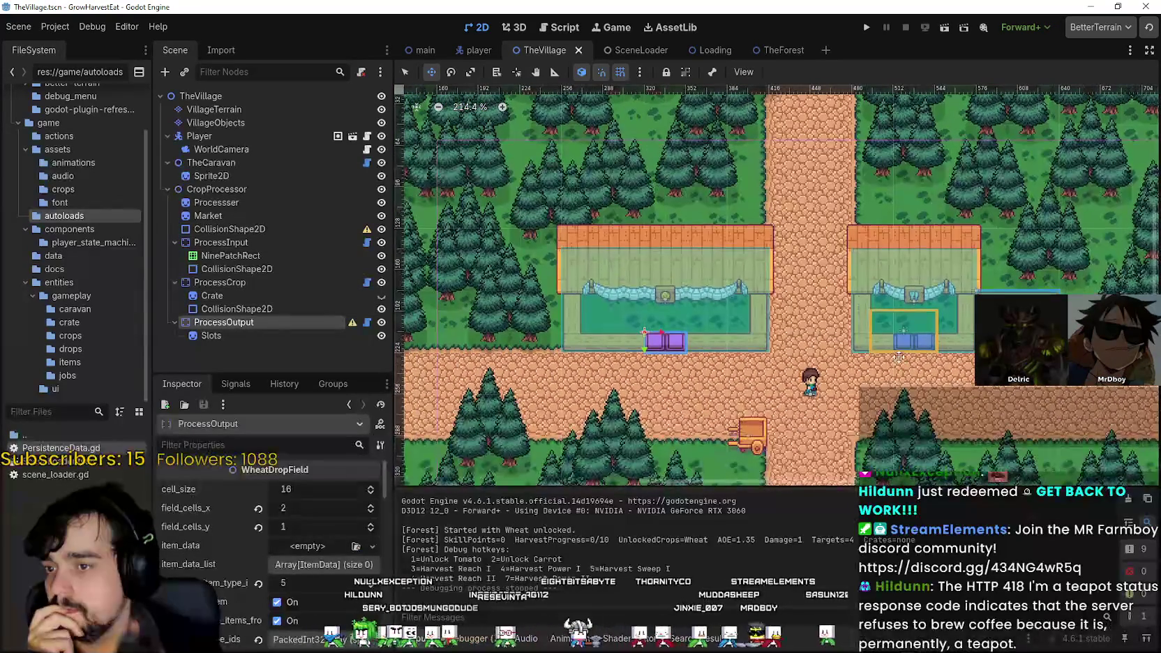
pyautogui.click(230, 335)
pyautogui.click(233, 308)
pyautogui.click(216, 323)
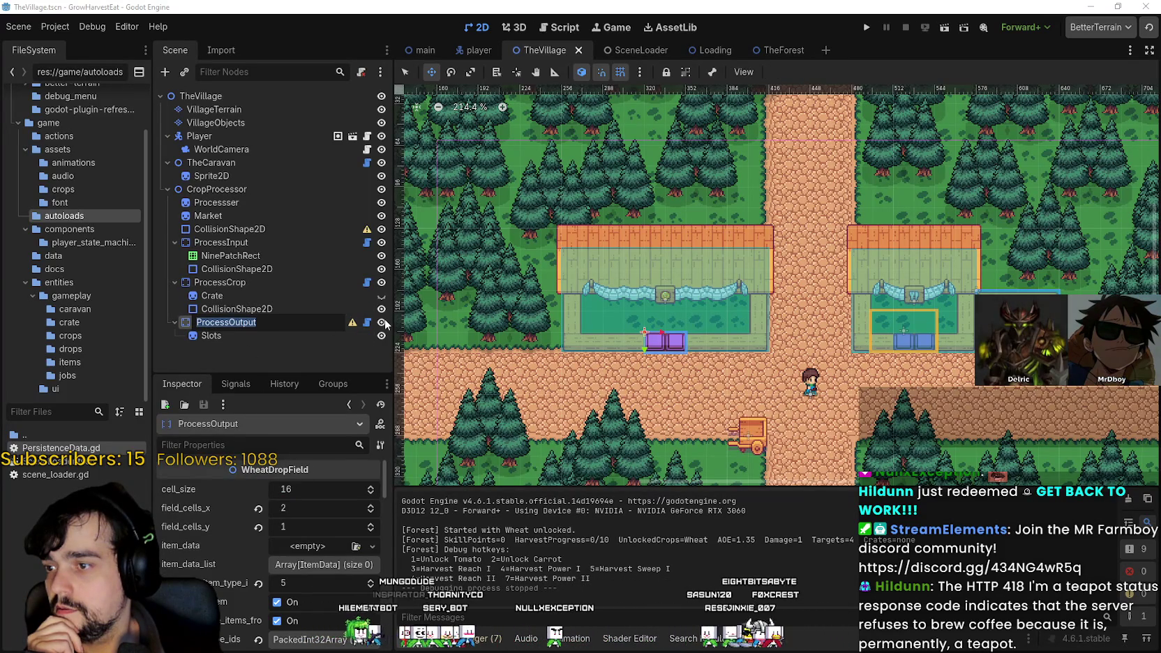
pyautogui.press('Escape')
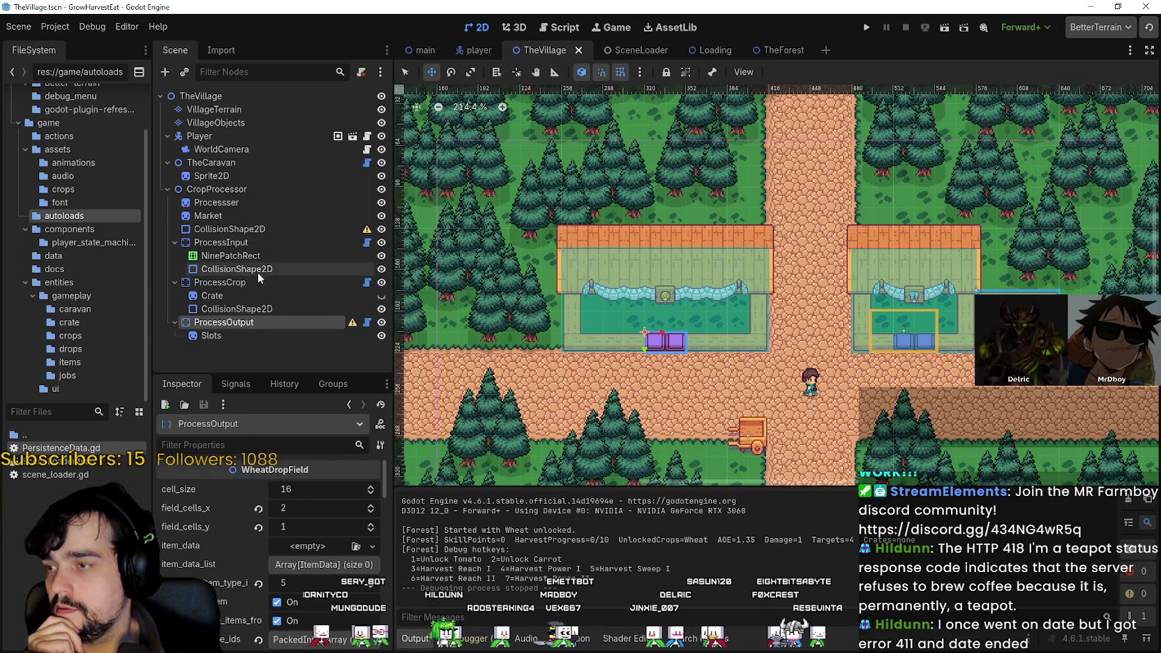
pyautogui.click(249, 240)
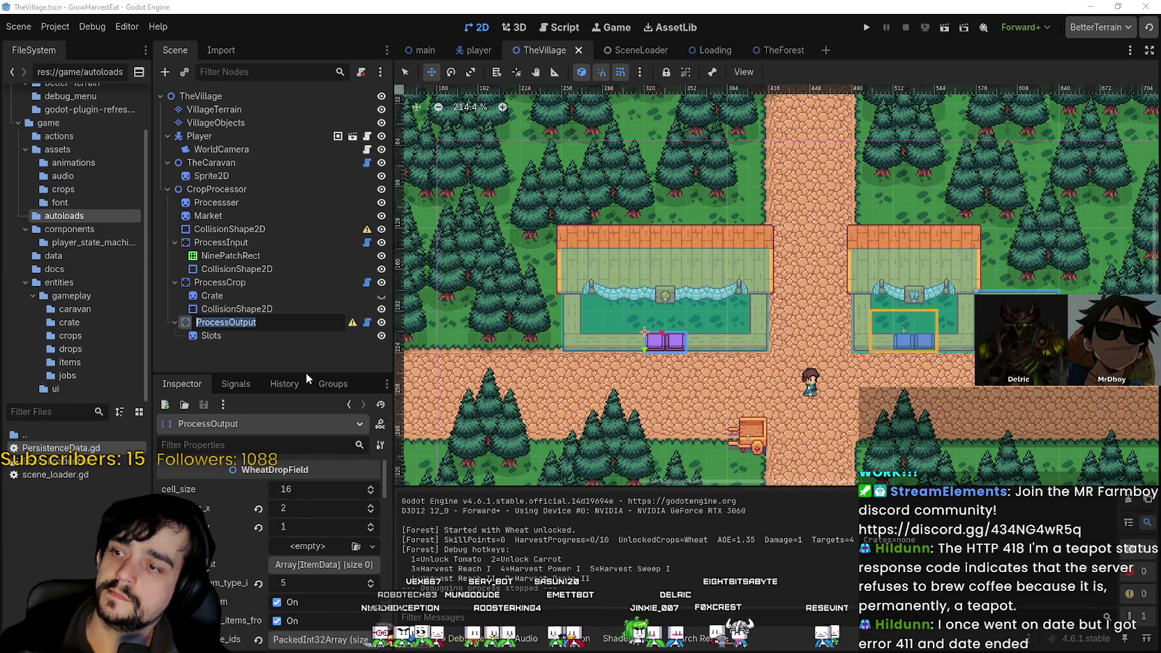
# - Rename ProcessOutput to MarketSell and move ProcessCrop's CollisionShape2D under it
pyautogui.write('M')
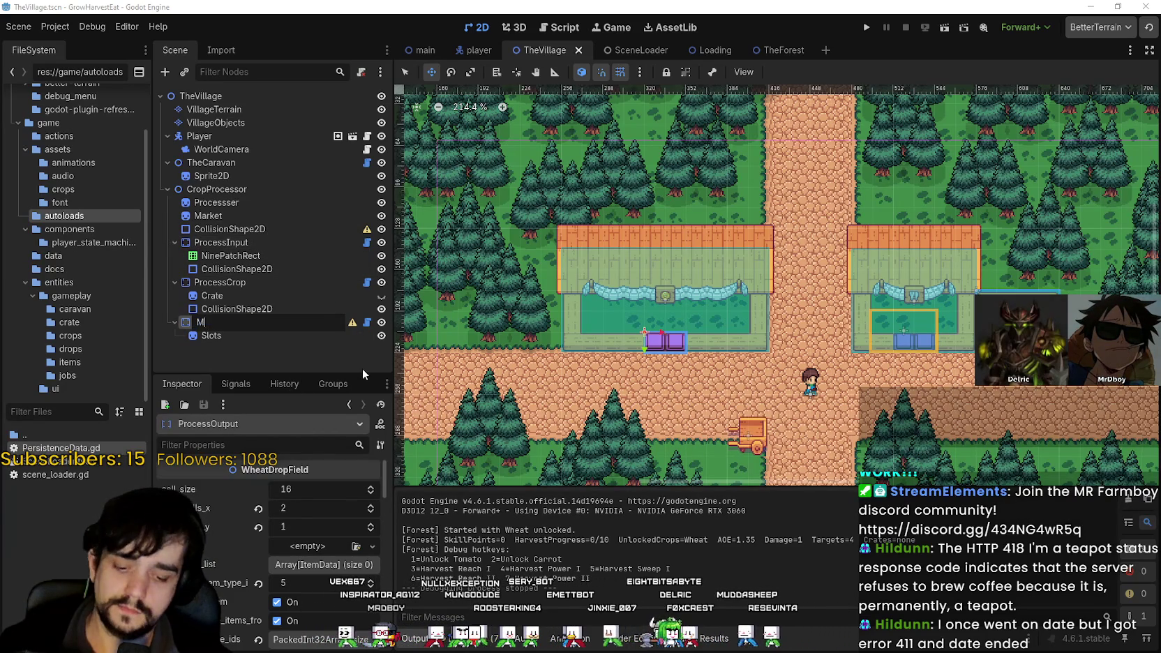
pyautogui.write('arketSell')
pyautogui.press('Return')
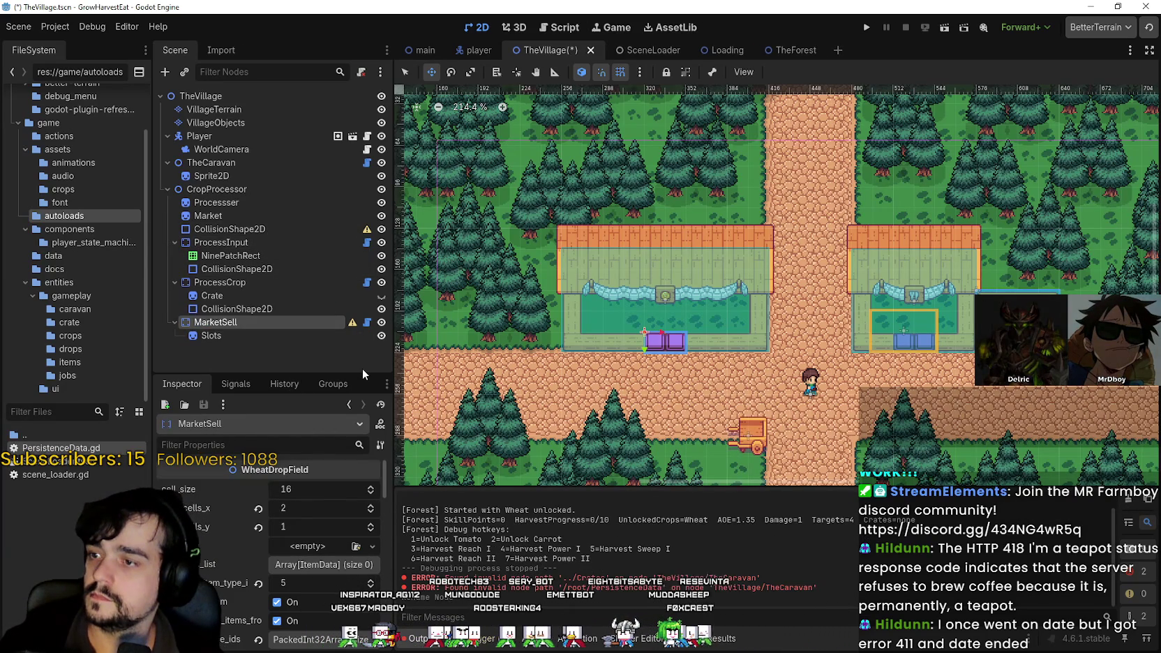
pyautogui.click(209, 337)
pyautogui.click(237, 269)
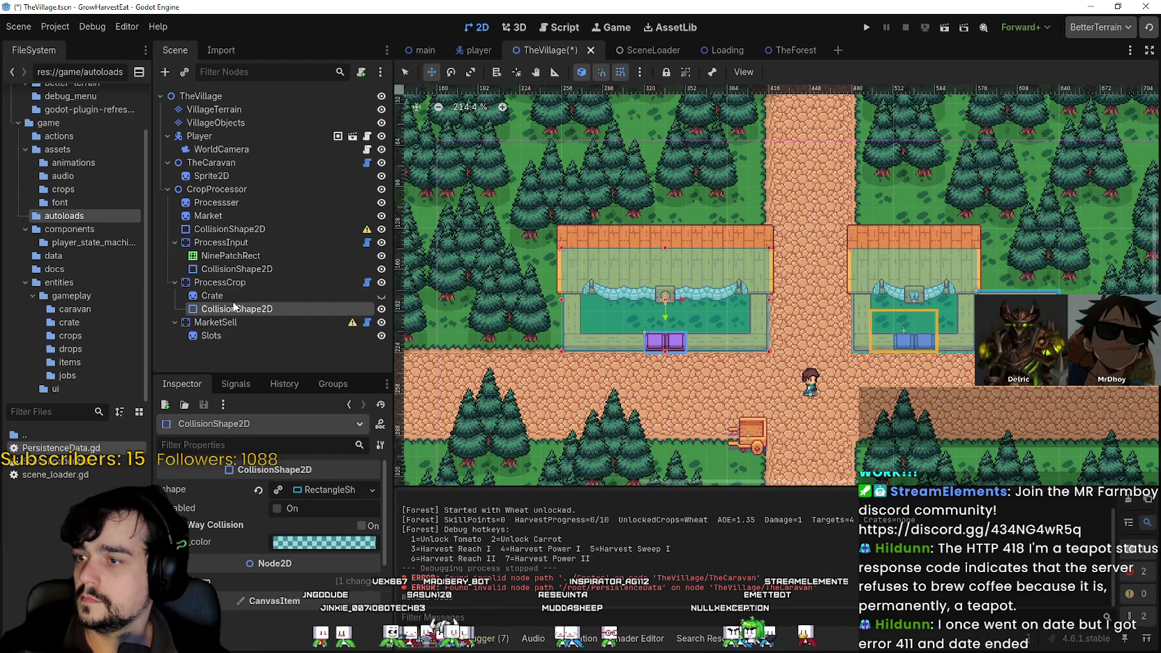
pyautogui.moveTo(234, 330); pyautogui.dragTo(234, 330)
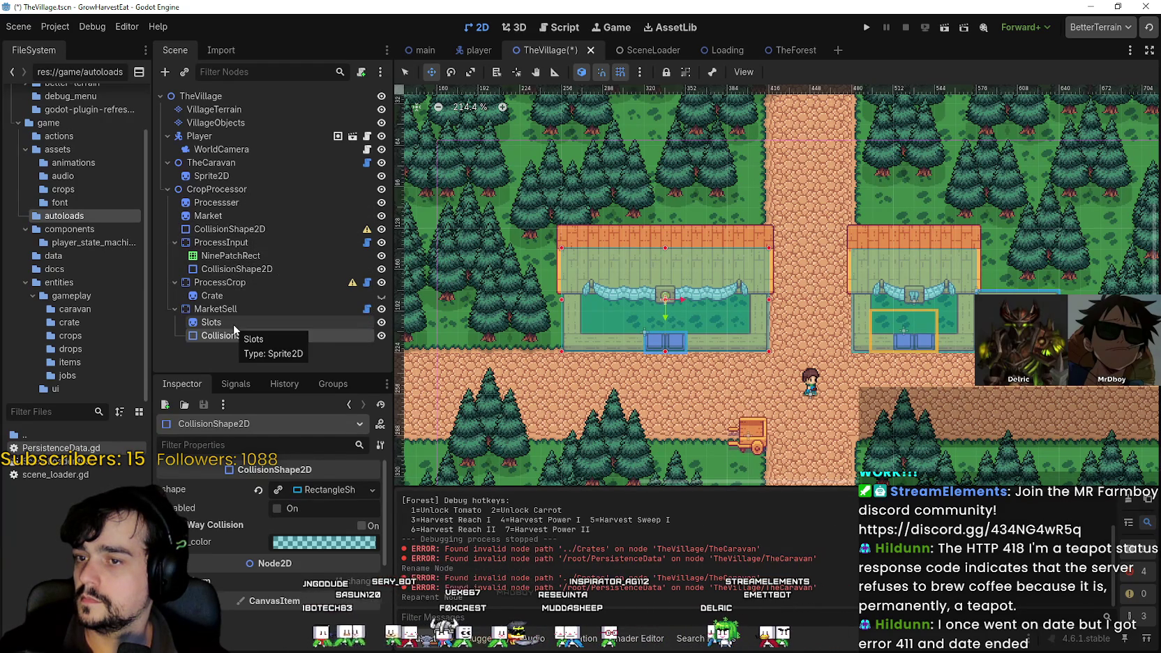
# - Check ProcessCrop, CropProcessor's collision shape, Market, Slots and MarketSell's drop field settings
pyautogui.scroll(2, 697, 342)
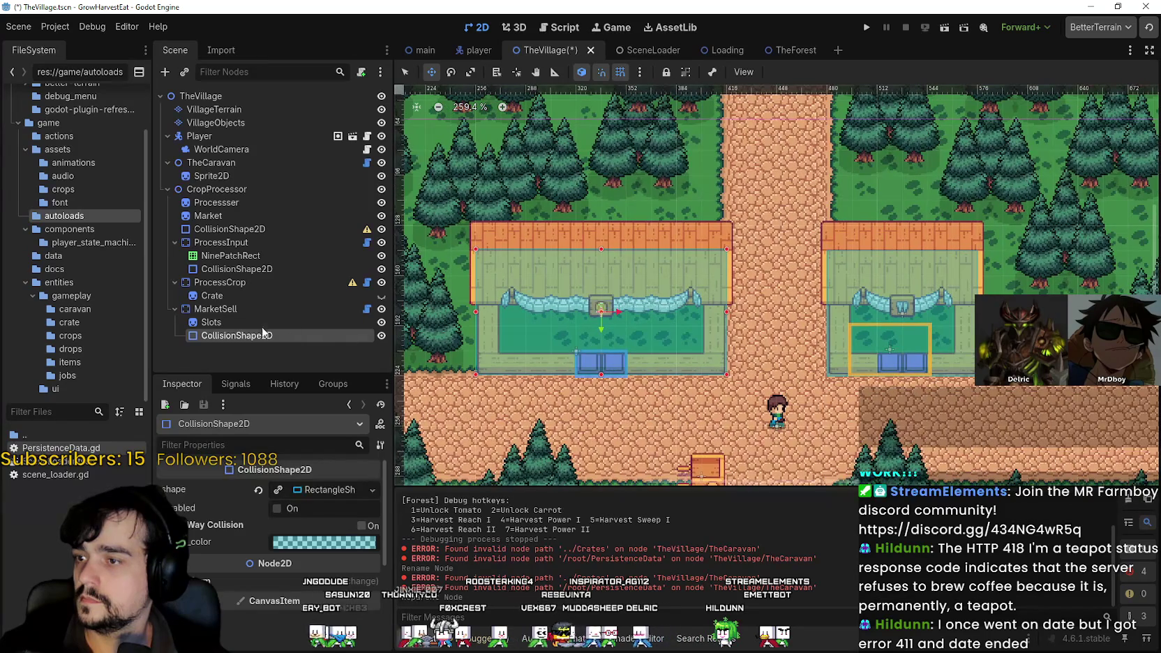
pyautogui.click(210, 285)
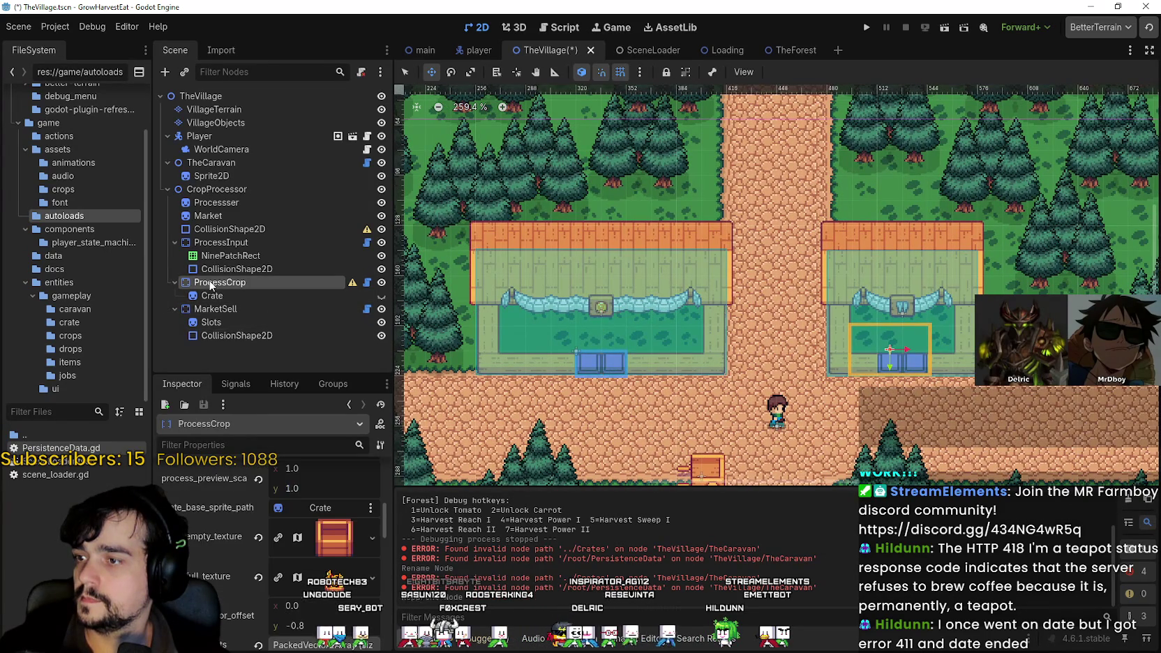
pyautogui.scroll(3, 714, 347)
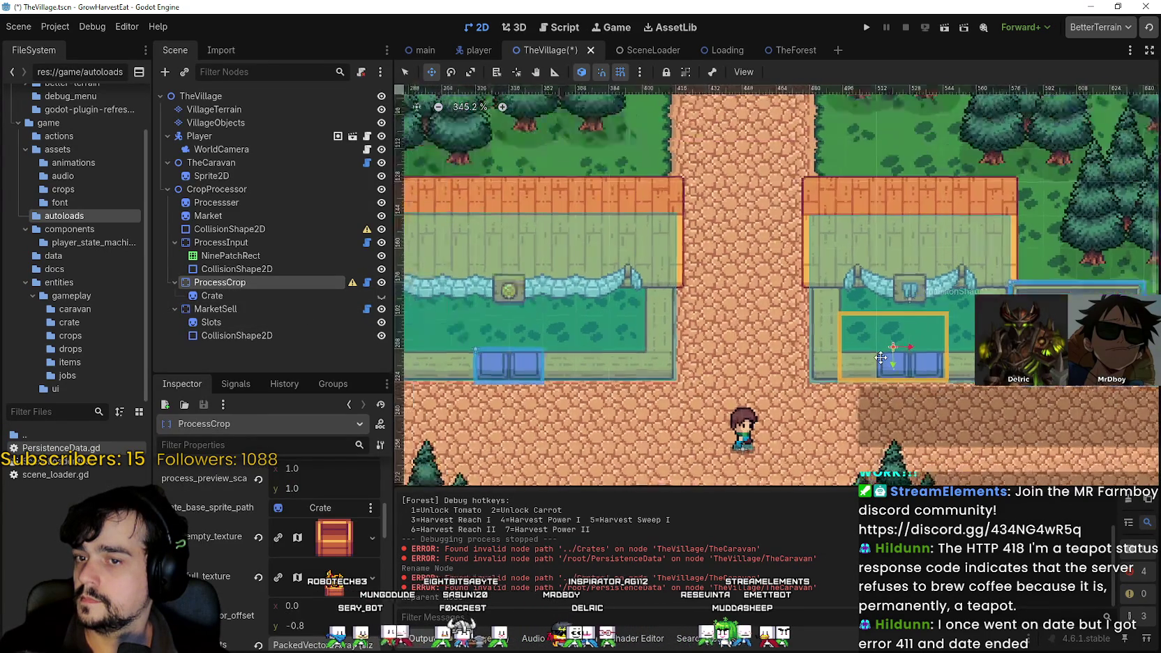
pyautogui.scroll(-3, 714, 347)
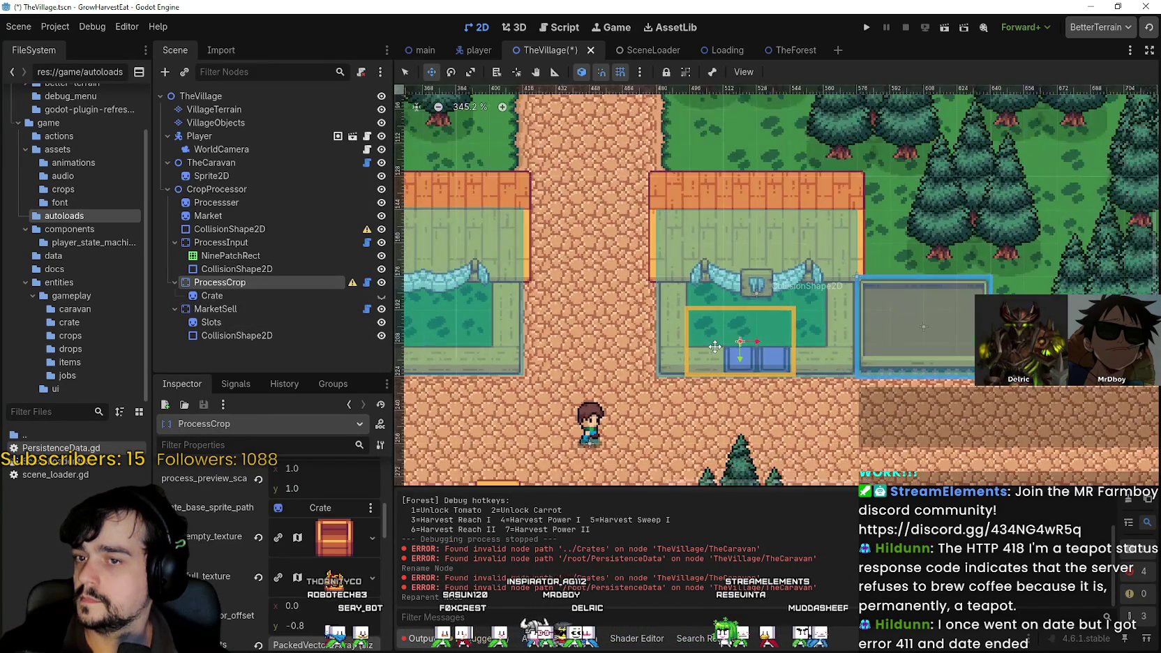
pyautogui.click(262, 229)
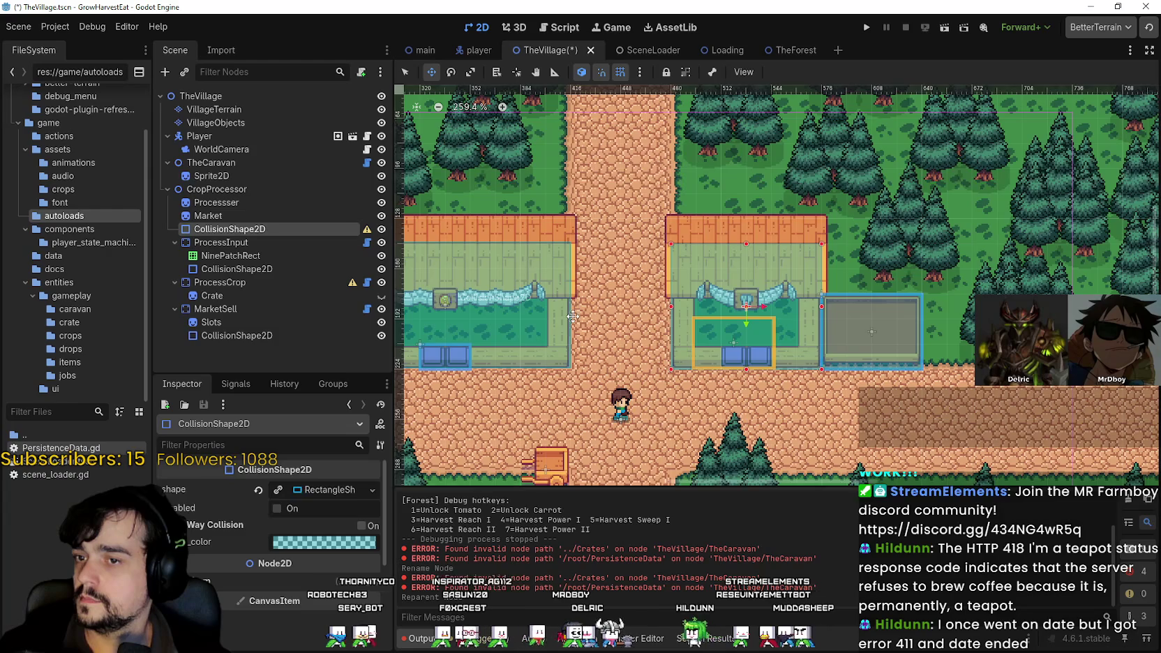
pyautogui.scroll(1, 624, 311)
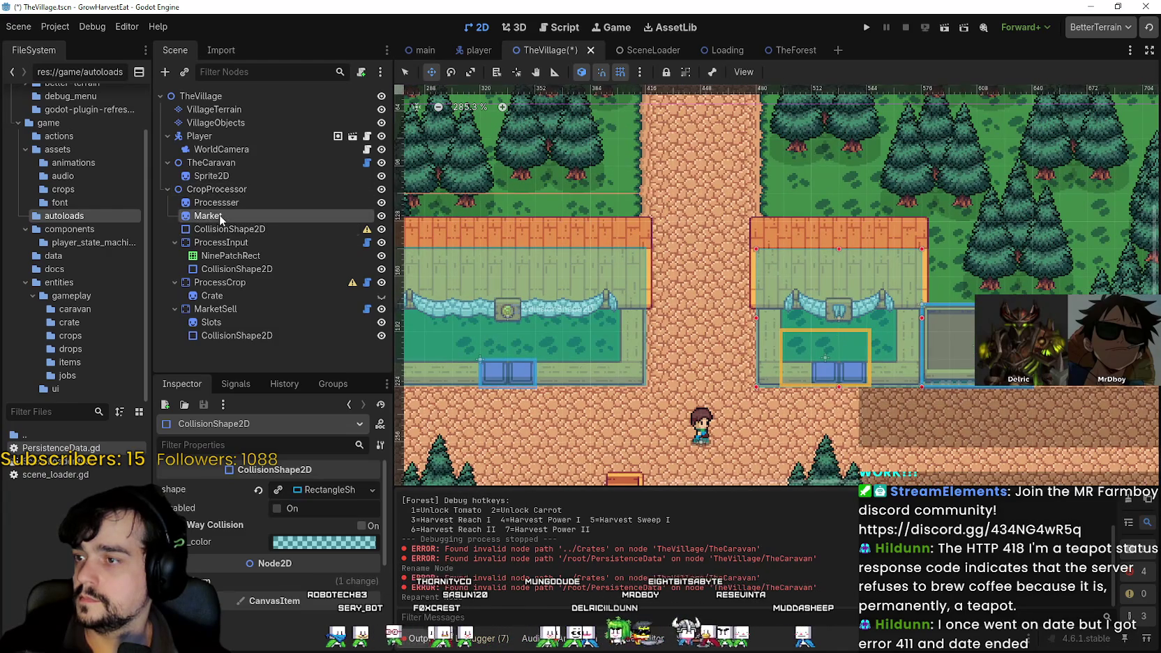
pyautogui.click(220, 217)
pyautogui.moveTo(481, 293); pyautogui.dragTo(623, 303)
pyautogui.click(247, 321)
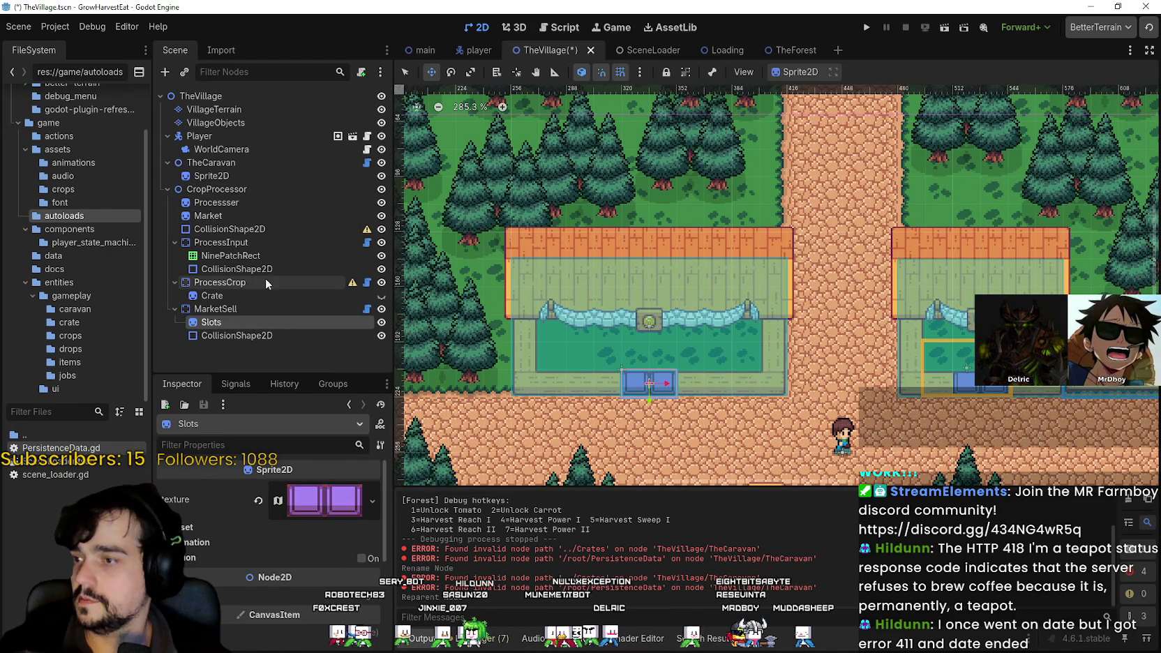
pyautogui.click(219, 310)
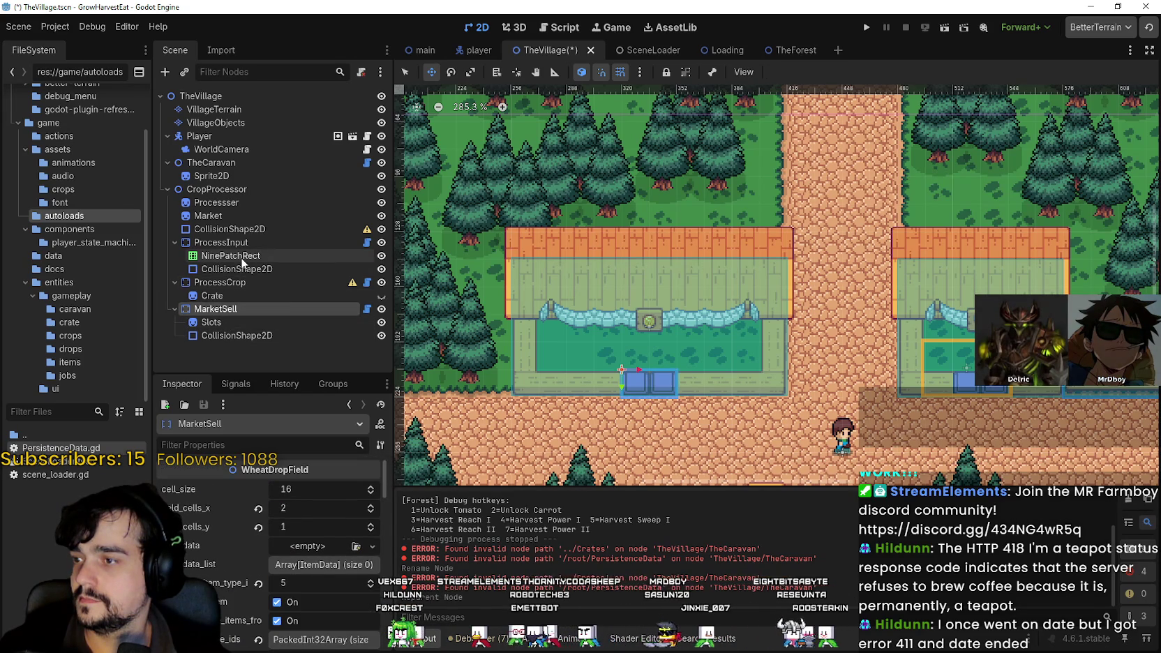
# - Review ProcessInput's nodes, then move the Market sprite under MarketSell above Slots
pyautogui.click(238, 256)
pyautogui.click(230, 268)
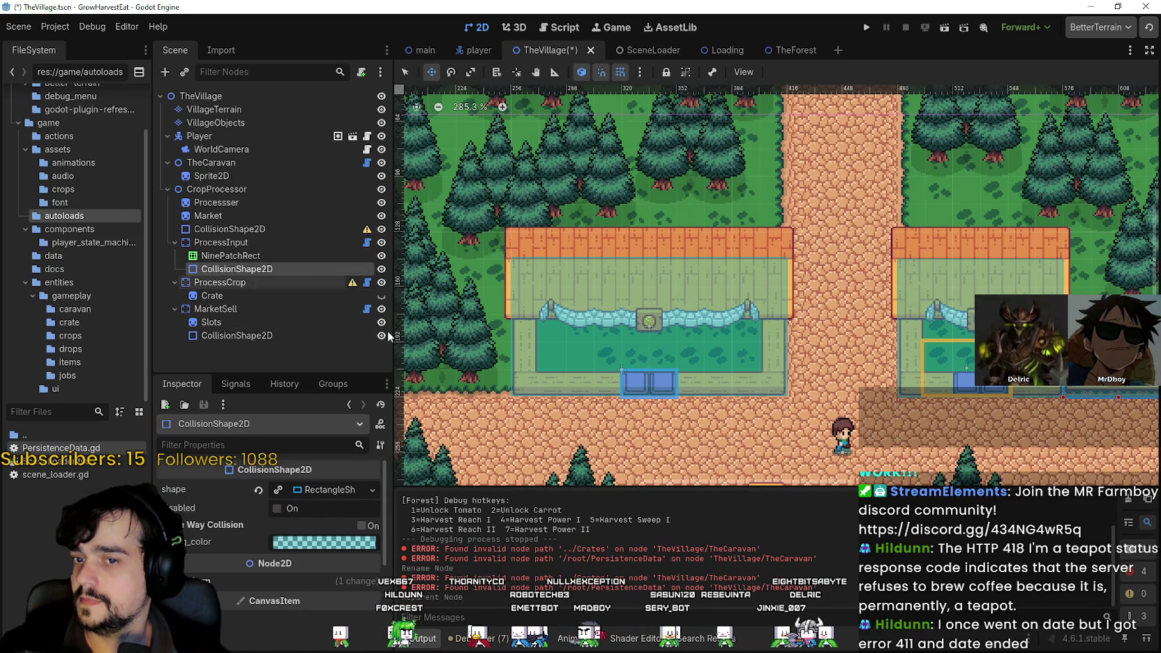
pyautogui.scroll(-3, 773, 409)
pyautogui.scroll(3, 765, 403)
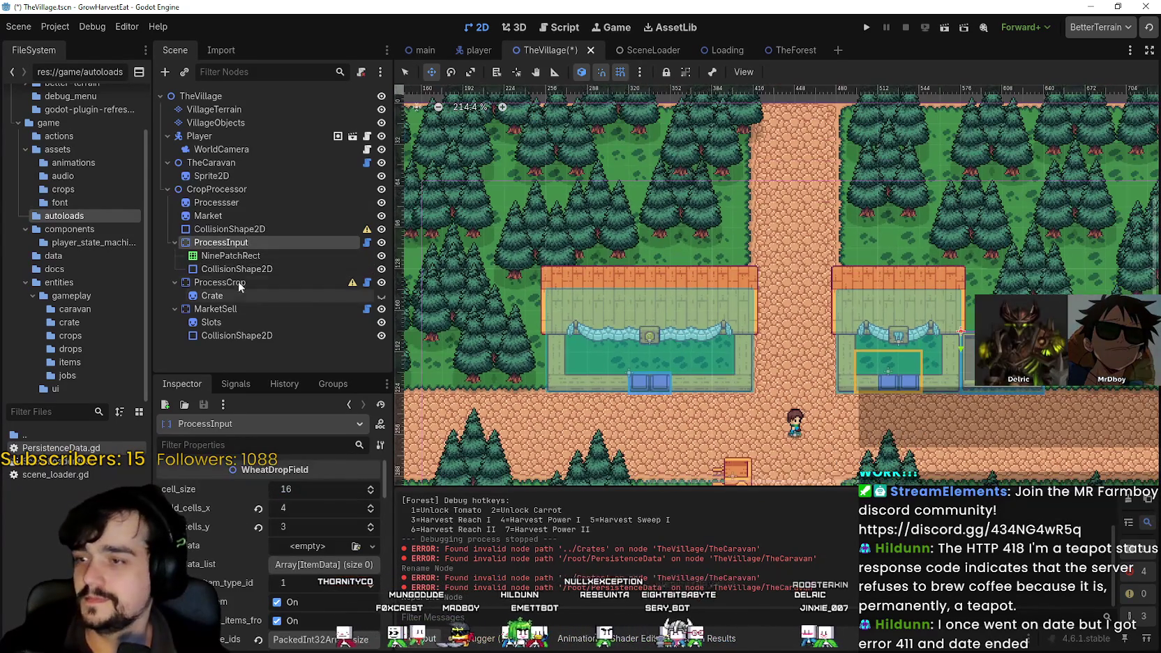
pyautogui.click(241, 255)
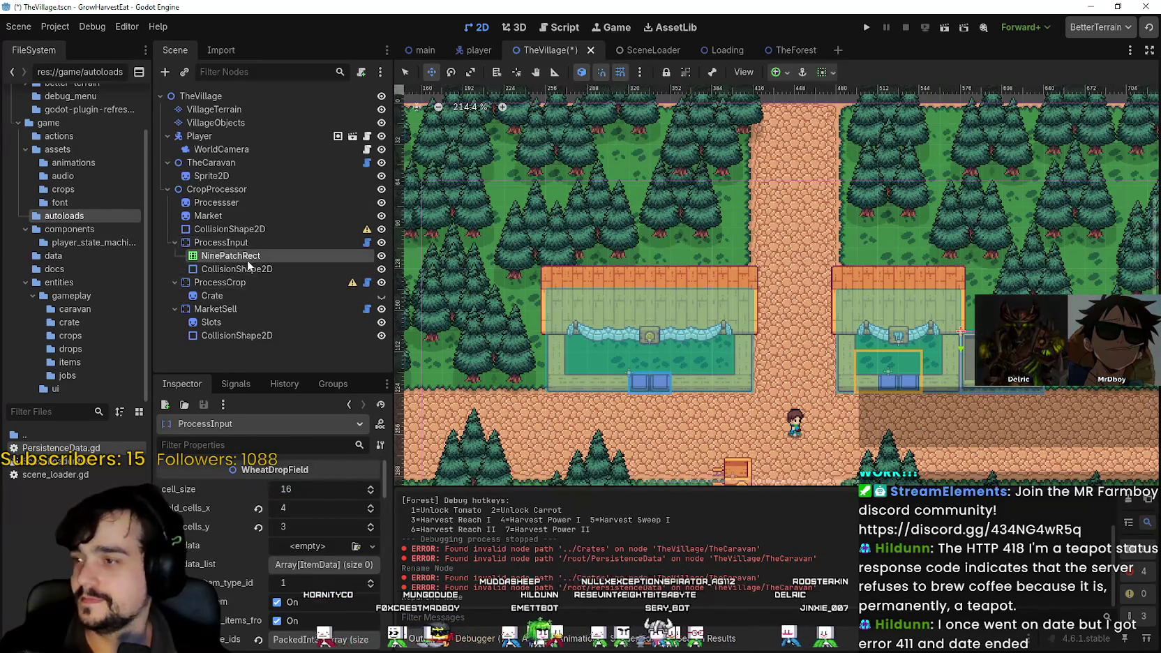
pyautogui.click(237, 269)
pyautogui.click(242, 295)
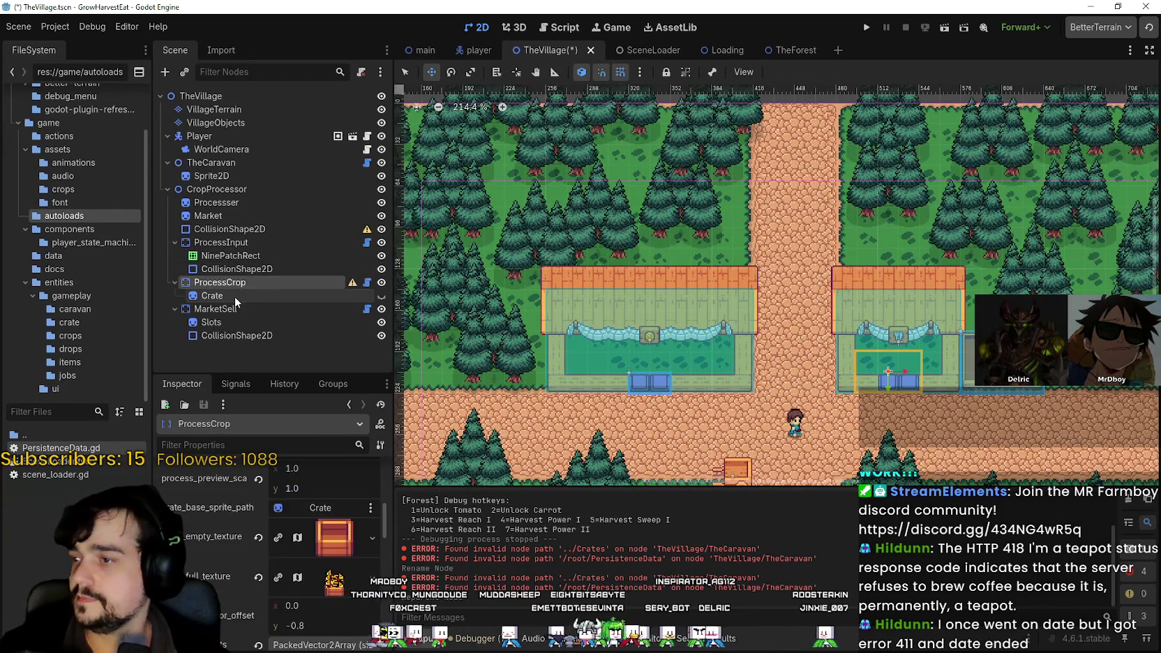
pyautogui.click(237, 230)
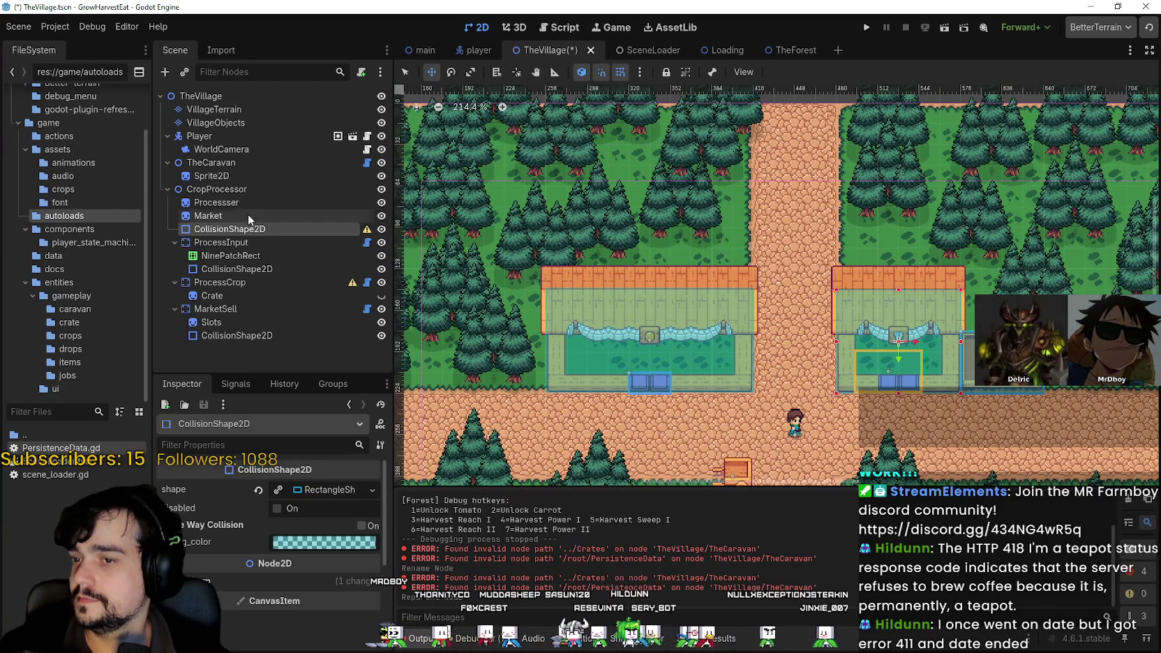
pyautogui.click(246, 217)
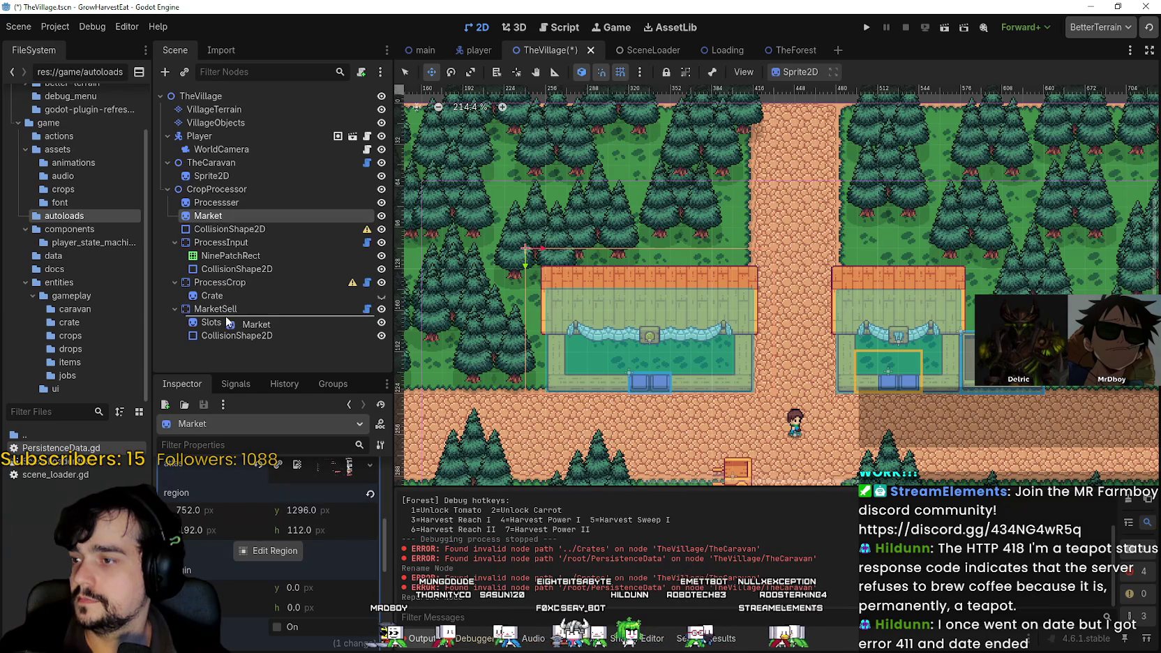
pyautogui.moveTo(227, 321); pyautogui.dragTo(234, 325)
pyautogui.scroll(1, 509, 289)
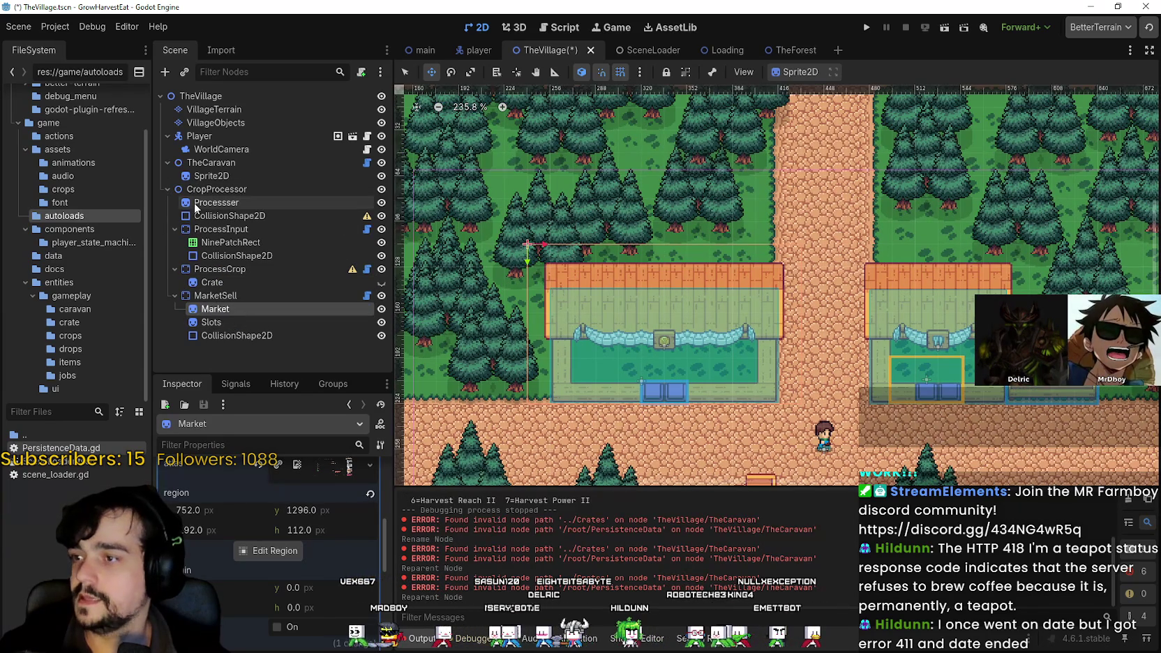
# - Move the processor sprite from CropProcessor under ProcessCrop
pyautogui.click(203, 209)
pyautogui.scroll(-1, 712, 321)
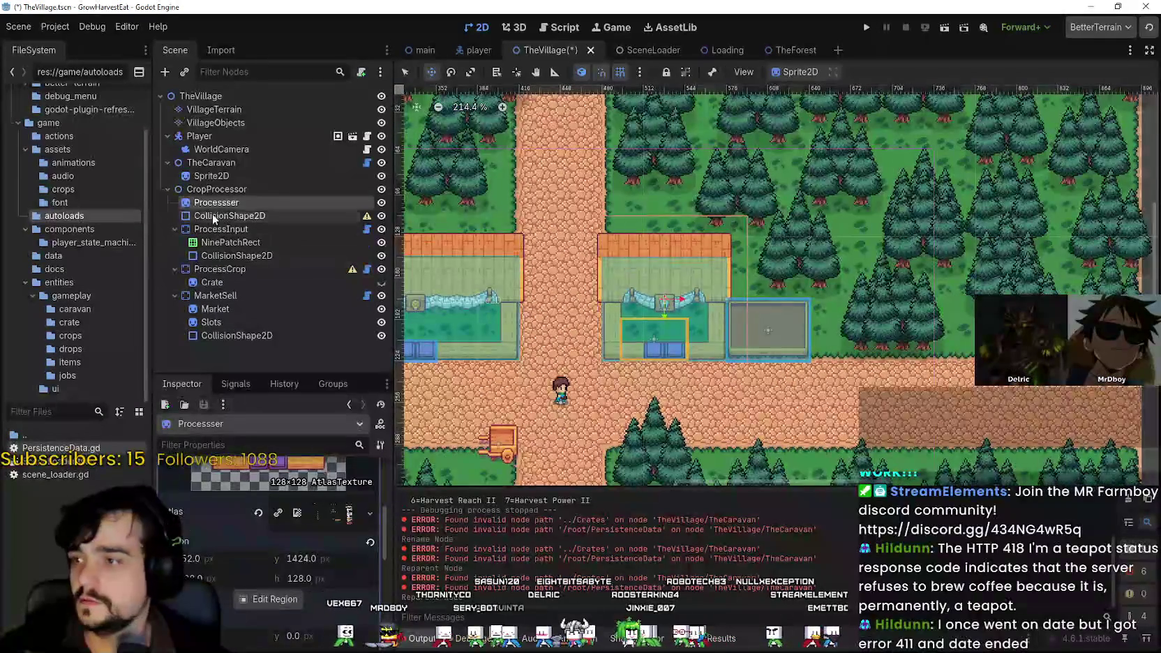
pyautogui.click(223, 216)
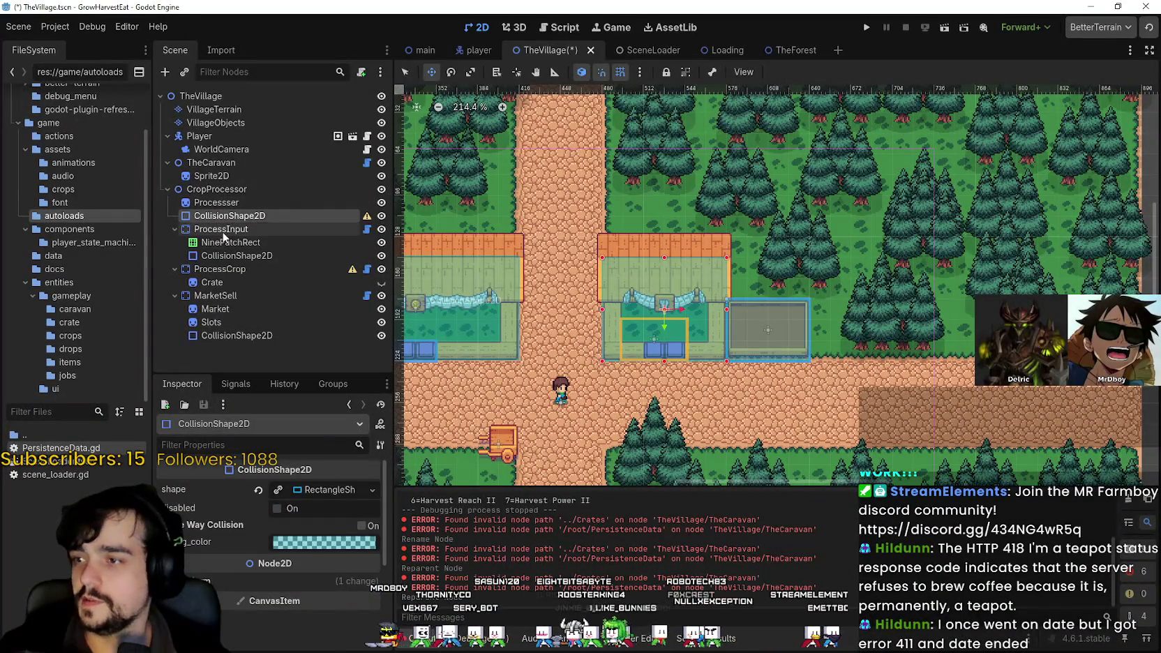
pyautogui.click(221, 229)
pyautogui.click(222, 268)
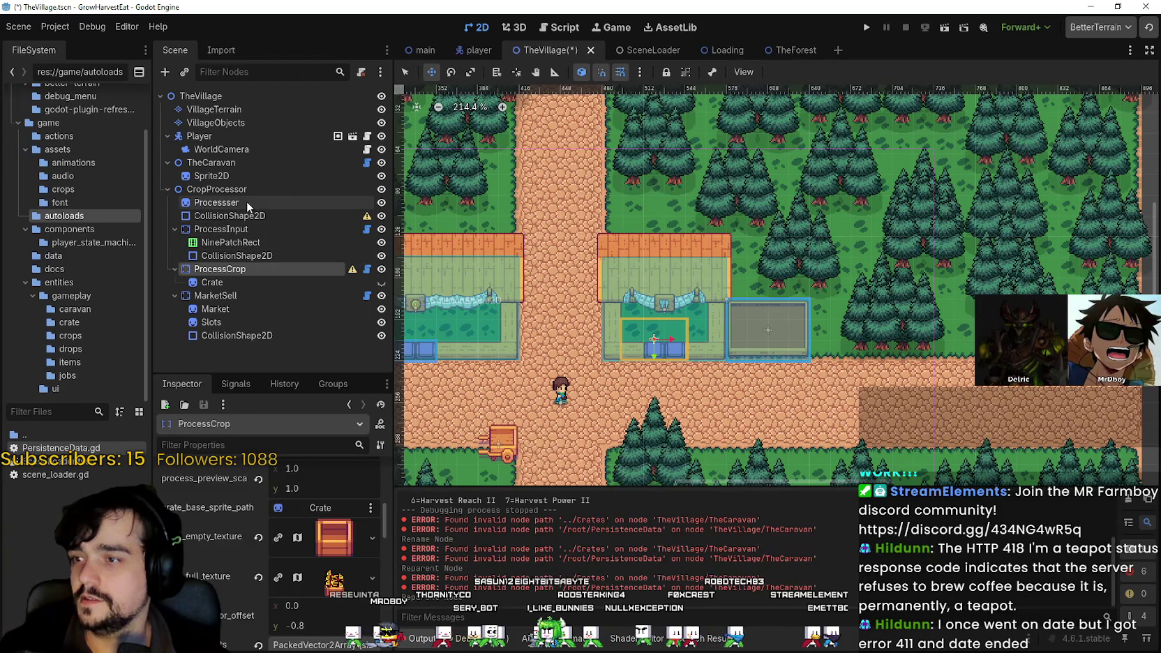
pyautogui.doubleClick(292, 272)
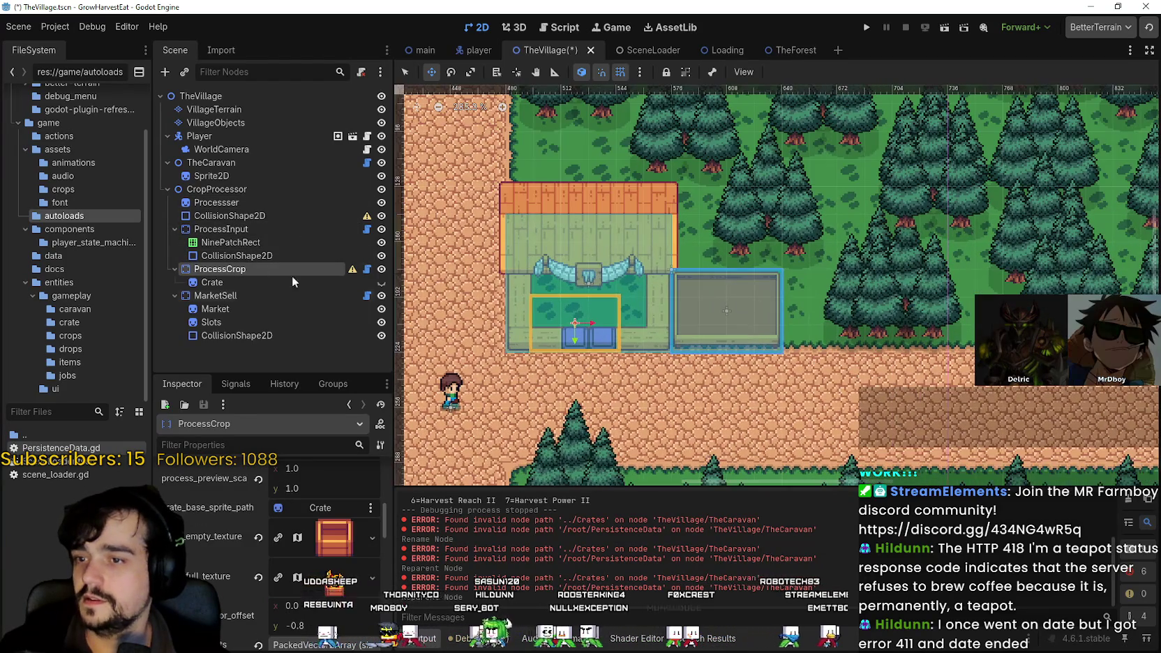
pyautogui.click(229, 203)
pyautogui.moveTo(247, 273); pyautogui.dragTo(249, 273)
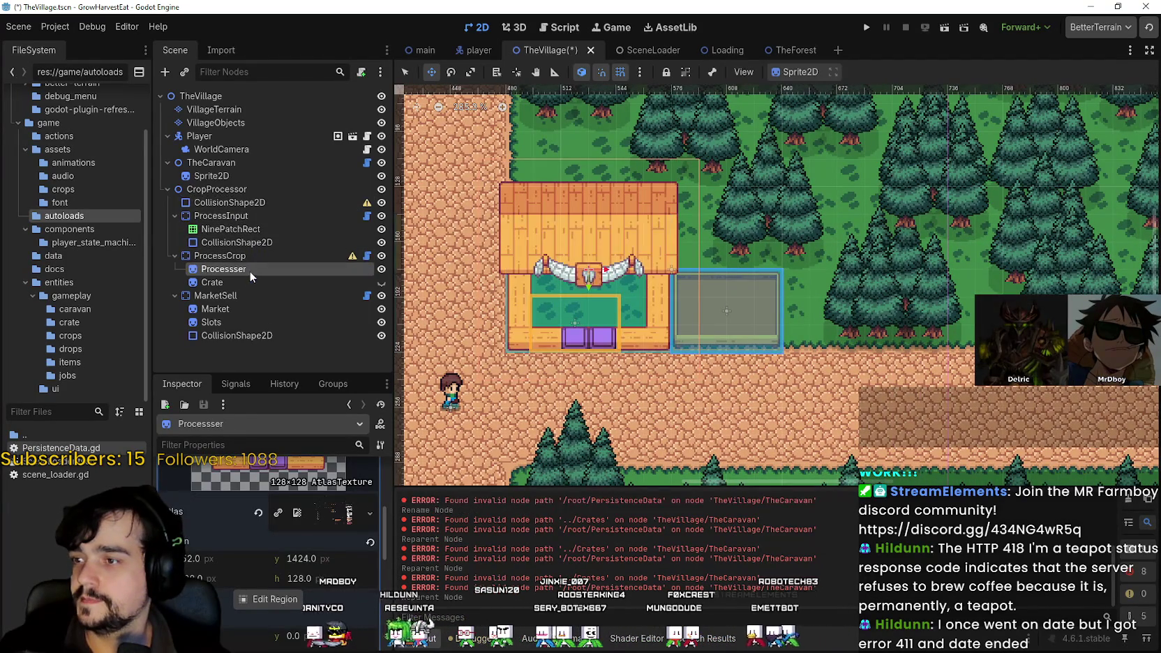
# - Move CropProcessor's own collision shape under ProcessCrop and save the village scene
pyautogui.click(236, 241)
pyautogui.click(237, 202)
pyautogui.moveTo(255, 265); pyautogui.dragTo(255, 264)
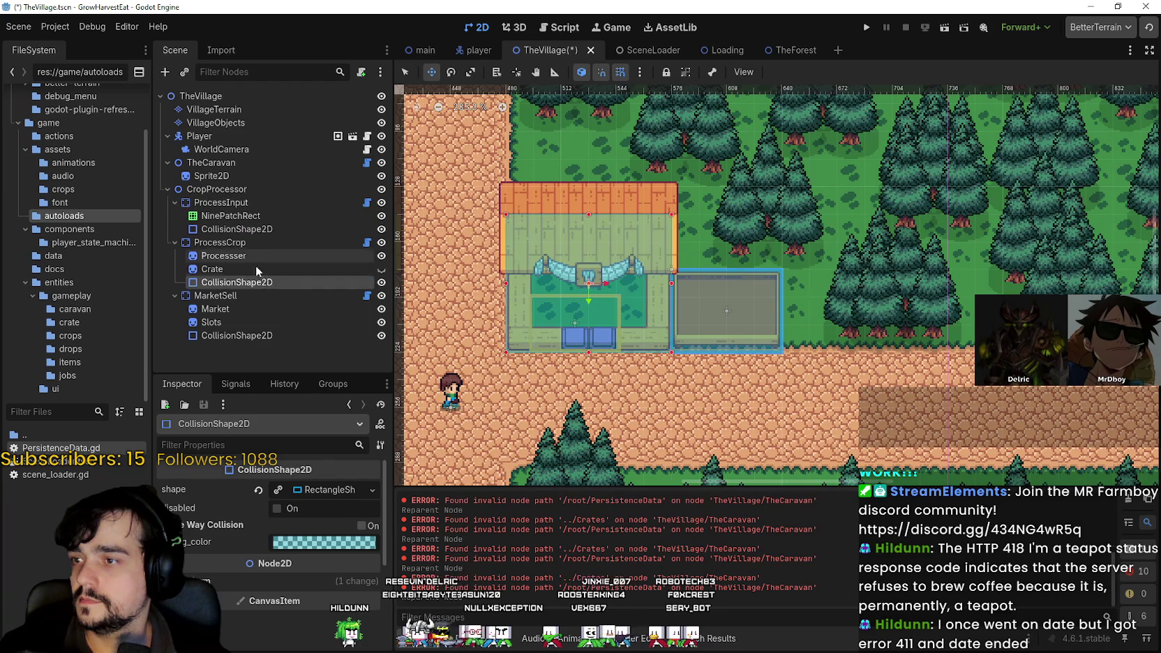
pyautogui.hotkey('ctrl', 's')
pyautogui.scroll(2, 639, 368)
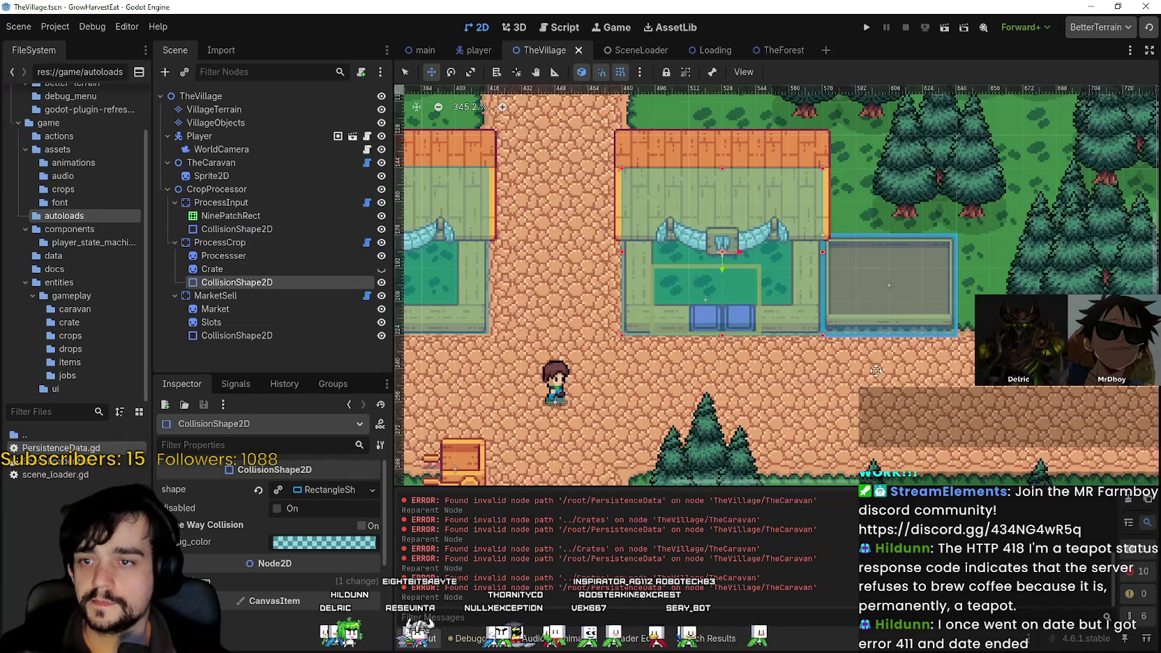
pyautogui.scroll(-2, 874, 370)
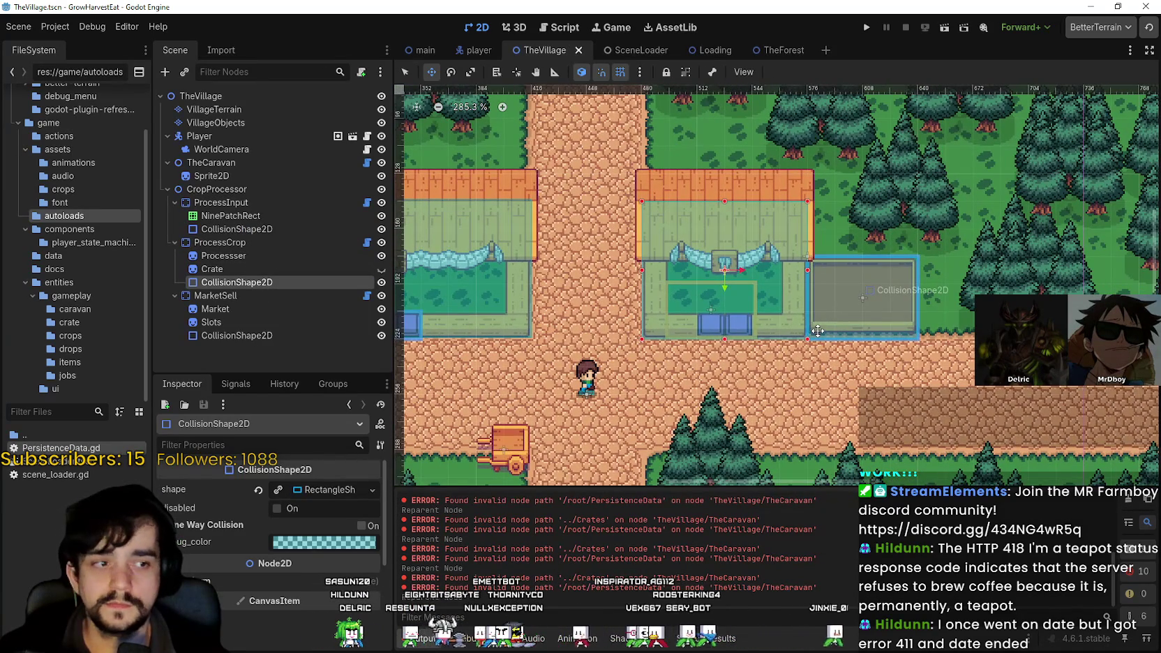
pyautogui.scroll(1, 817, 331)
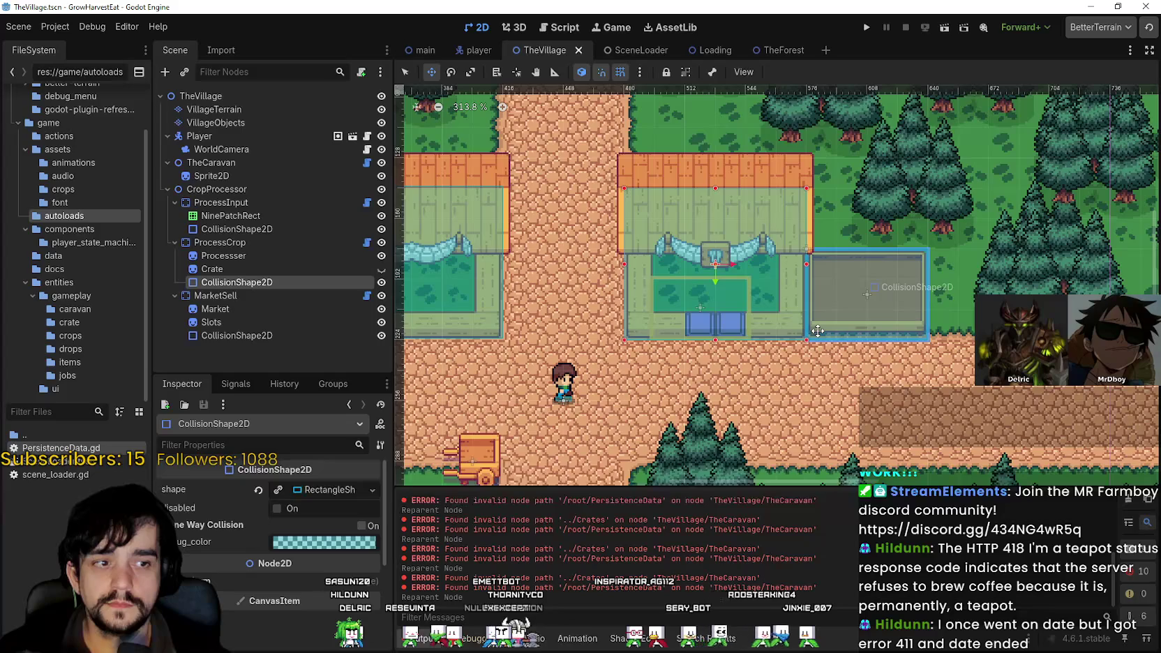
pyautogui.scroll(-2, 816, 331)
pyautogui.scroll(7, 816, 330)
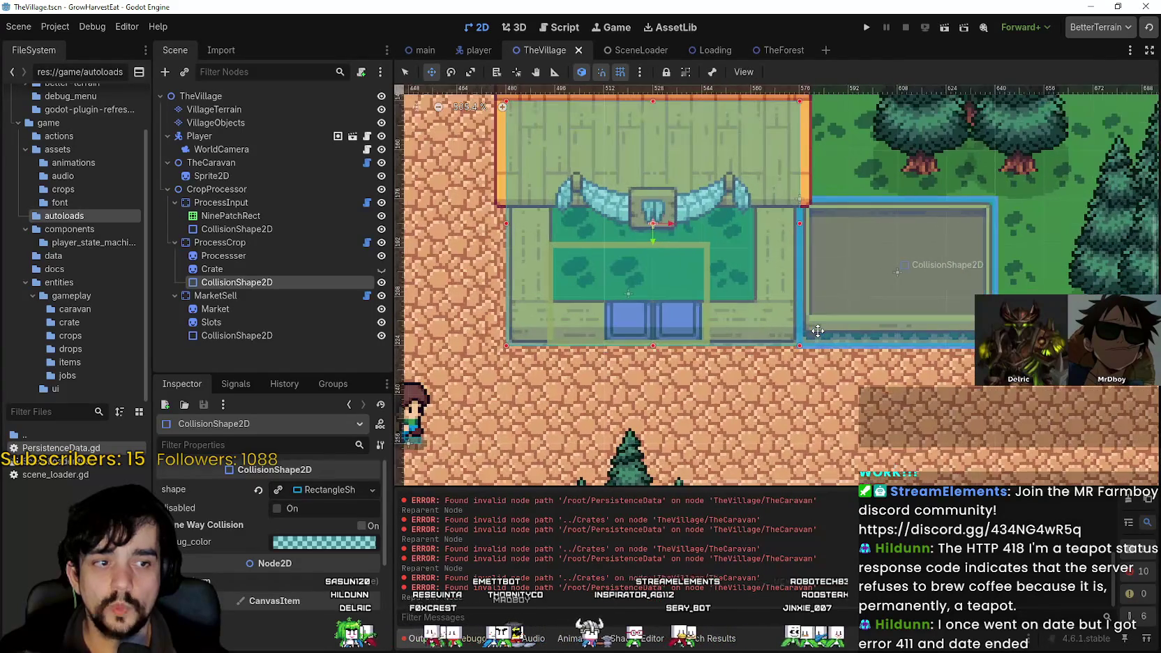
pyautogui.scroll(-3, 817, 331)
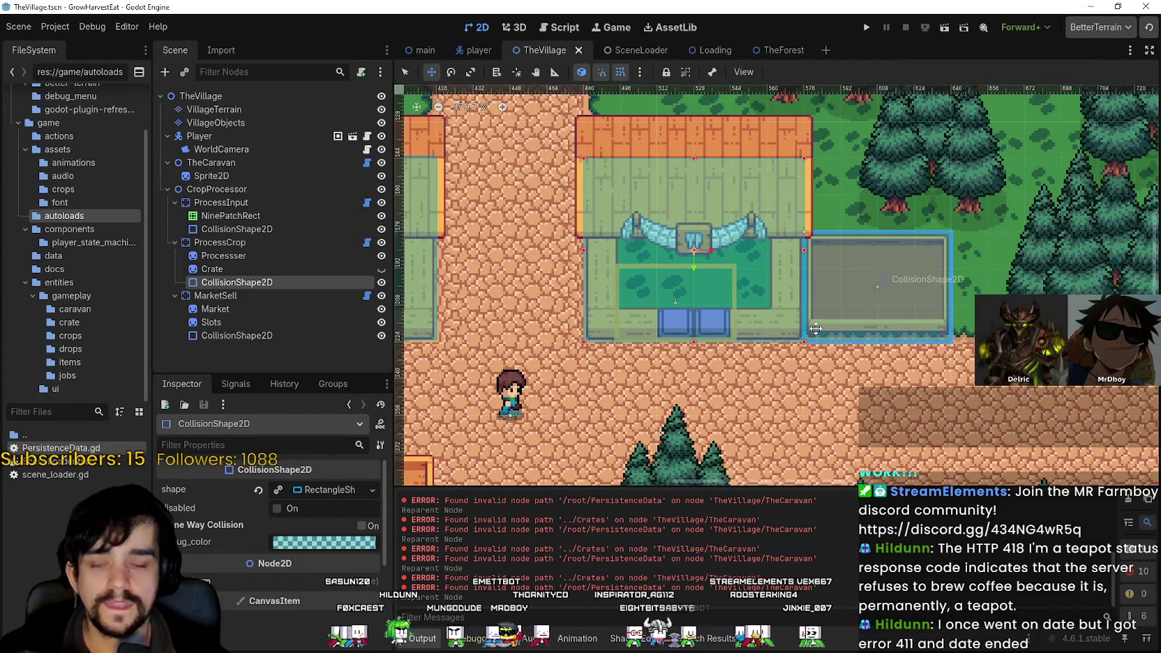
pyautogui.scroll(-3, 816, 328)
pyautogui.scroll(2, 896, 339)
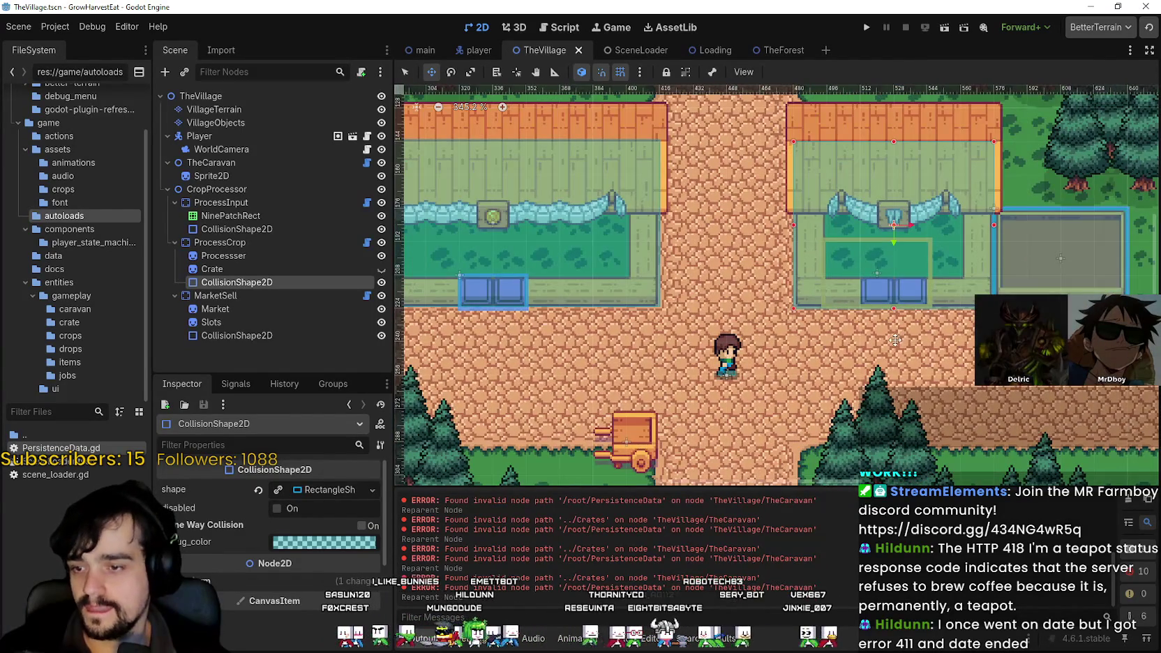
pyautogui.hscroll(5, 896, 339)
pyautogui.hotkey('ctrl', 's')
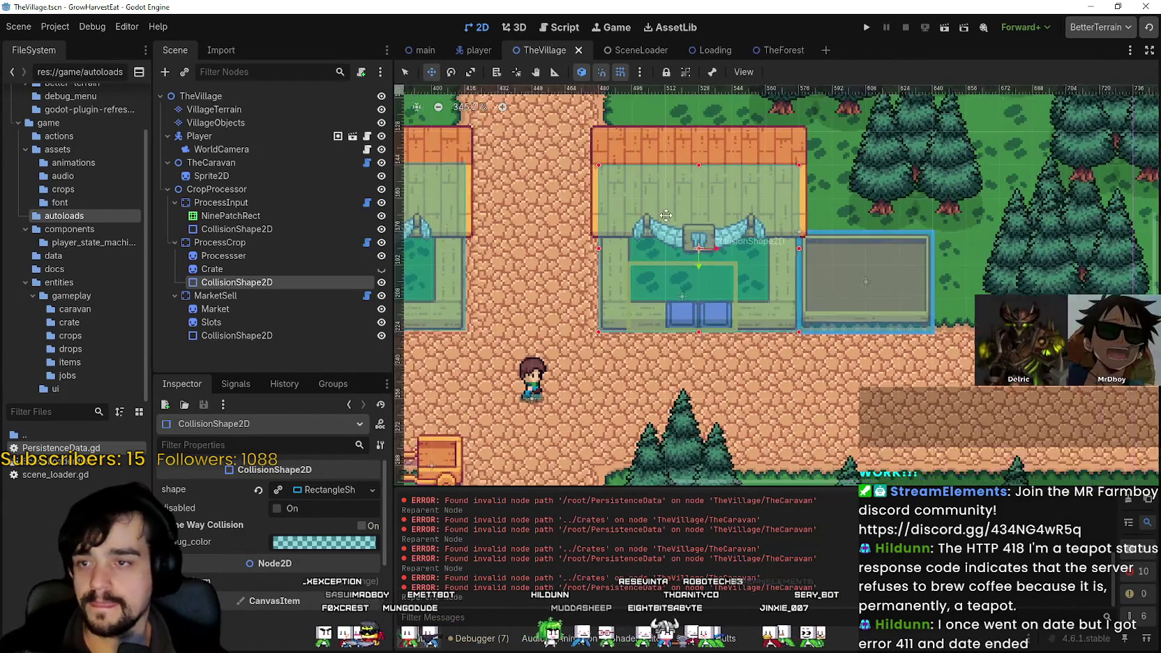
pyautogui.scroll(-1, 694, 241)
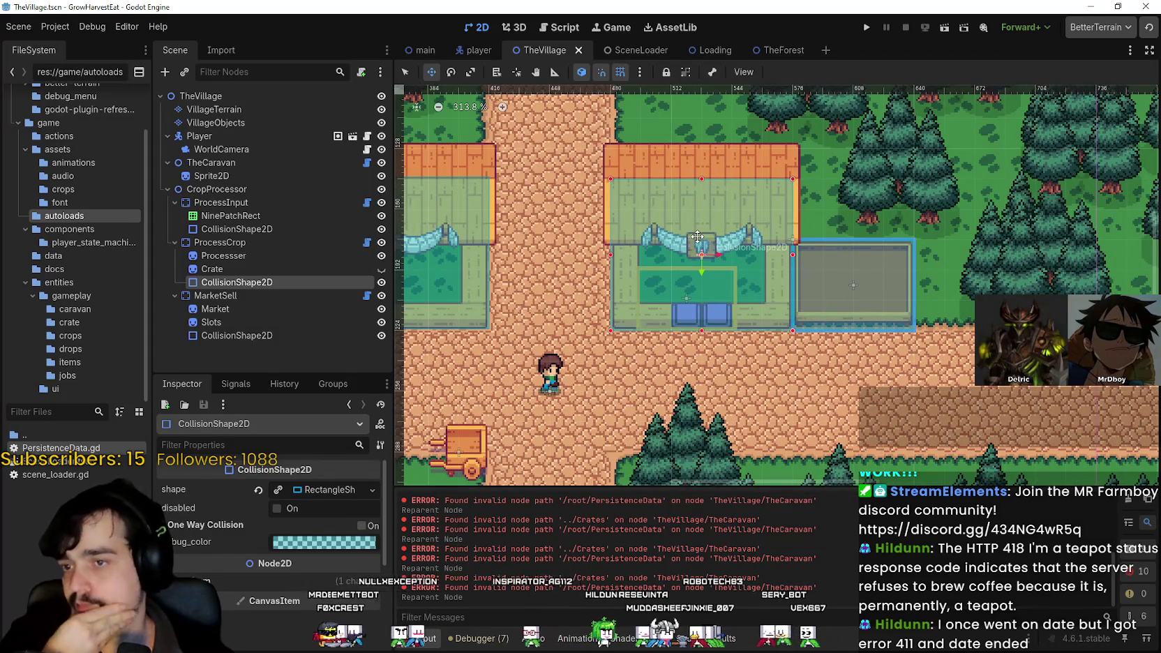
pyautogui.hscroll(-5, 430, 299)
pyautogui.hscroll(5, 430, 299)
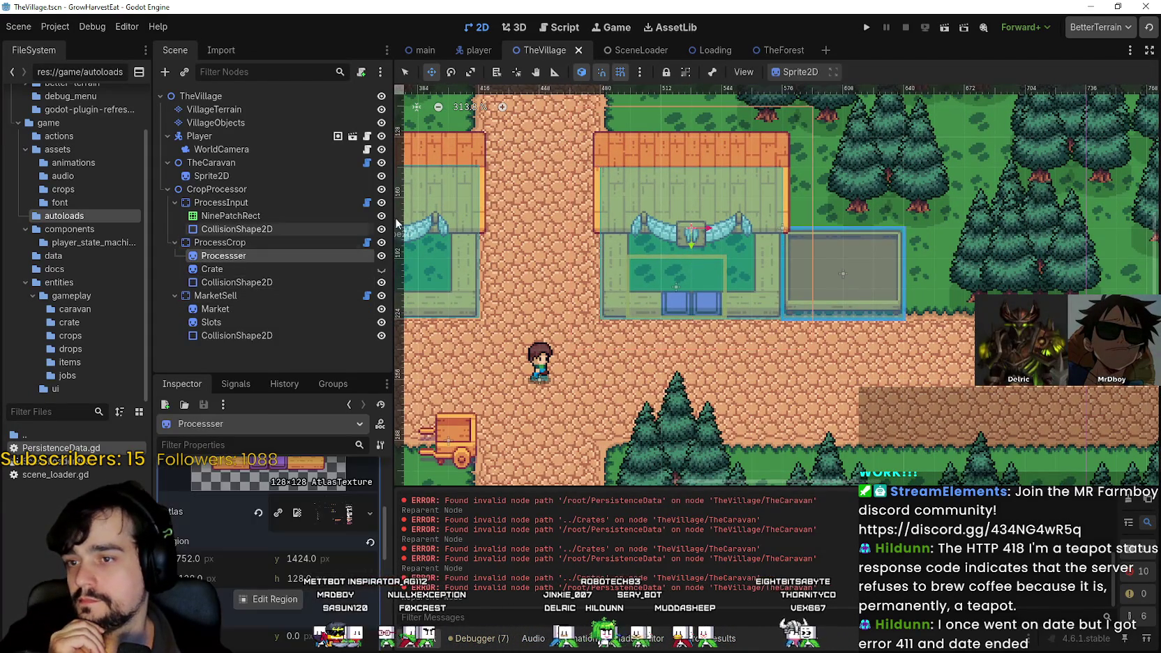
pyautogui.click(237, 244)
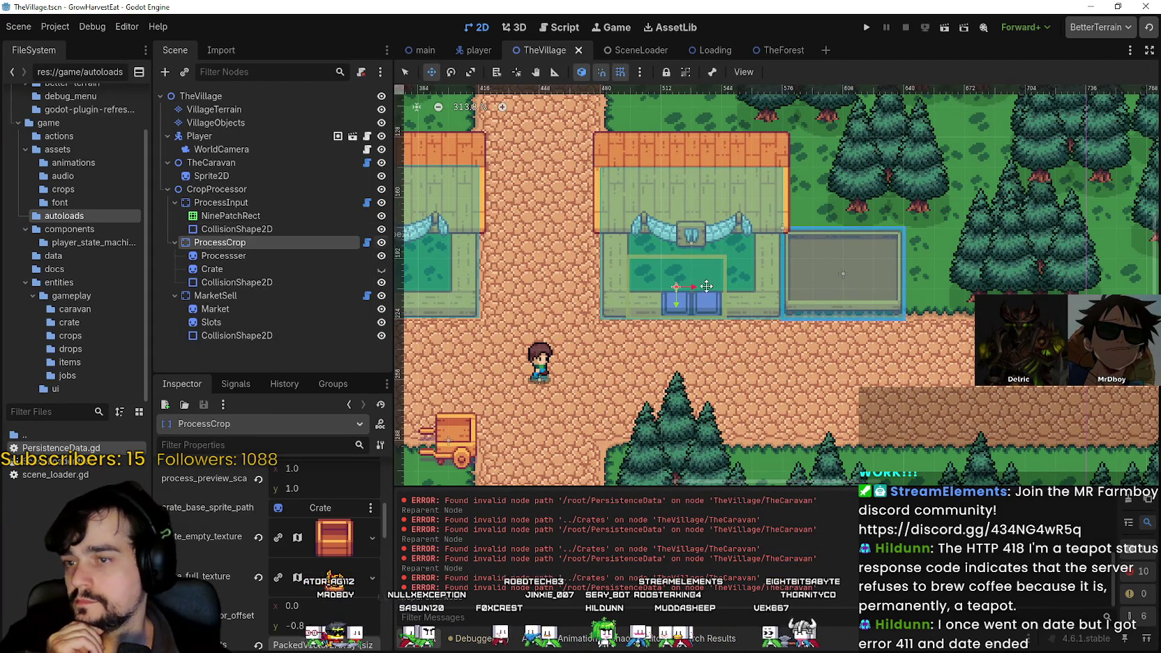
pyautogui.scroll(3, 781, 298)
pyautogui.scroll(3, 757, 297)
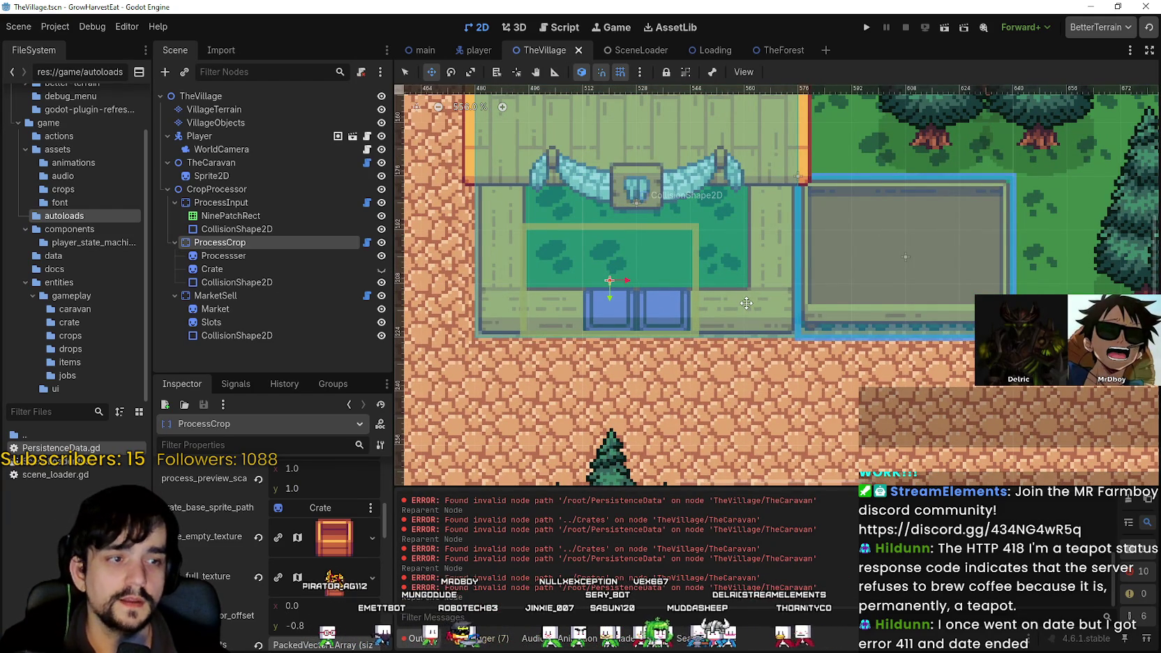
pyautogui.scroll(3, 747, 303)
pyautogui.scroll(-2, 747, 302)
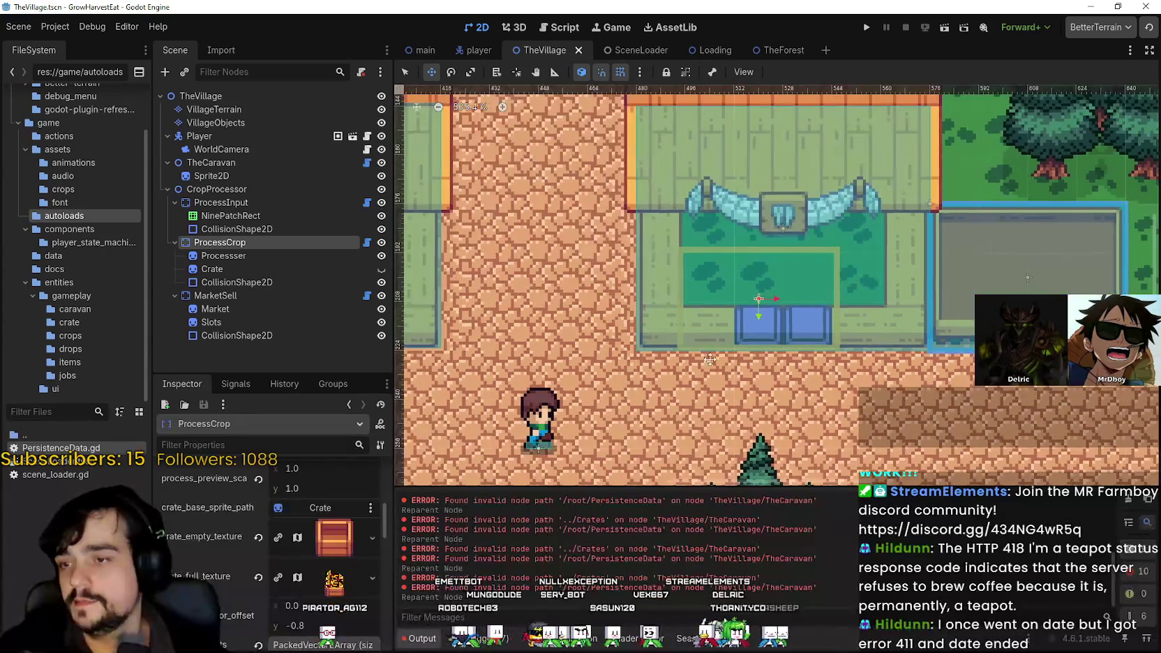
pyautogui.scroll(-1, 304, 614)
pyautogui.scroll(-4, 304, 581)
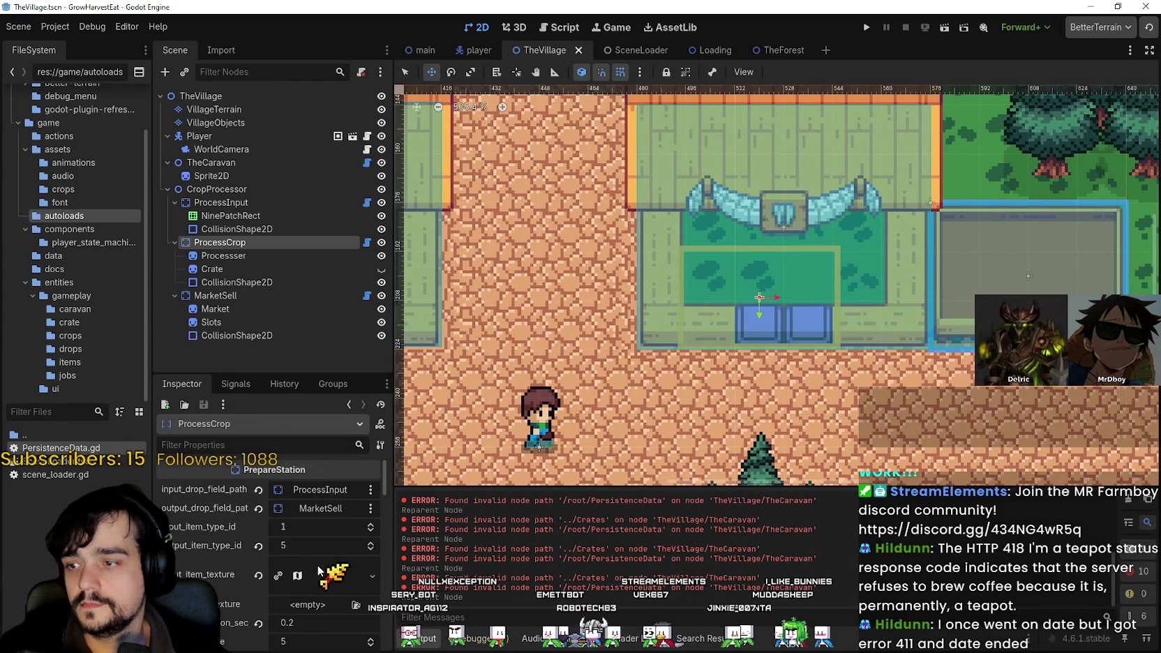
pyautogui.scroll(-2, 318, 566)
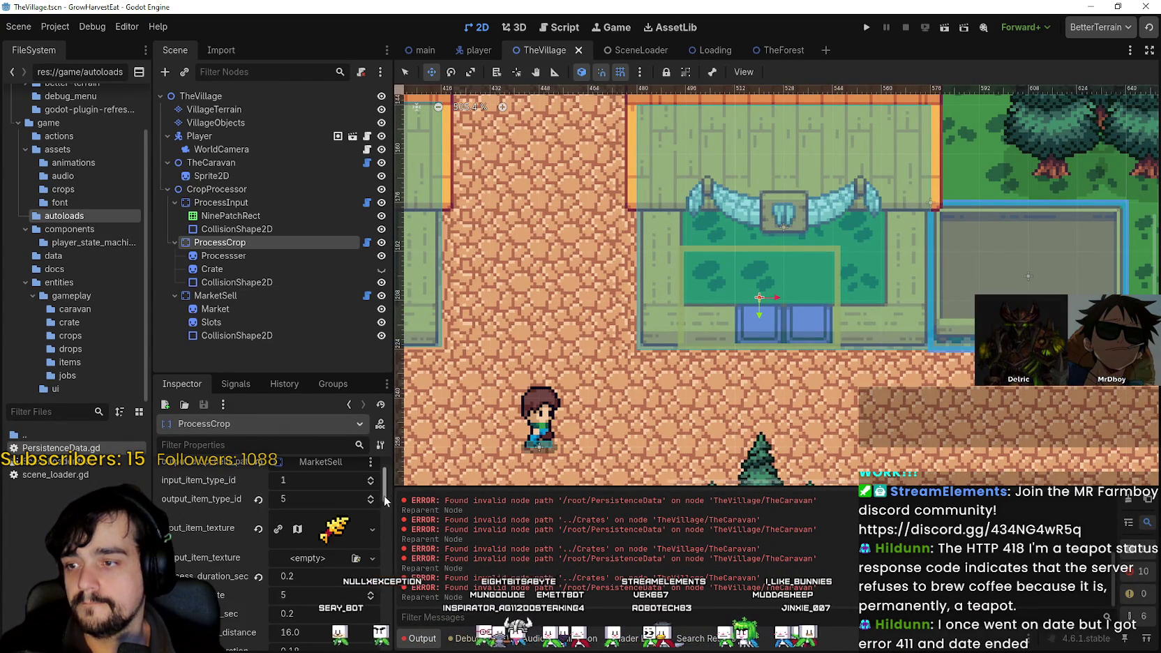
pyautogui.scroll(-1, 383, 503)
pyautogui.scroll(-2, 385, 494)
pyautogui.moveTo(384, 494); pyautogui.dragTo(383, 556)
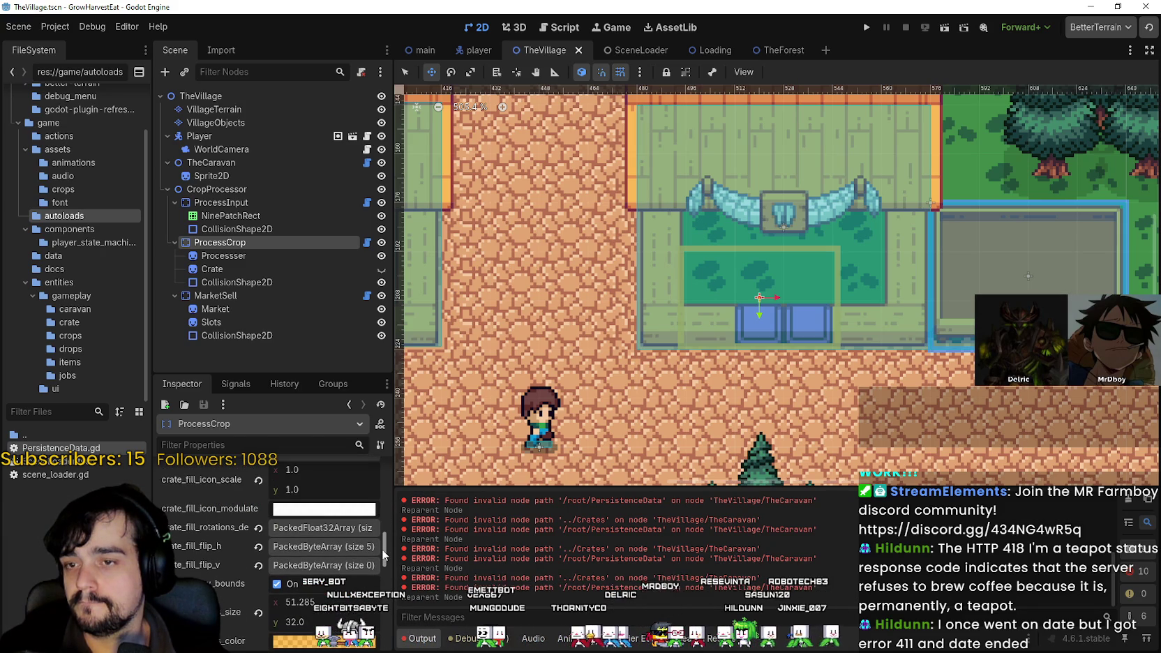
pyautogui.scroll(5, 382, 564)
pyautogui.scroll(-2, 709, 370)
pyautogui.scroll(1, 708, 369)
pyautogui.scroll(-5, 327, 583)
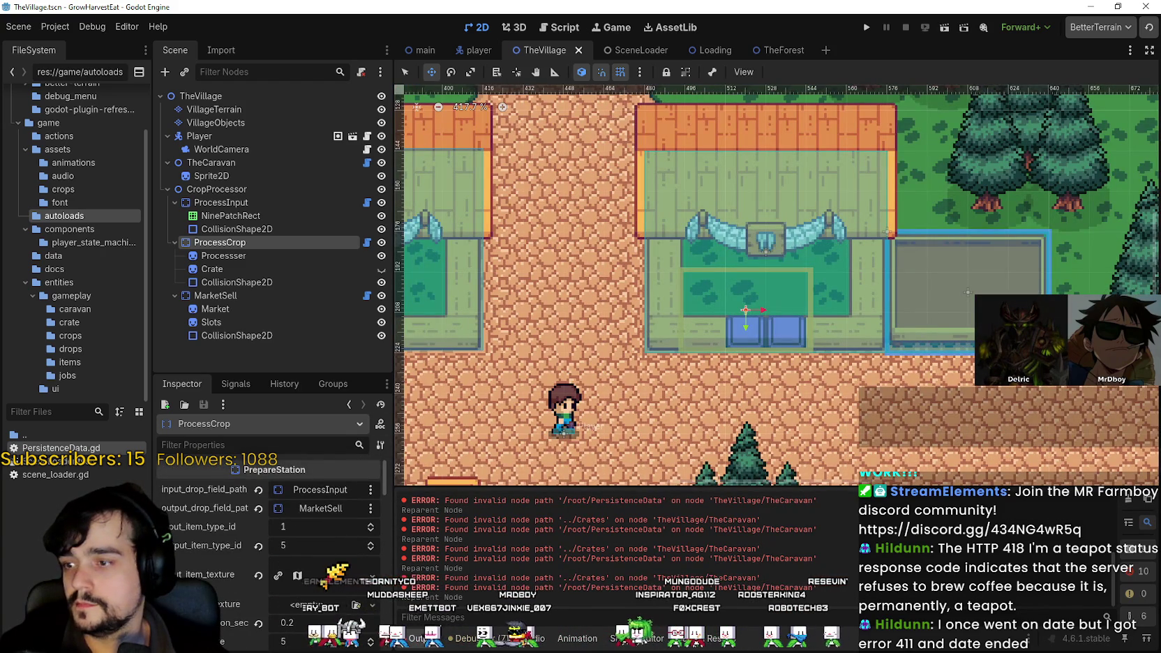
pyautogui.scroll(4, 233, 552)
pyautogui.moveTo(388, 510); pyautogui.dragTo(389, 567)
pyautogui.scroll(-2, 516, 450)
pyautogui.click(235, 268)
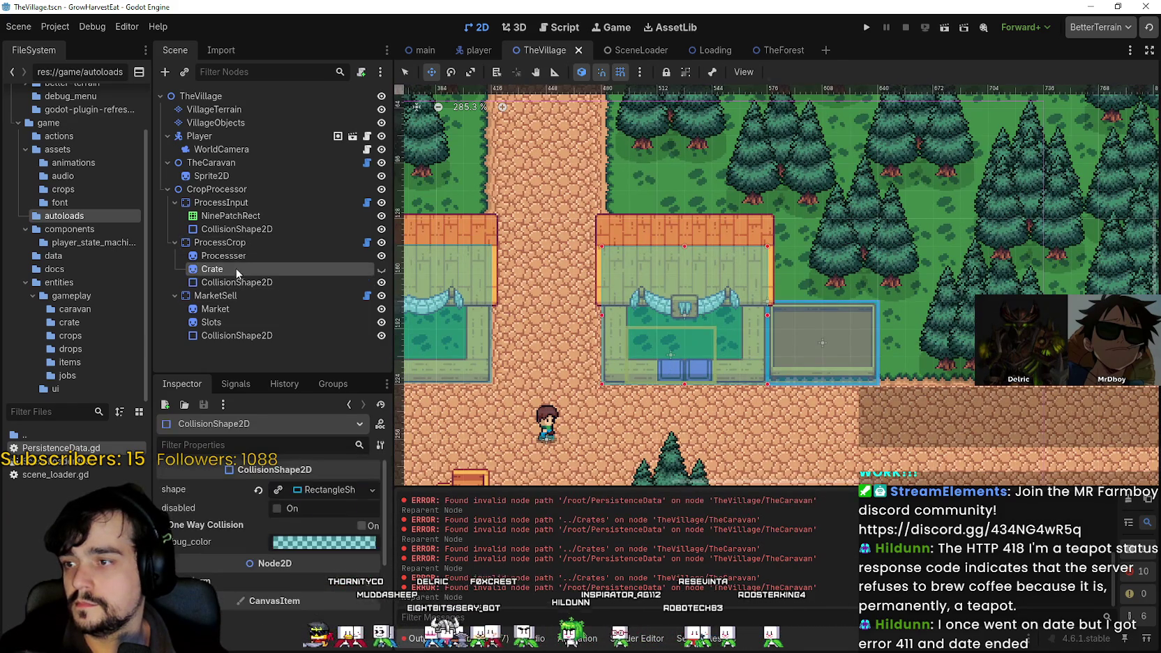
# - Inspect the Crate sprite and toggle its visibility off and back on
pyautogui.click(242, 255)
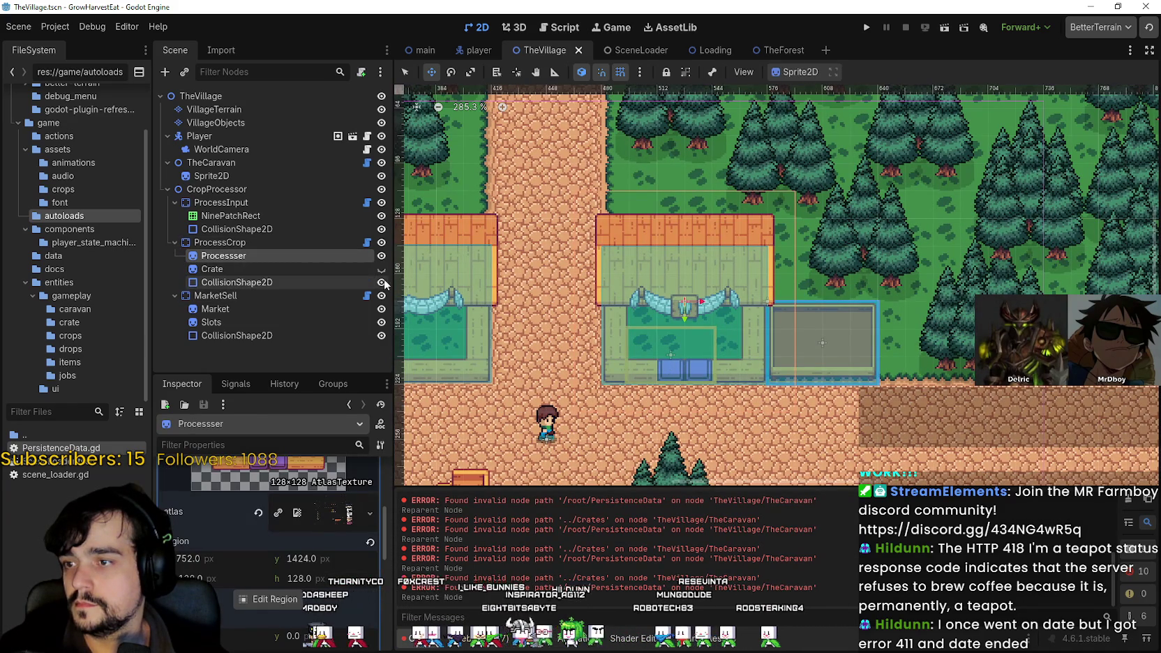
pyautogui.click(323, 269)
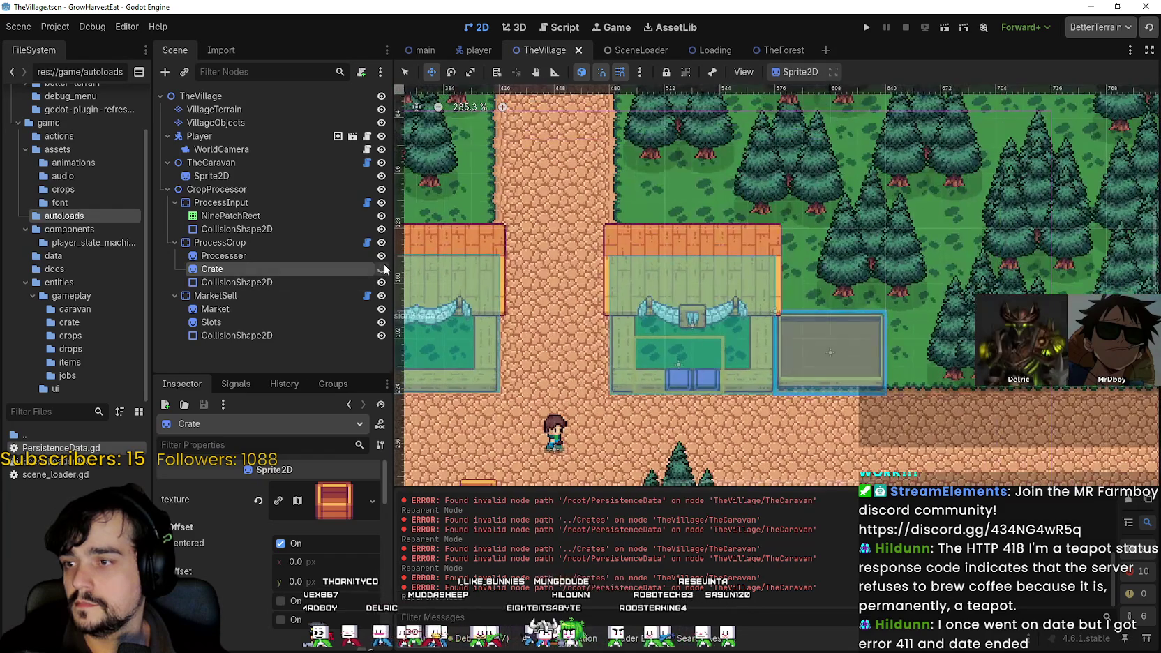
pyautogui.click(383, 269)
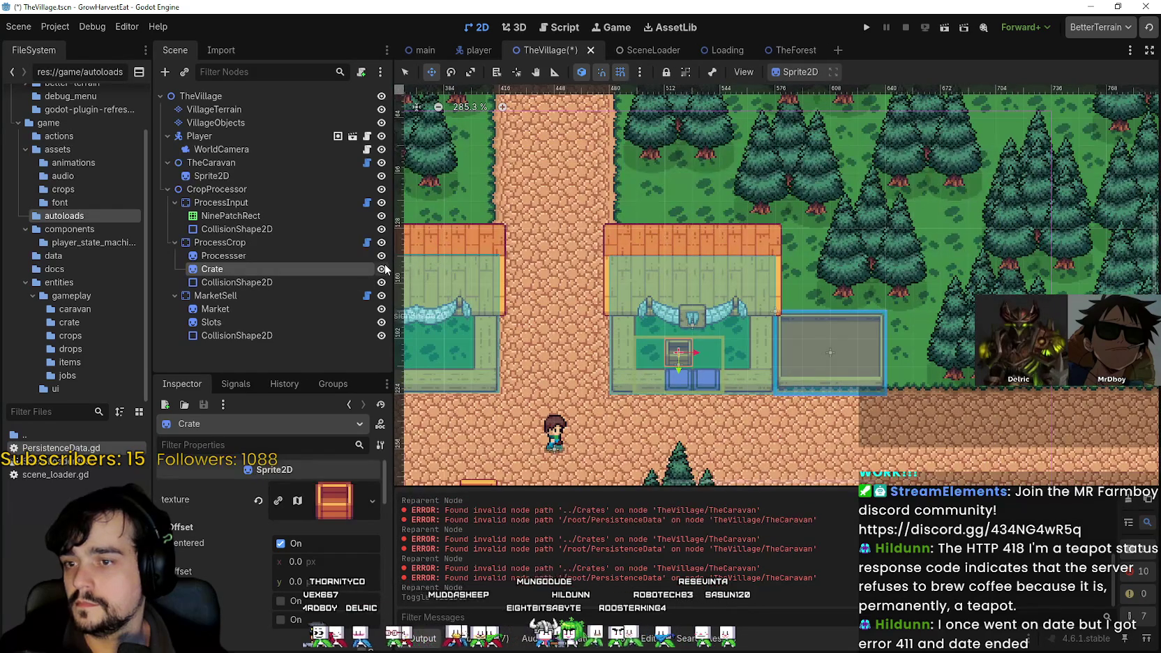
pyautogui.click(382, 269)
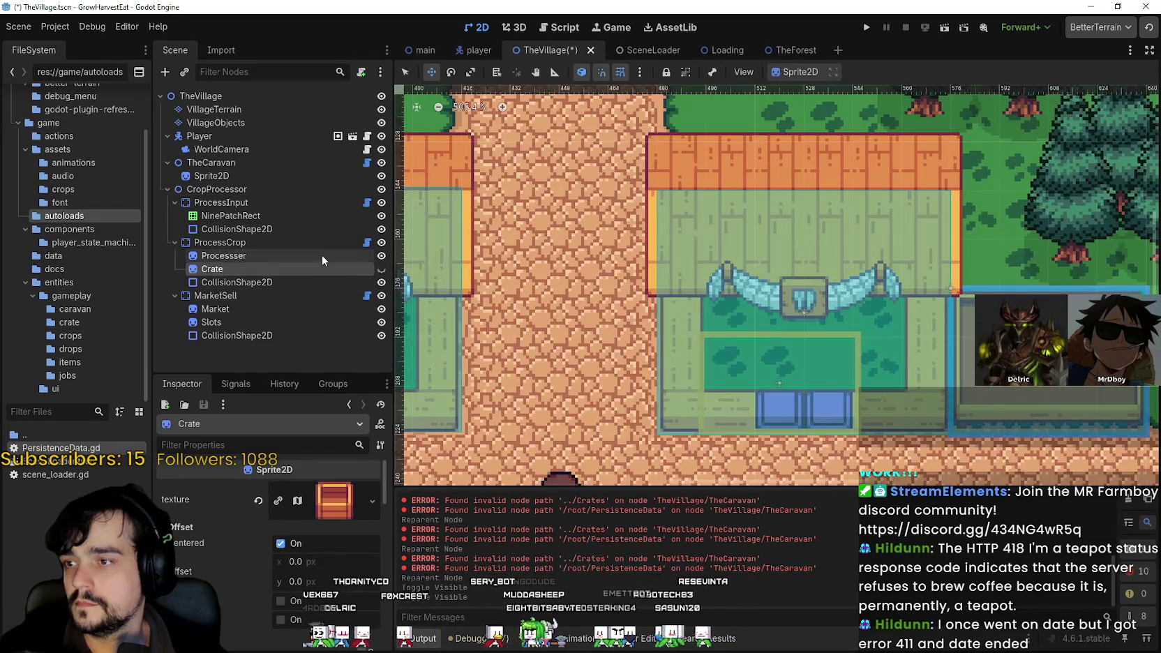
pyautogui.click(381, 268)
# - Frame the Crate sprite in the 2D viewport and zoom in on it
pyautogui.scroll(1, 814, 427)
pyautogui.moveTo(814, 427); pyautogui.dragTo(557, 290)
pyautogui.scroll(-2, 558, 289)
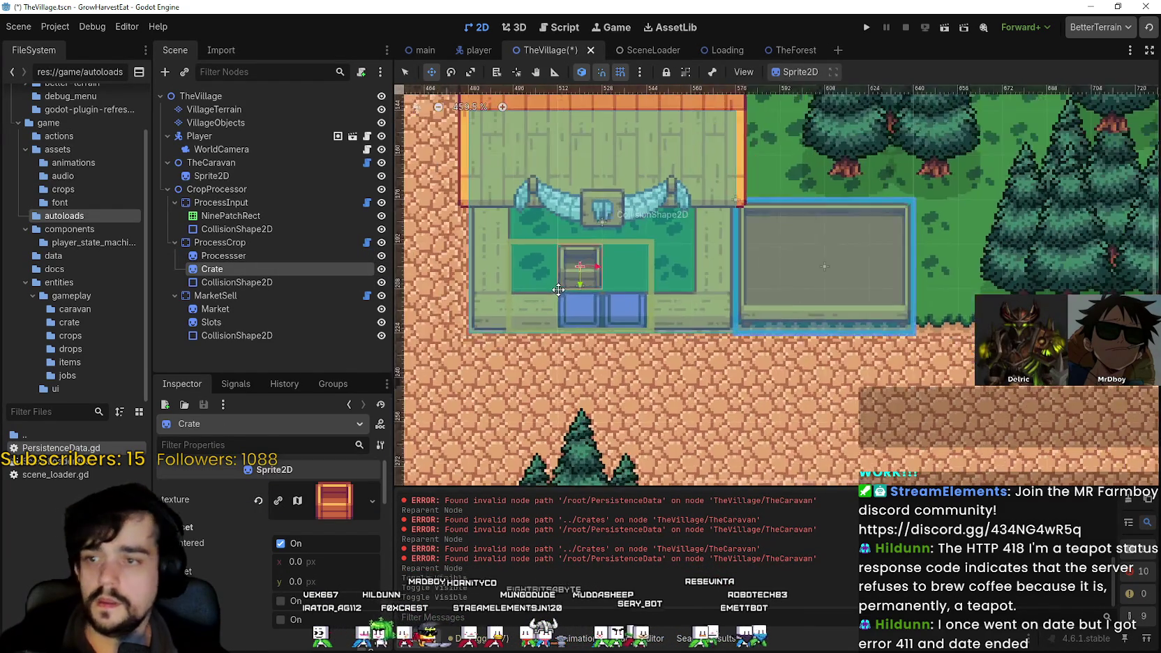
pyautogui.scroll(-3, 557, 290)
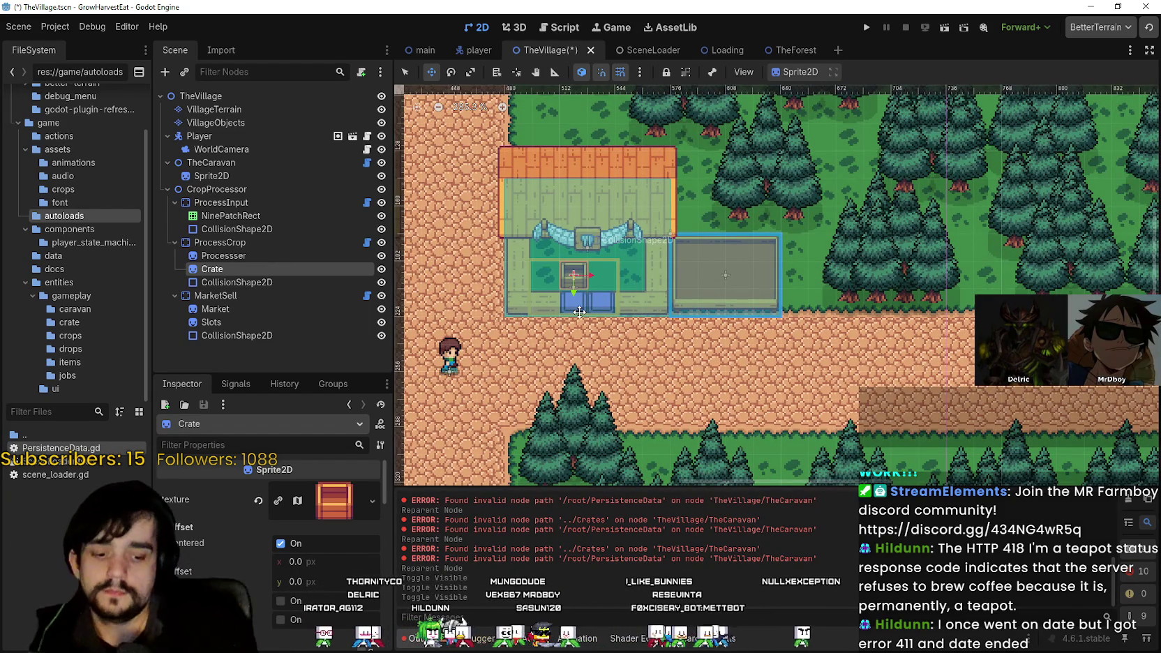
pyautogui.press('f')
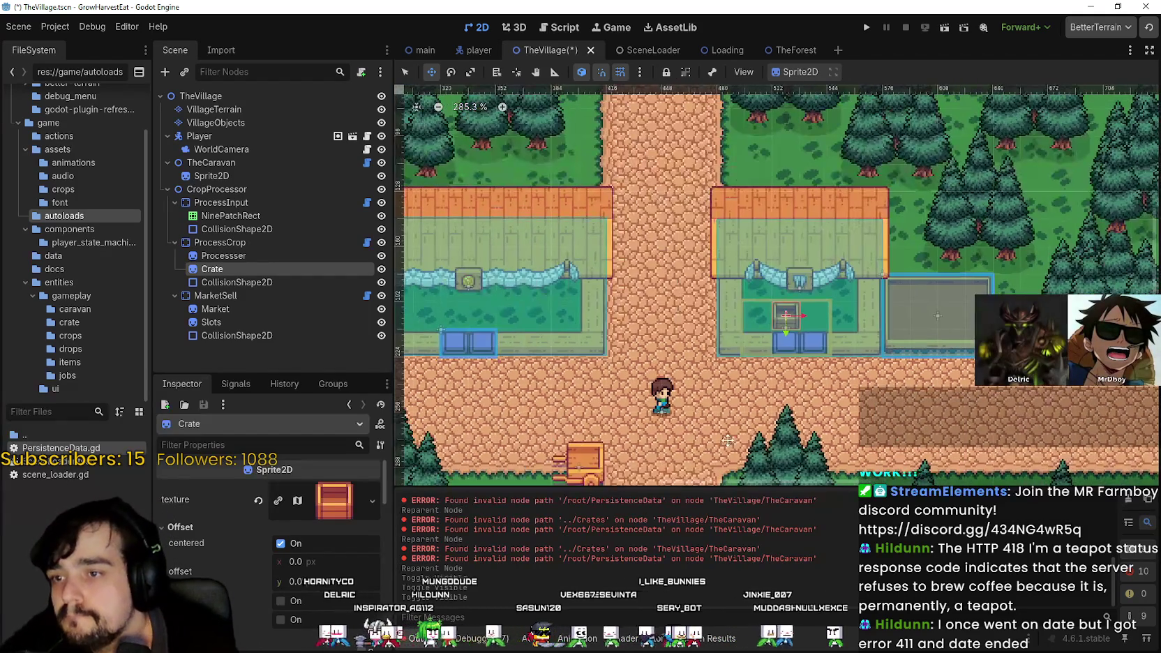
pyautogui.scroll(-3, 732, 439)
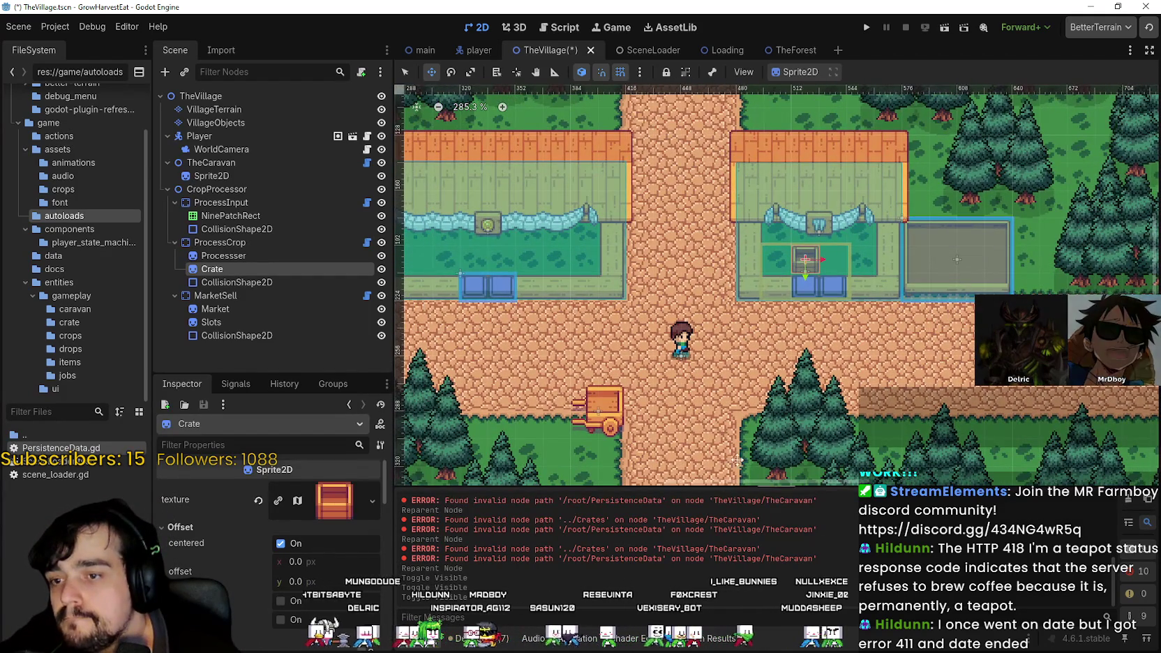
pyautogui.scroll(4, 841, 298)
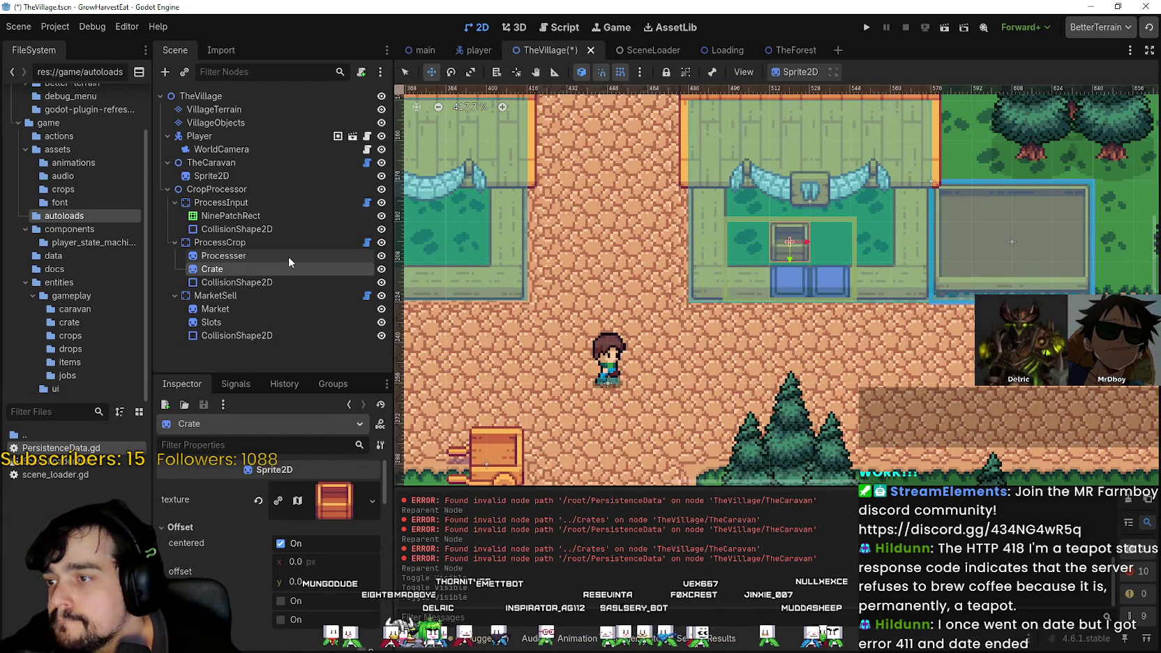
# - Delete the Crate node from ProcessCrop
pyautogui.rightClick(285, 269)
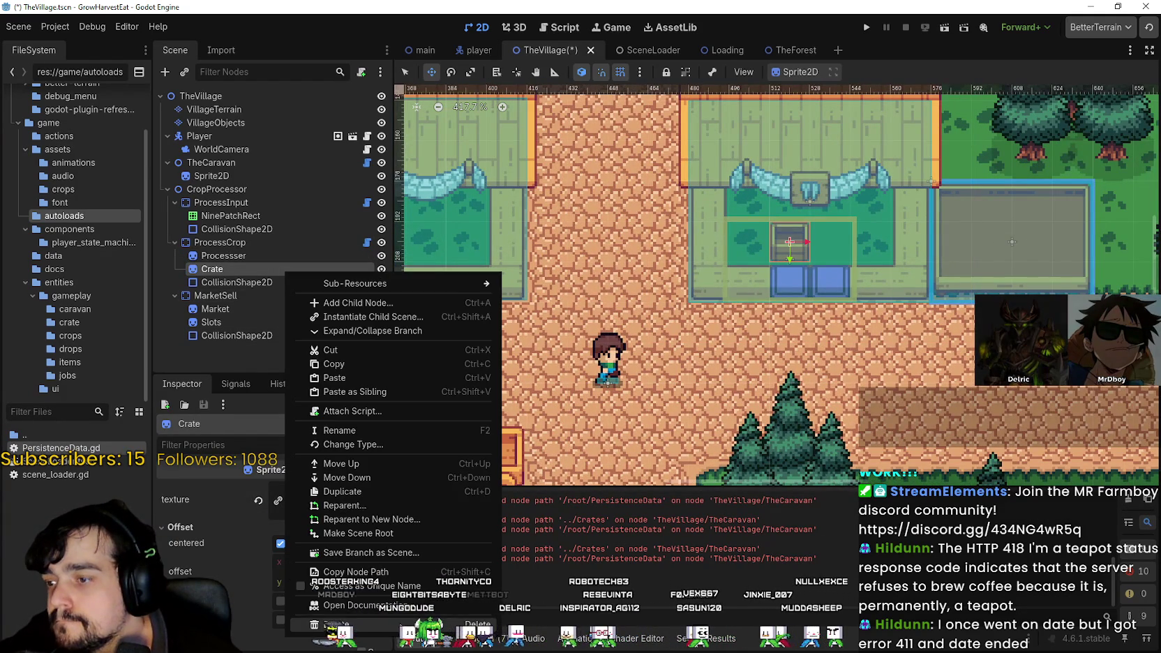
pyautogui.click(335, 625)
pyautogui.click(542, 341)
# - Check Processser, ProcessCrop's collision shape, NinePatchRect and ProcessInput
pyautogui.click(244, 255)
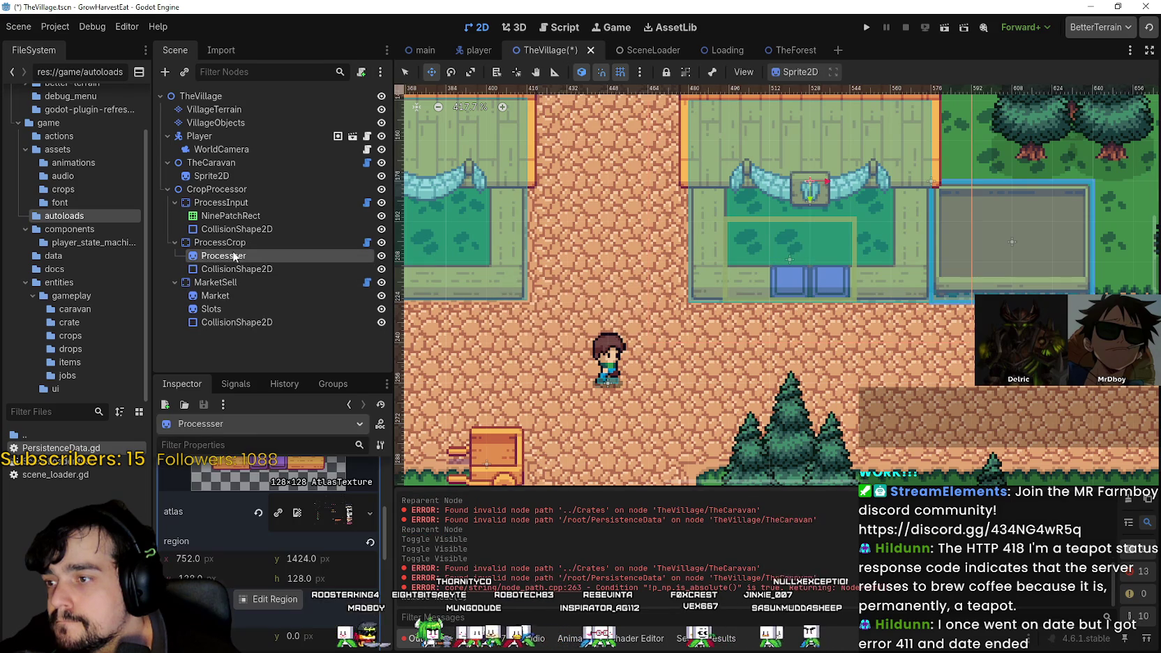
pyautogui.click(250, 270)
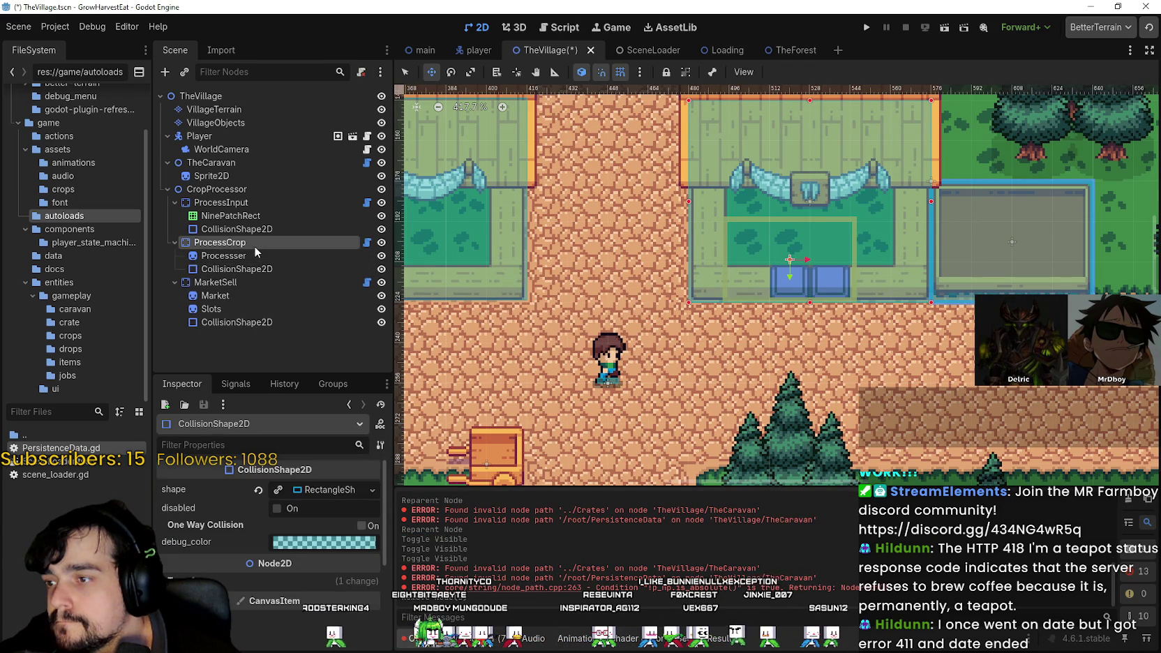
pyautogui.click(254, 243)
pyautogui.scroll(3, 628, 265)
pyautogui.scroll(-7, 629, 266)
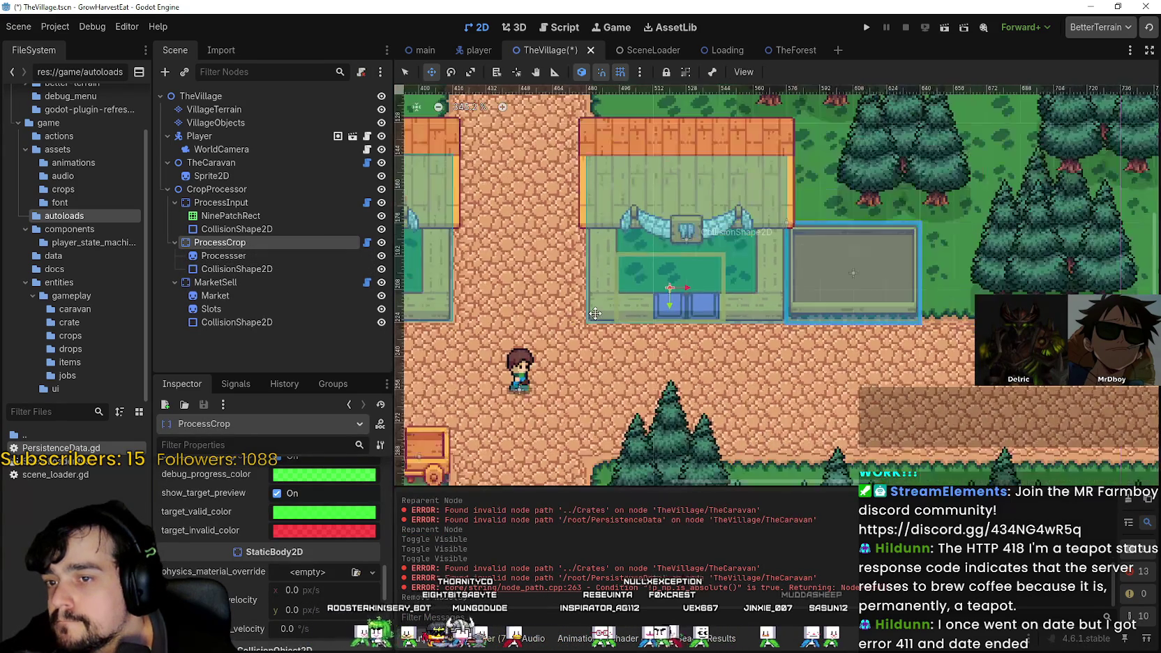
pyautogui.moveTo(597, 308); pyautogui.dragTo(714, 319)
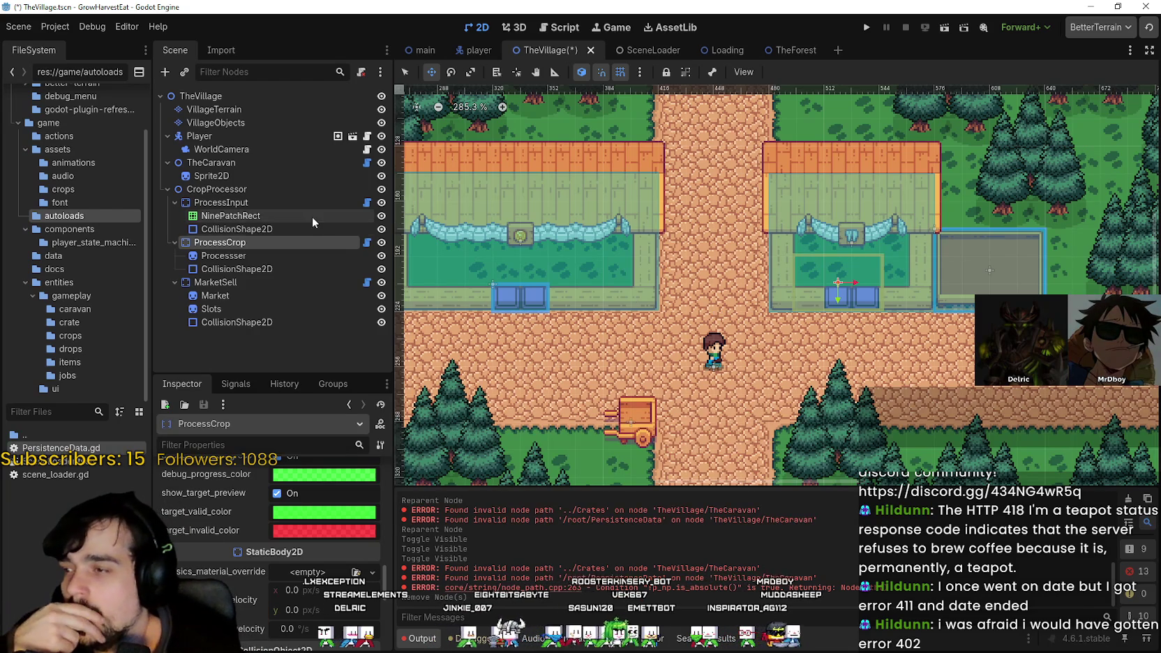
pyautogui.click(263, 212)
pyautogui.click(268, 201)
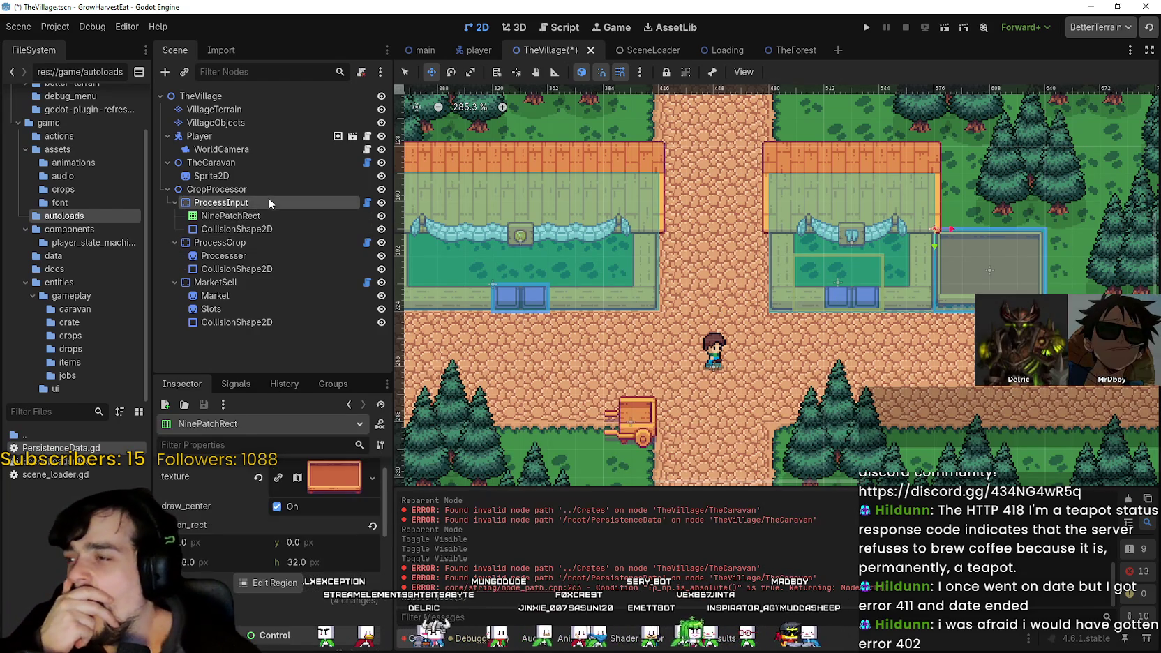
pyautogui.click(272, 190)
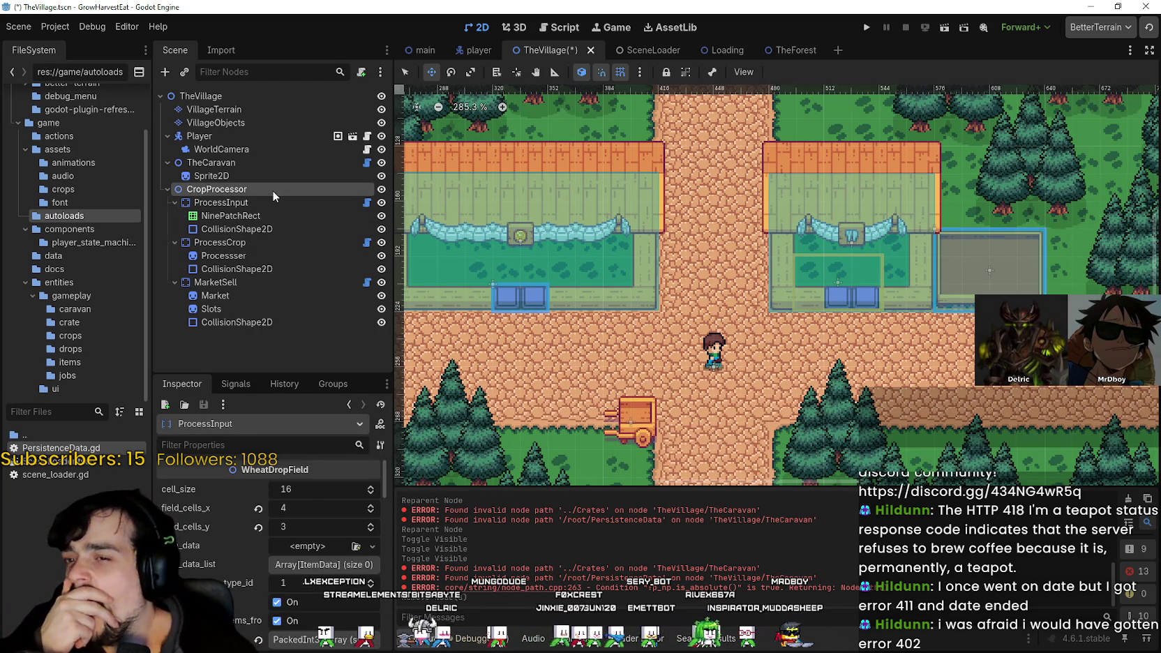
pyautogui.click(223, 242)
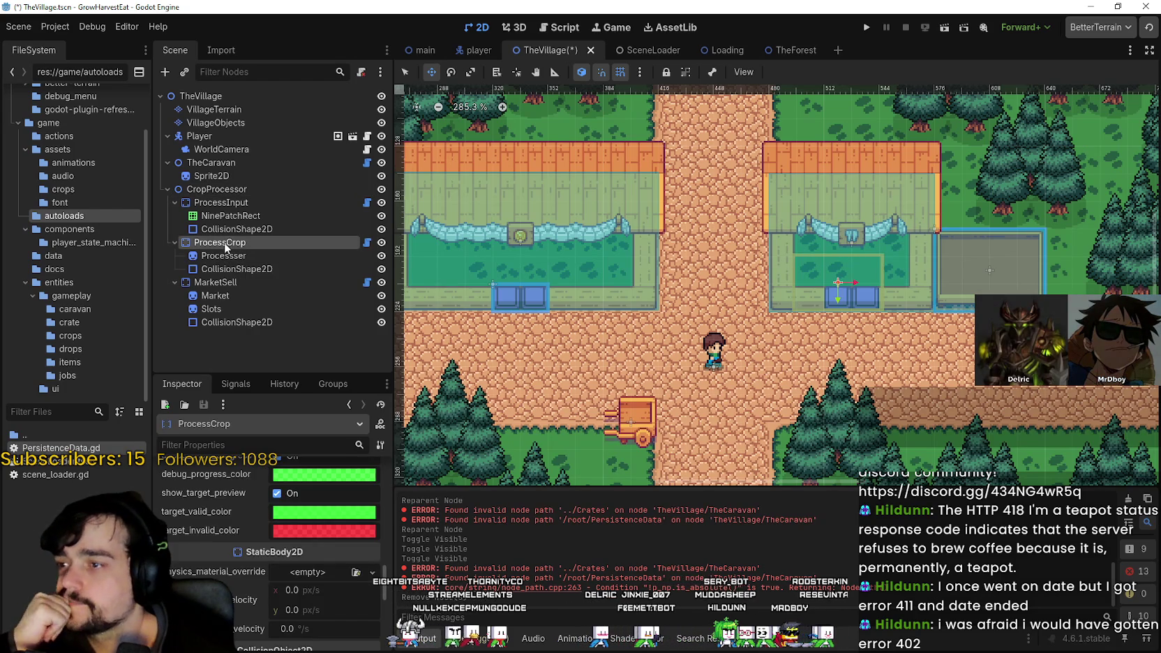
pyautogui.click(245, 190)
pyautogui.click(242, 209)
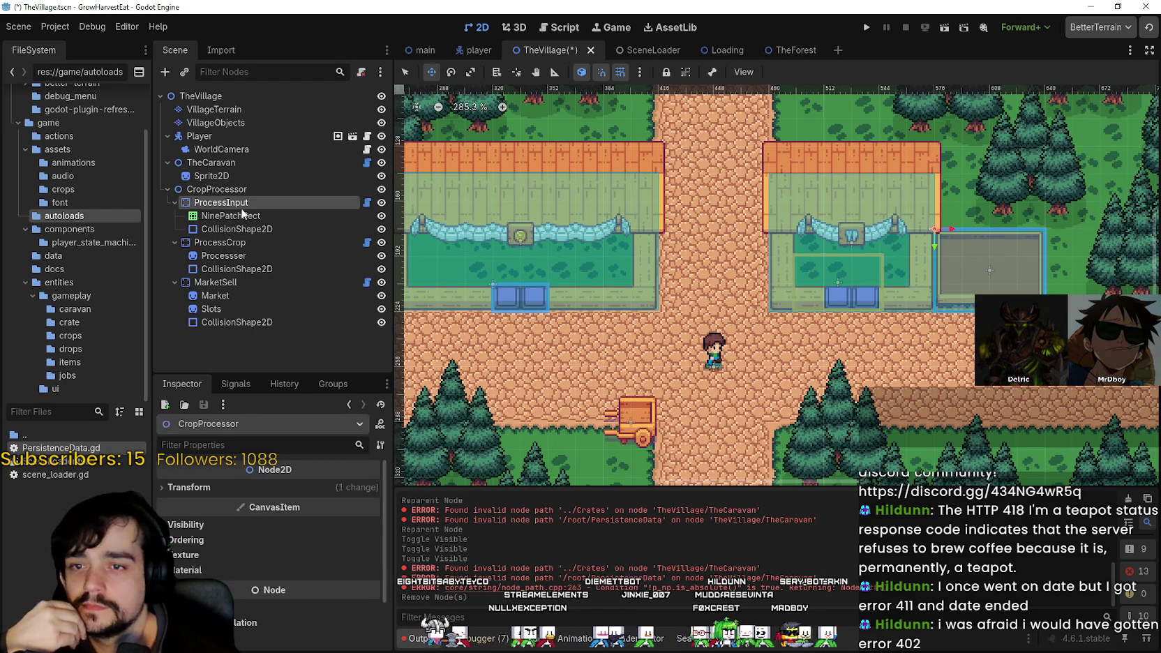
pyautogui.click(215, 283)
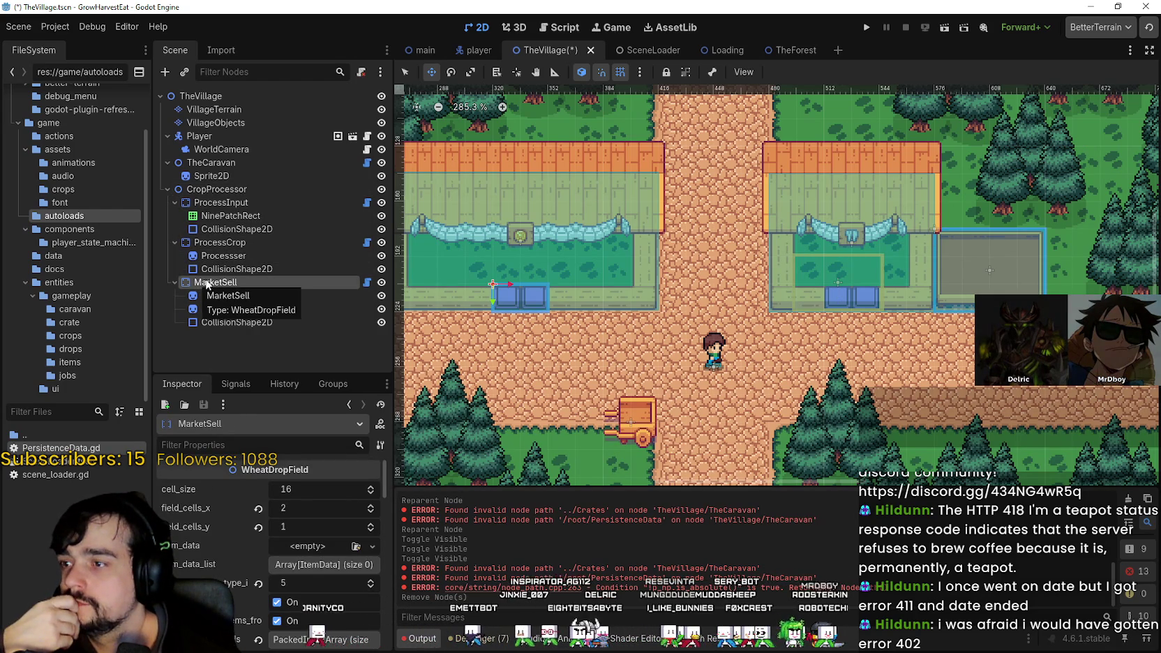
pyautogui.moveTo(206, 284)
pyautogui.mouseDown()
pyautogui.moveTo(232, 193)
pyautogui.moveTo(221, 188)
pyautogui.mouseUp()
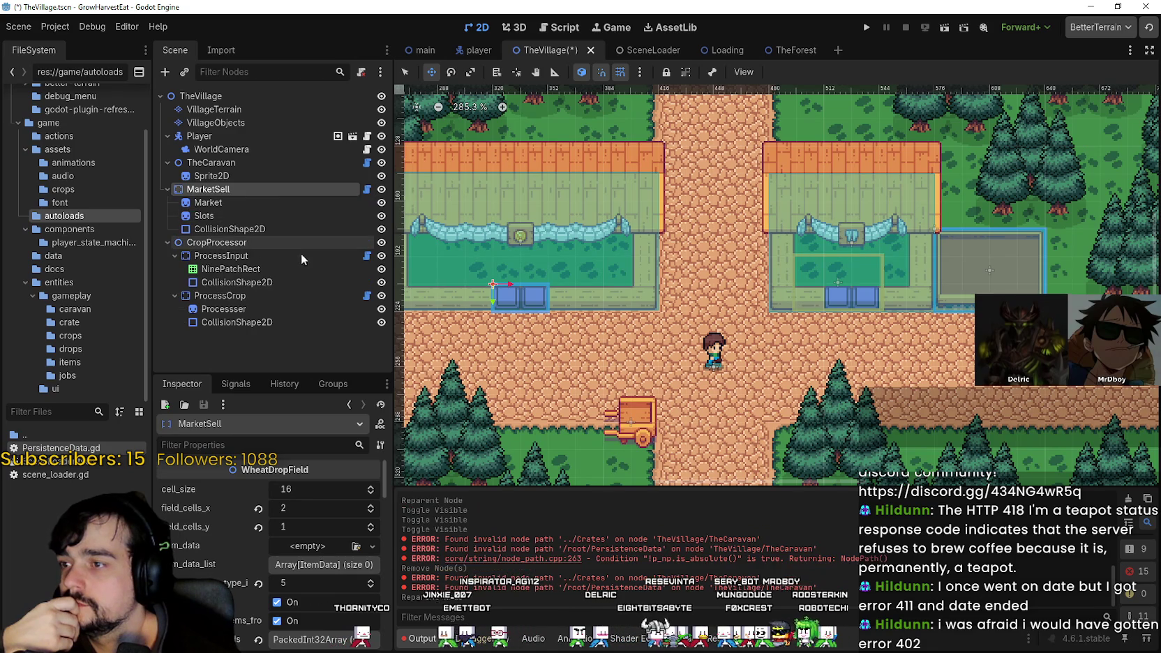
# - Inspect ProcessInput's drop field settings and its NinePatchRect
pyautogui.scroll(-2, 671, 329)
pyautogui.click(220, 256)
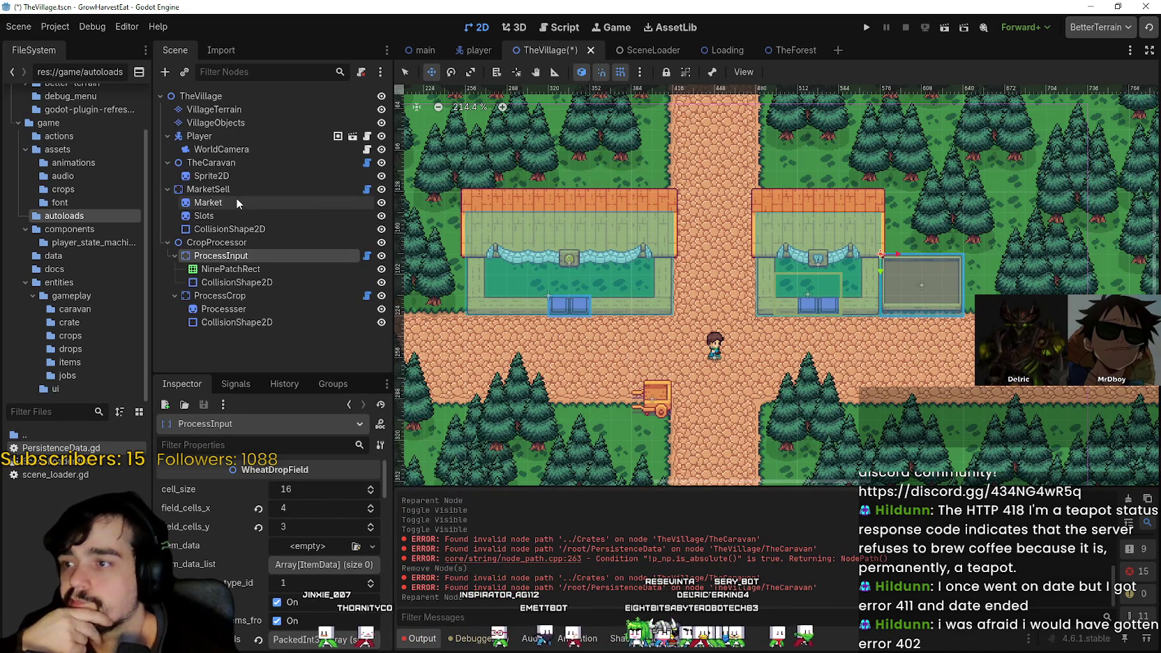
pyautogui.scroll(3, 634, 330)
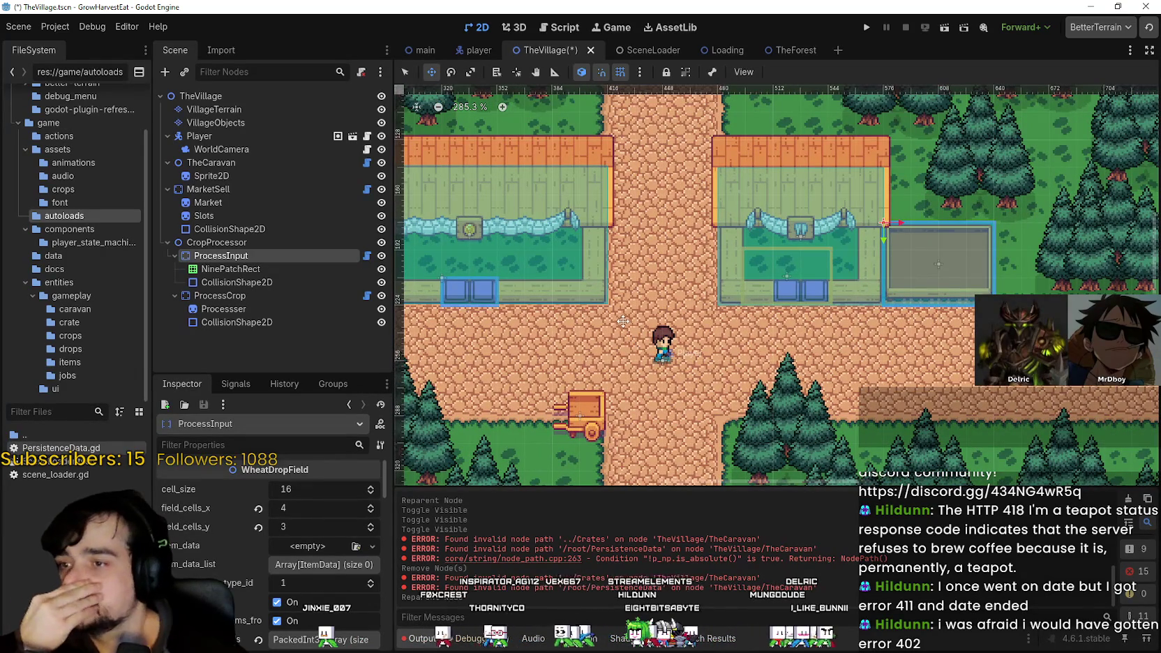
pyautogui.scroll(3, 563, 297)
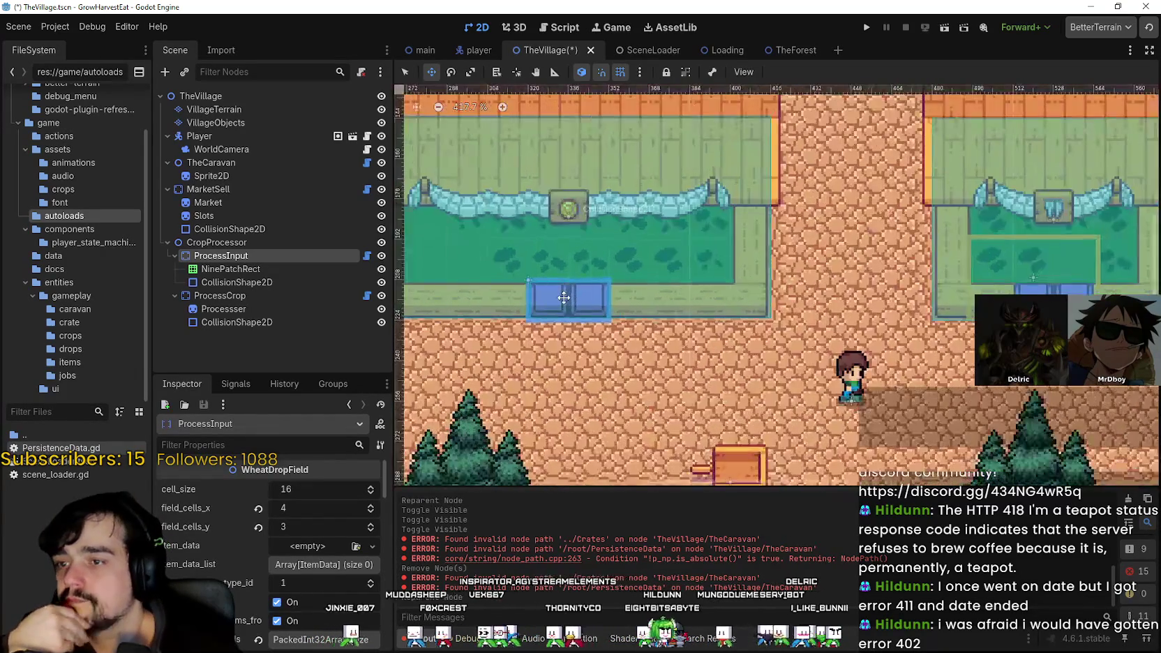
pyautogui.scroll(2, 642, 337)
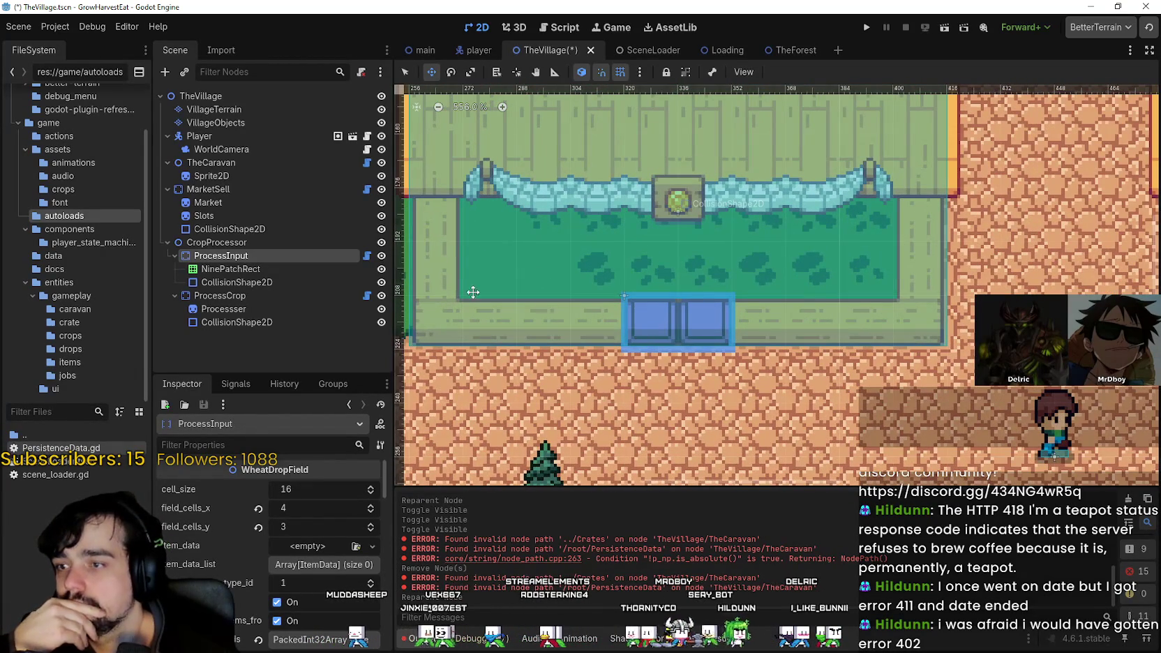
pyautogui.click(231, 268)
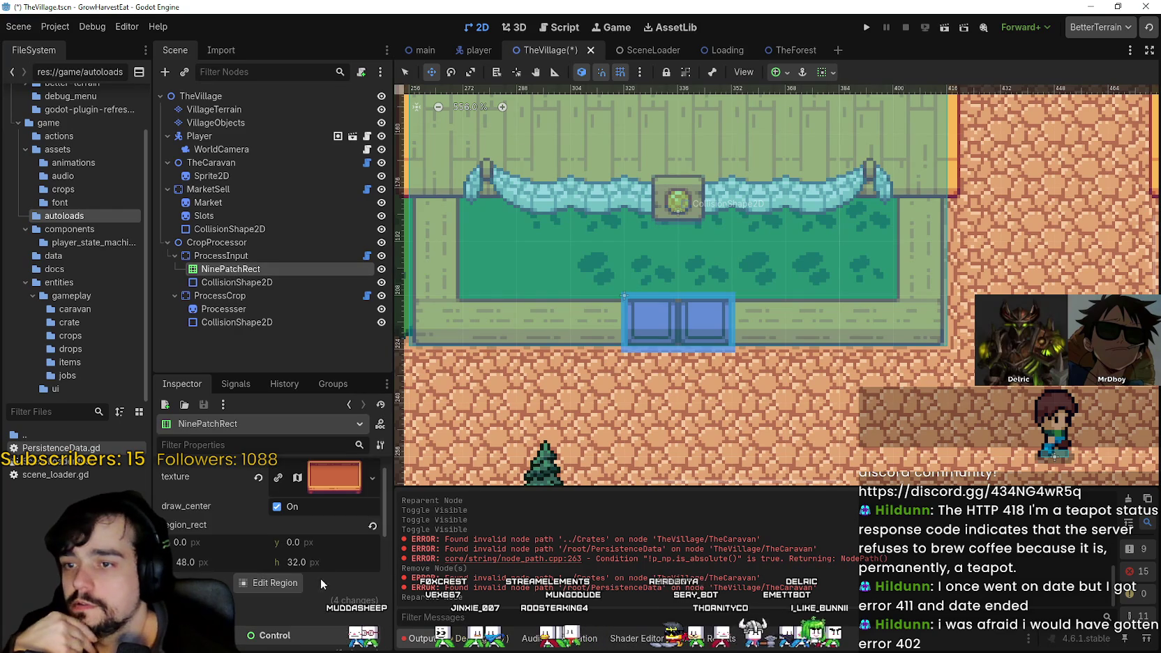
# - Check CropProcessor, ProcessInput, Market, MarketSell's drop field and Slots
pyautogui.click(216, 242)
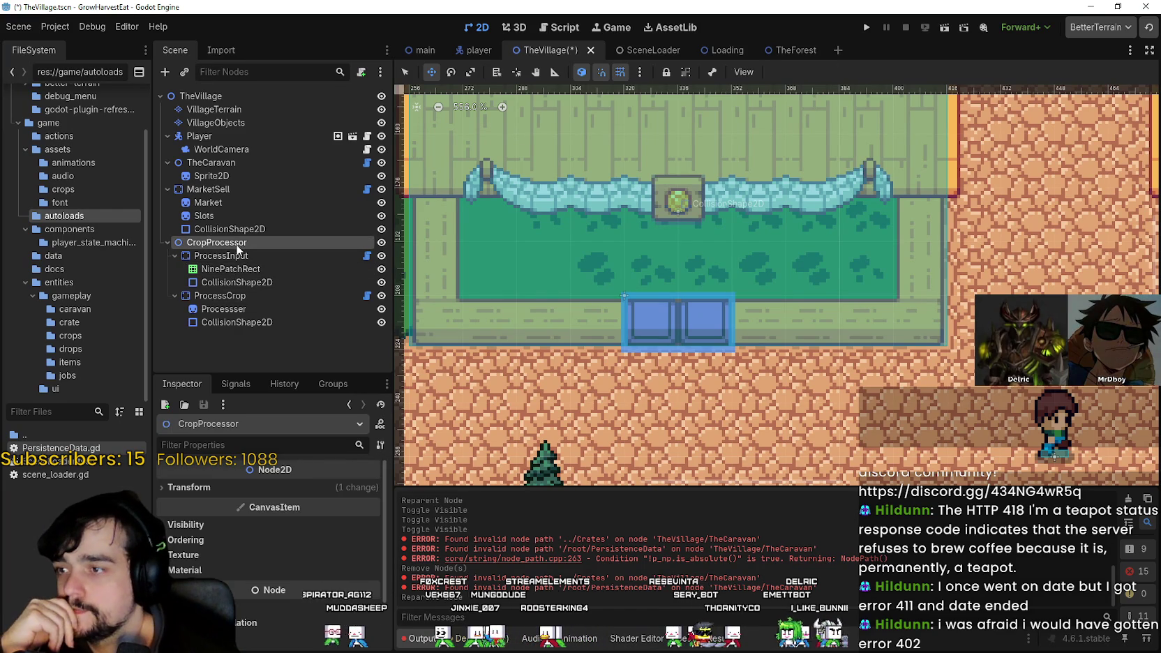
pyautogui.click(231, 256)
pyautogui.scroll(-3, 793, 363)
pyautogui.scroll(-2, 793, 363)
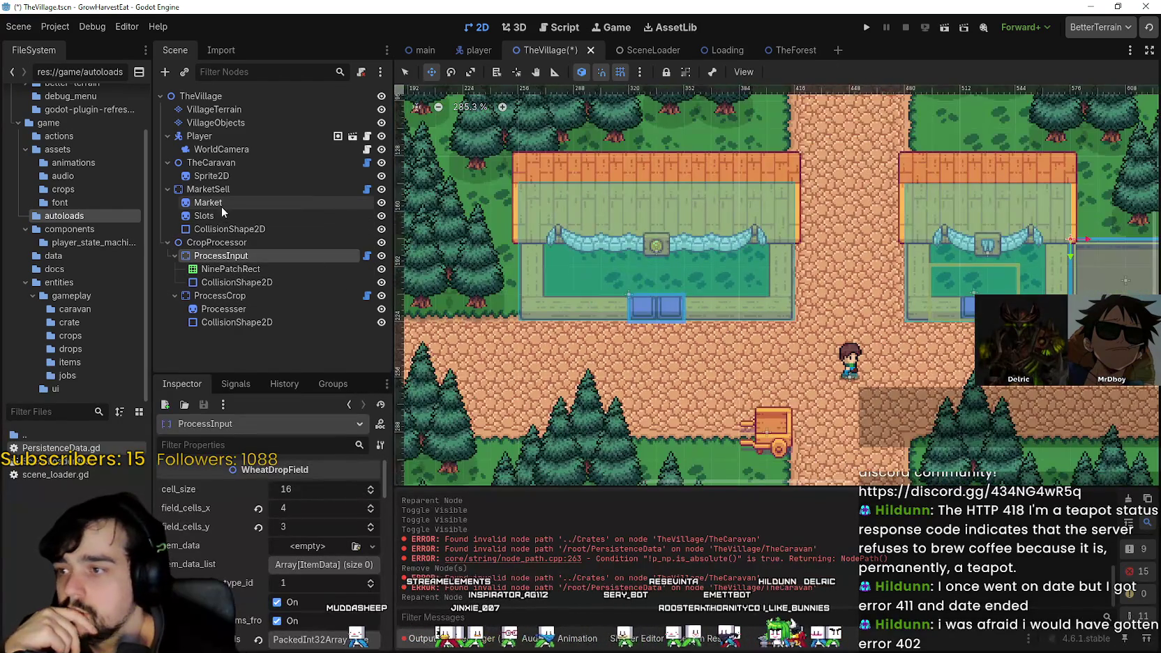
pyautogui.click(221, 203)
pyautogui.scroll(2, 586, 258)
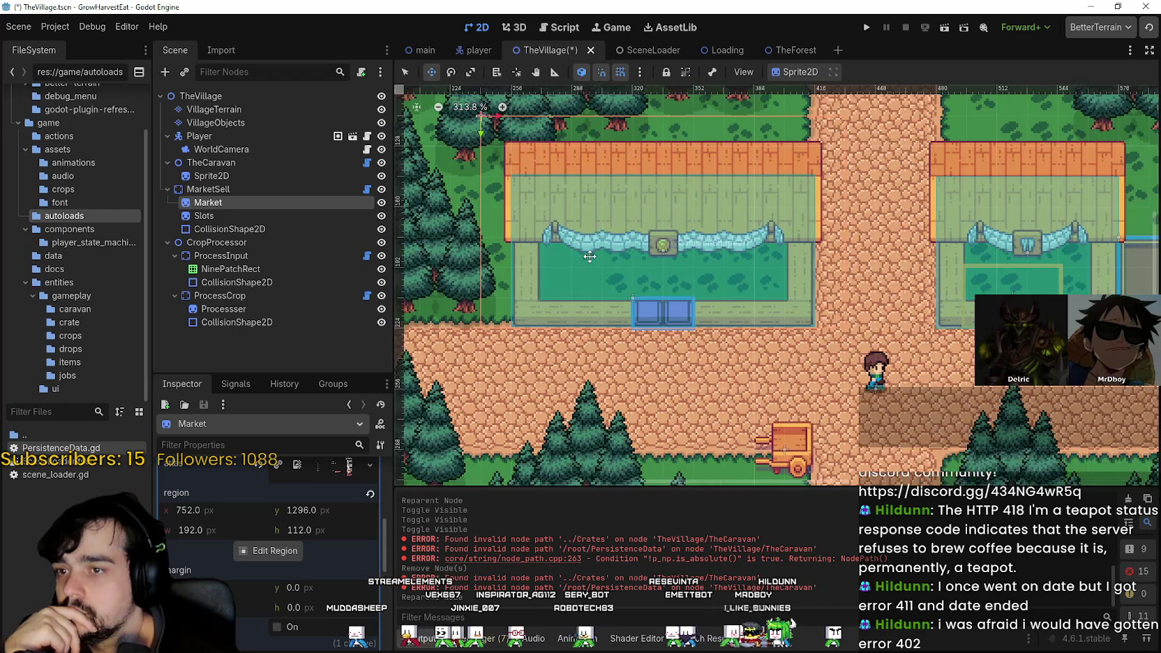
pyautogui.click(221, 187)
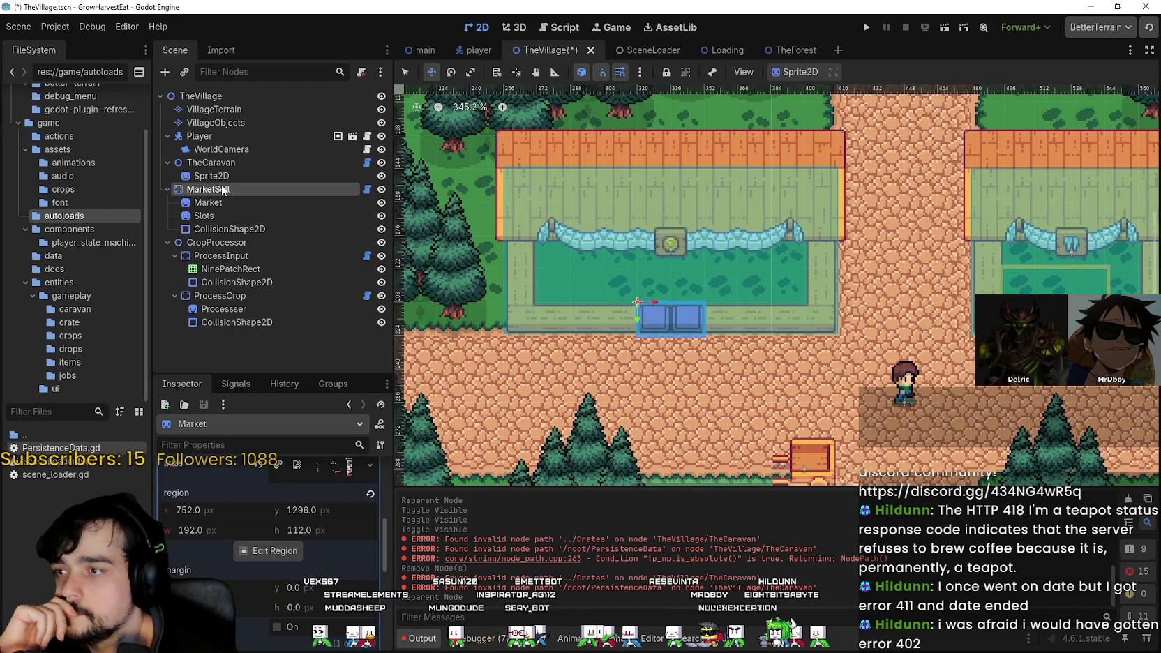
pyautogui.scroll(6, 647, 318)
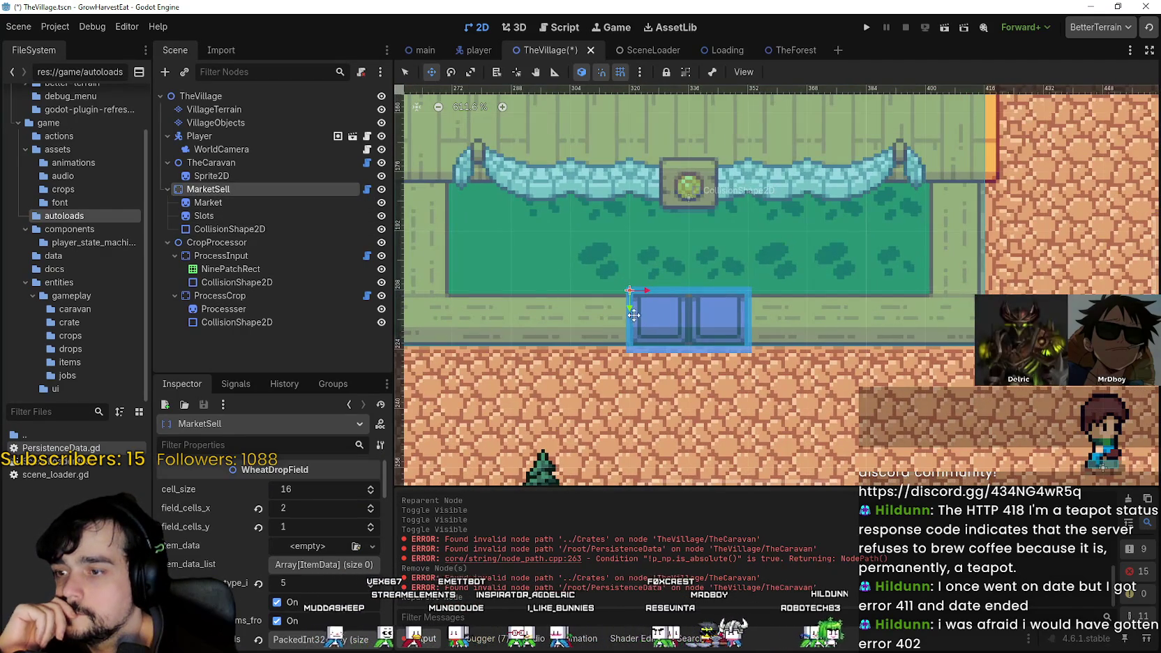
pyautogui.click(204, 215)
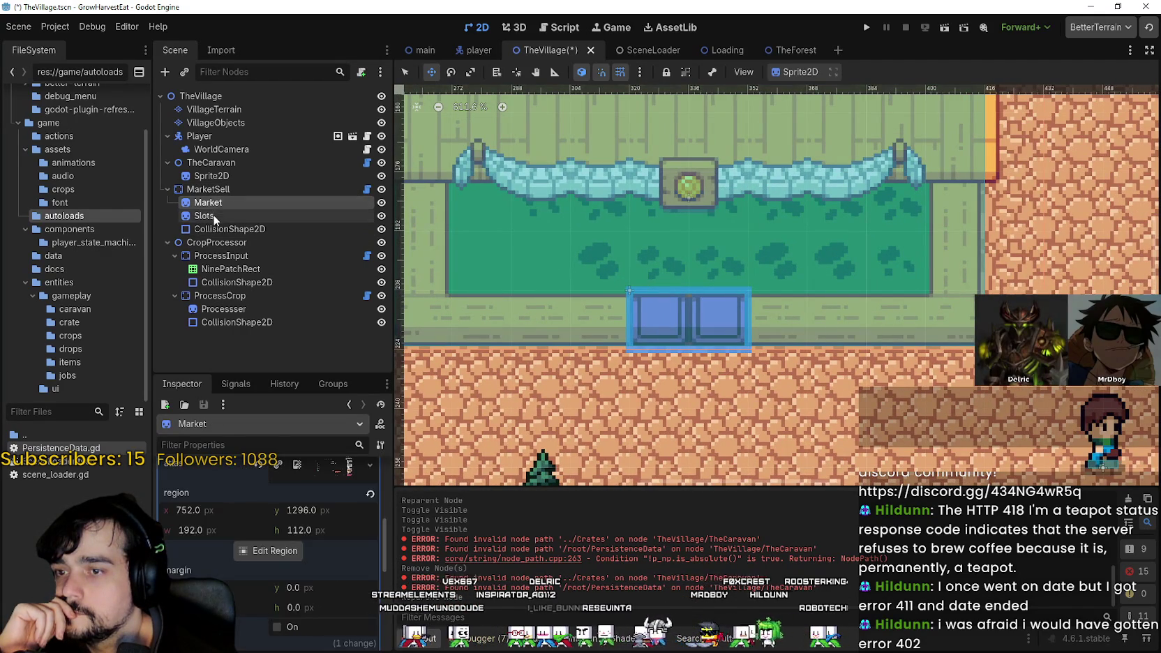
# - Toggle Slots' Offset section, save TheVillage, and recheck Market and MarketSell
pyautogui.click(300, 527)
pyautogui.click(300, 527)
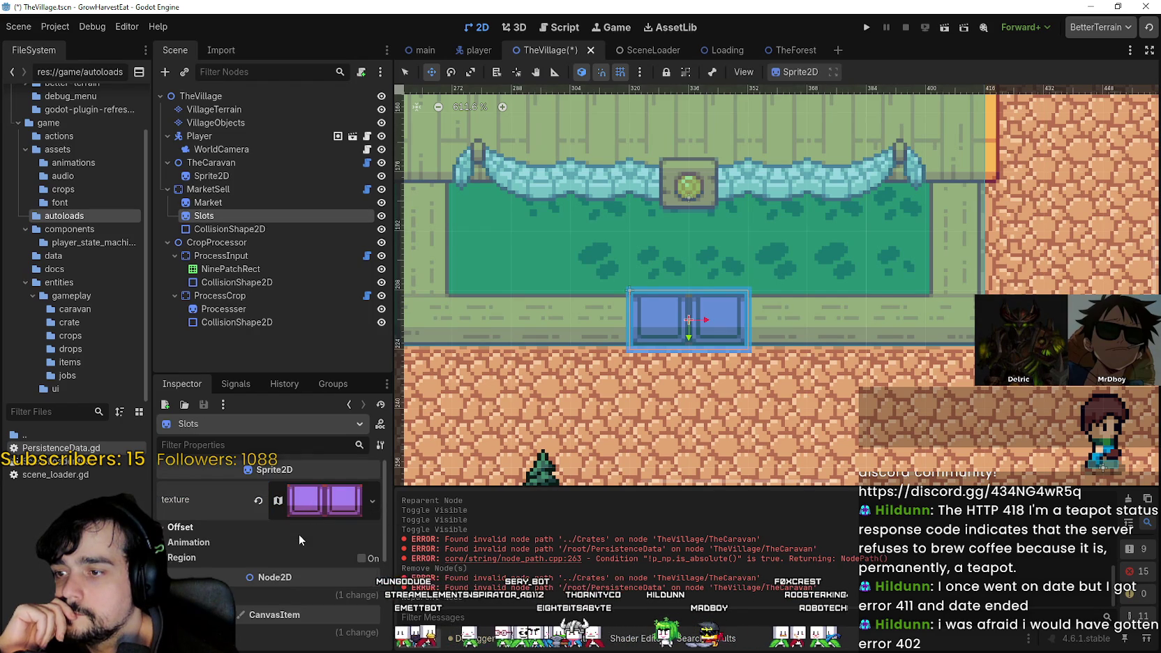
pyautogui.scroll(-4, 605, 385)
pyautogui.hotkey('ctrl', 's')
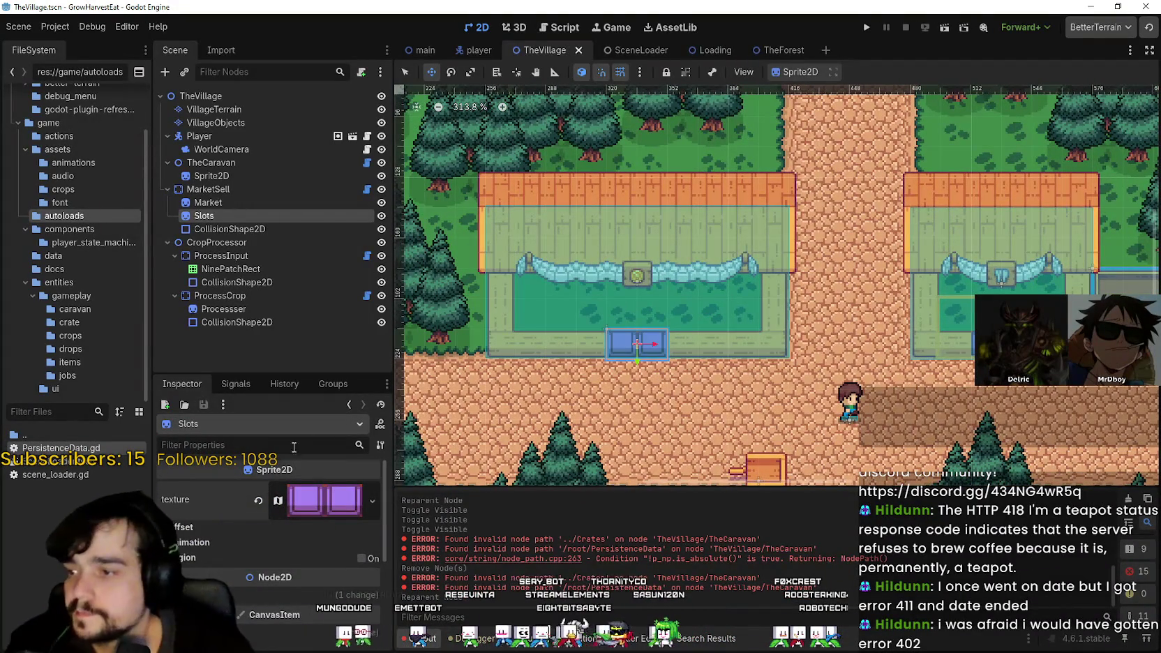
pyautogui.click(228, 201)
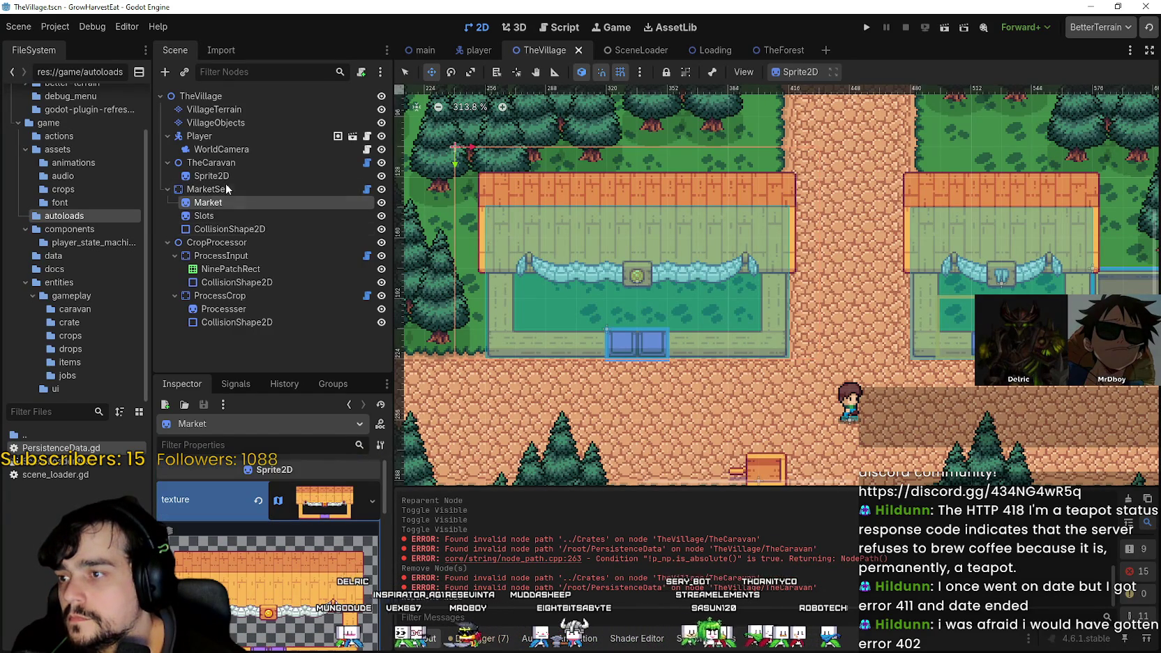
pyautogui.click(230, 189)
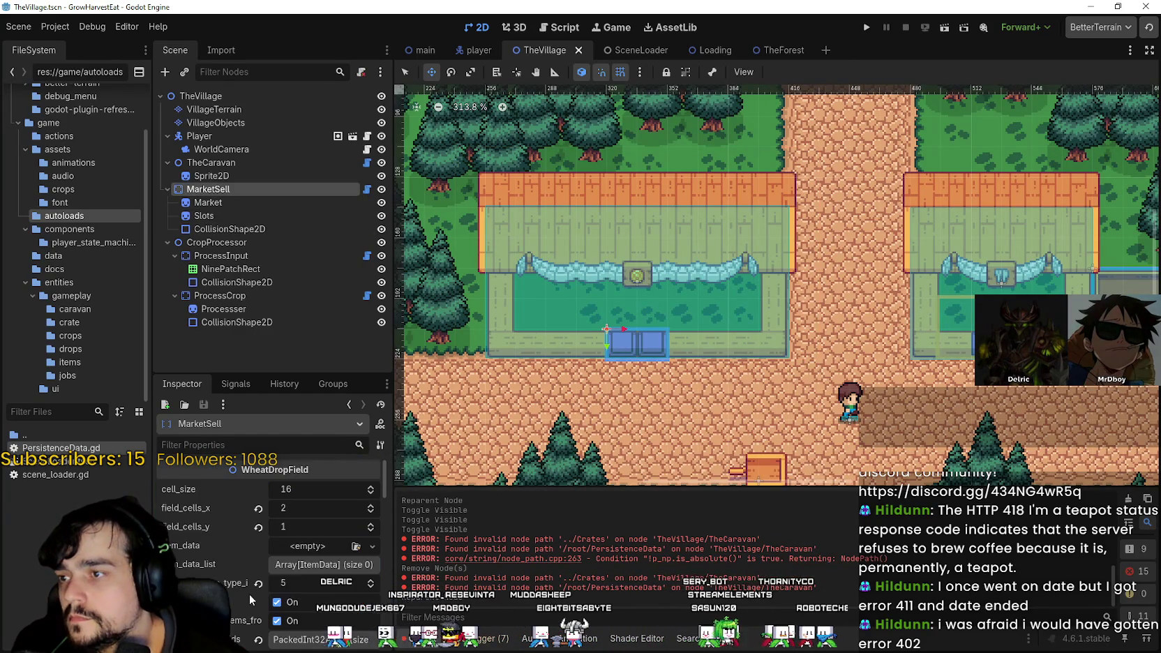
# - Set MarketSell's field_cells_x to 2, keeping the drop field one cell tall
pyautogui.click(371, 507)
pyautogui.click(371, 507)
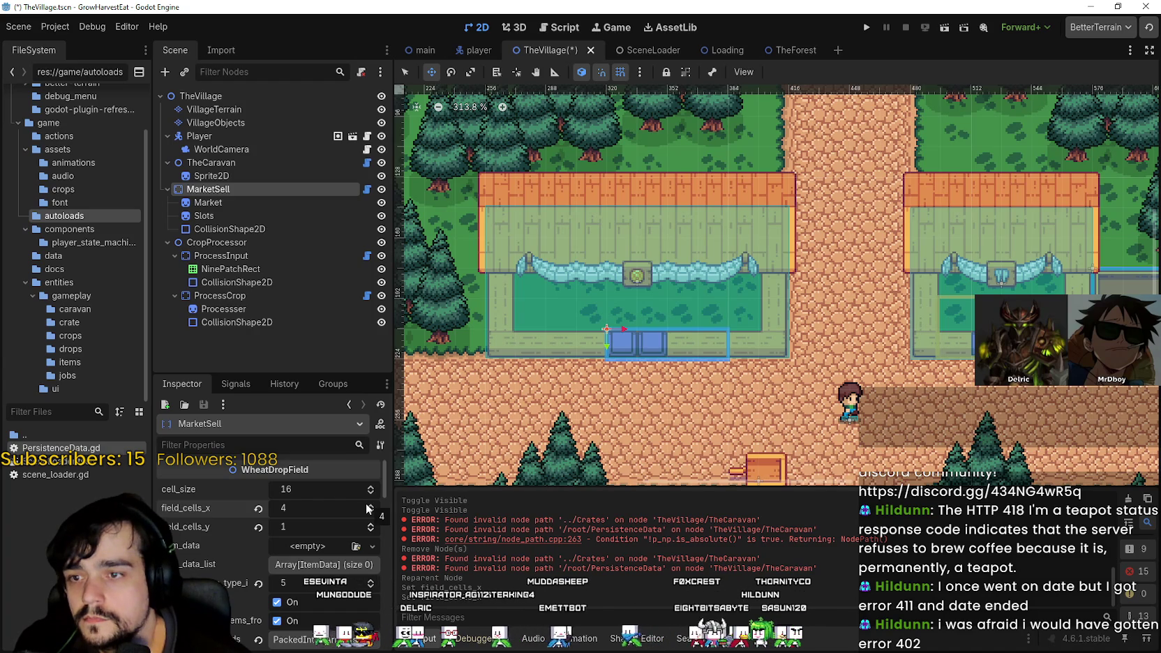
pyautogui.click(365, 506)
pyautogui.doubleClick(371, 508)
pyautogui.press('Tab')
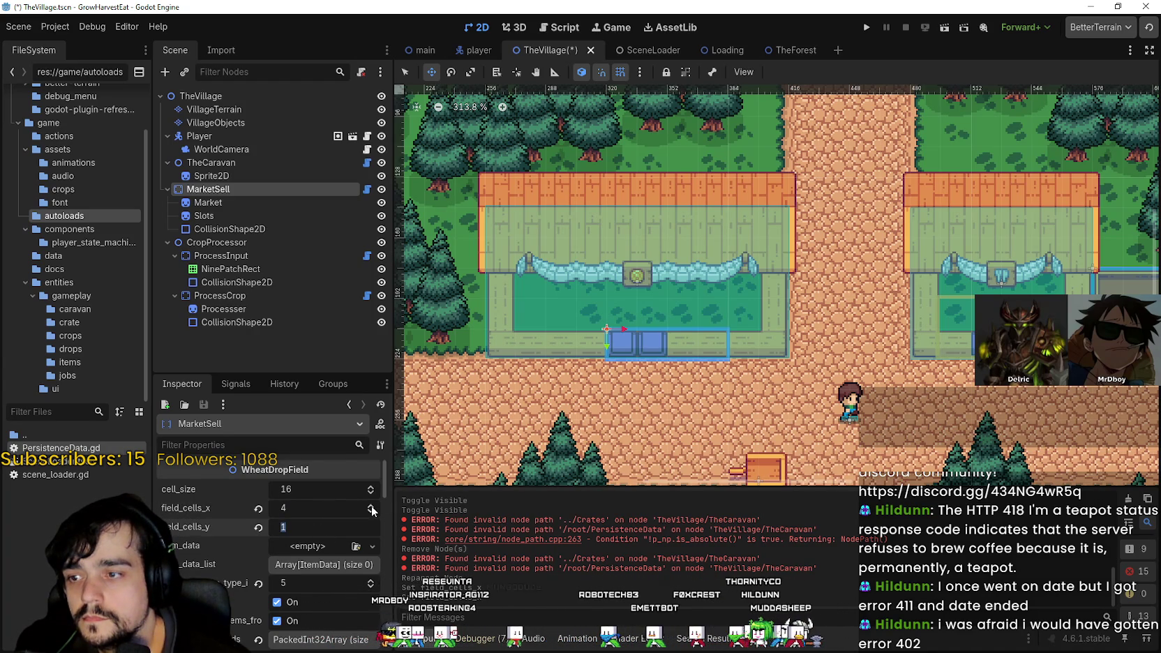
pyautogui.click(370, 505)
pyautogui.scroll(1, 556, 445)
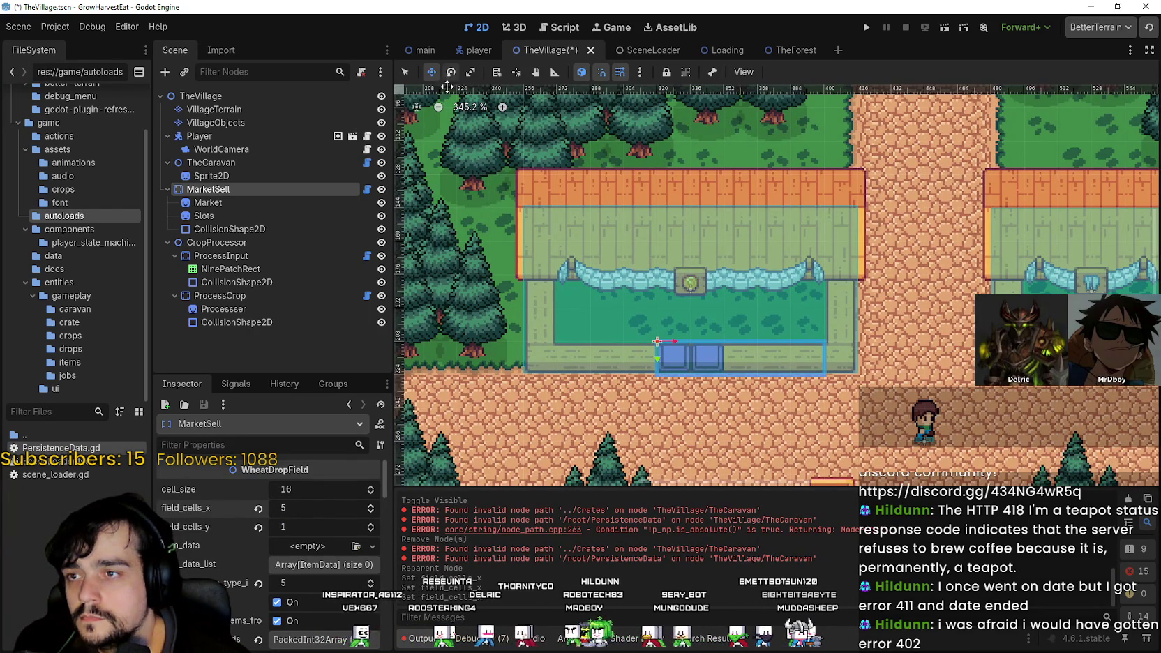
pyautogui.click(370, 515)
pyautogui.click(370, 515)
pyautogui.click(370, 515)
pyautogui.scroll(8, 663, 350)
# - Save TheVillage scene and check the Market and Slots sprites
pyautogui.hotkey('ctrl', 's')
pyautogui.scroll(-5, 663, 349)
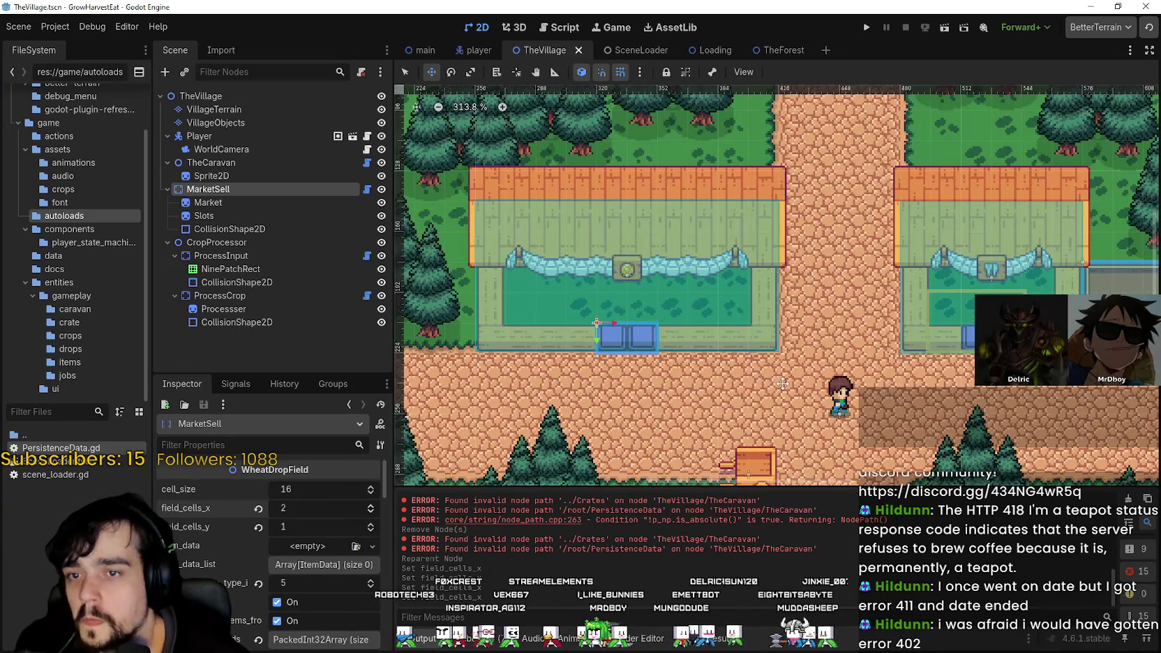
pyautogui.click(207, 202)
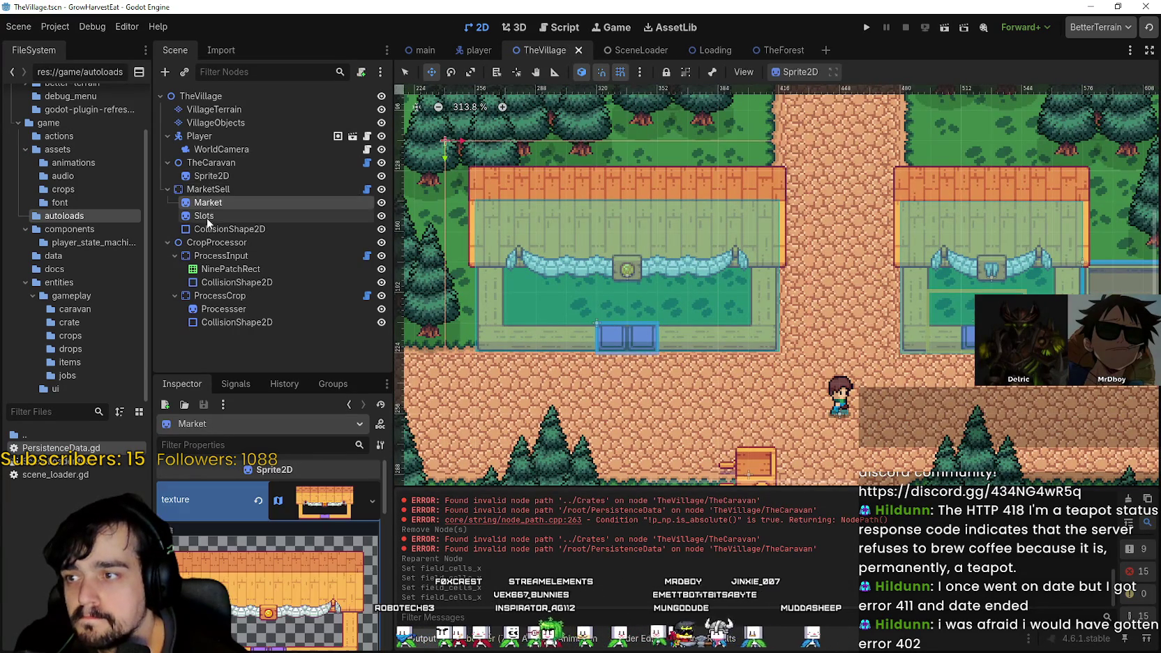
pyautogui.click(207, 221)
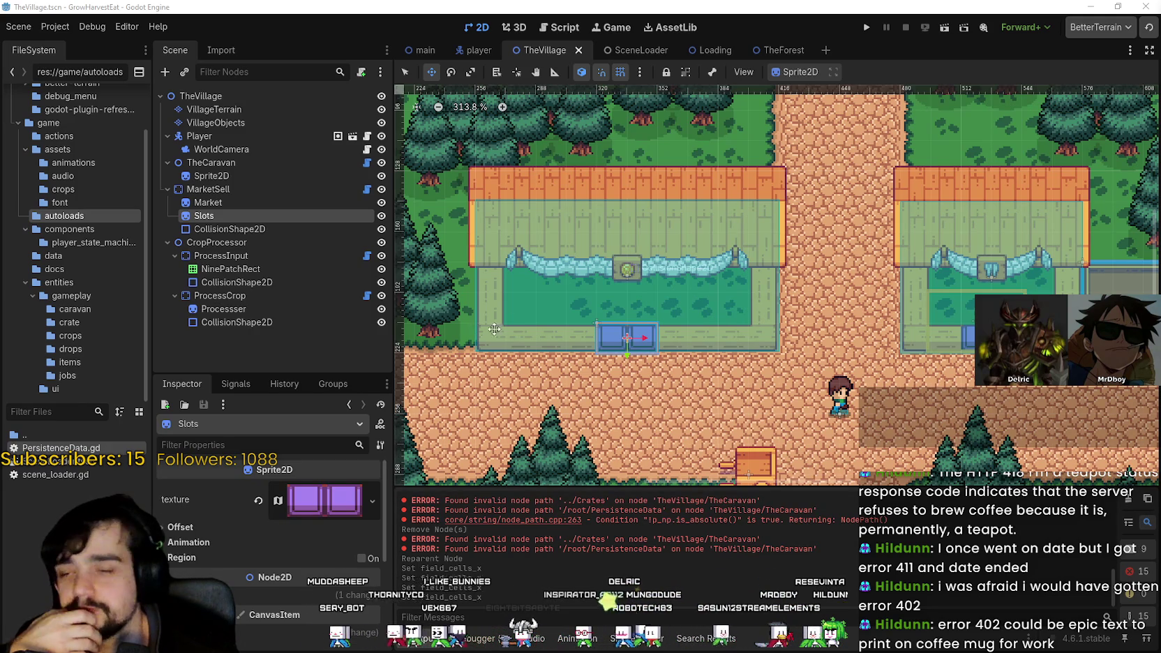
pyautogui.scroll(-2, 583, 310)
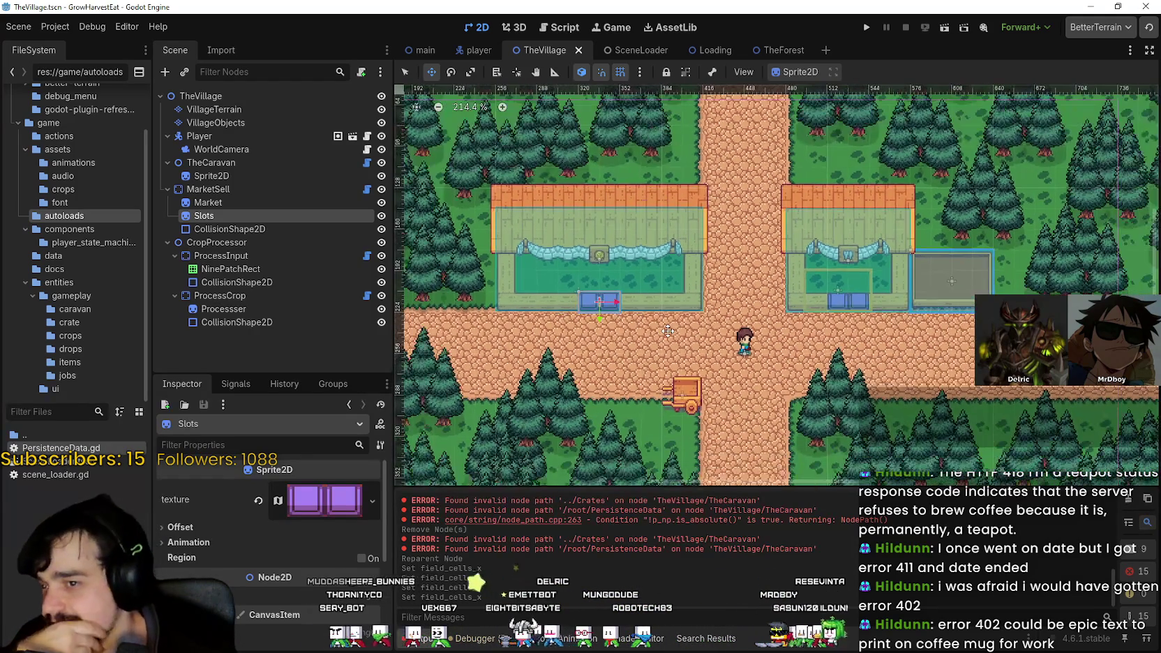
pyautogui.scroll(1, 668, 325)
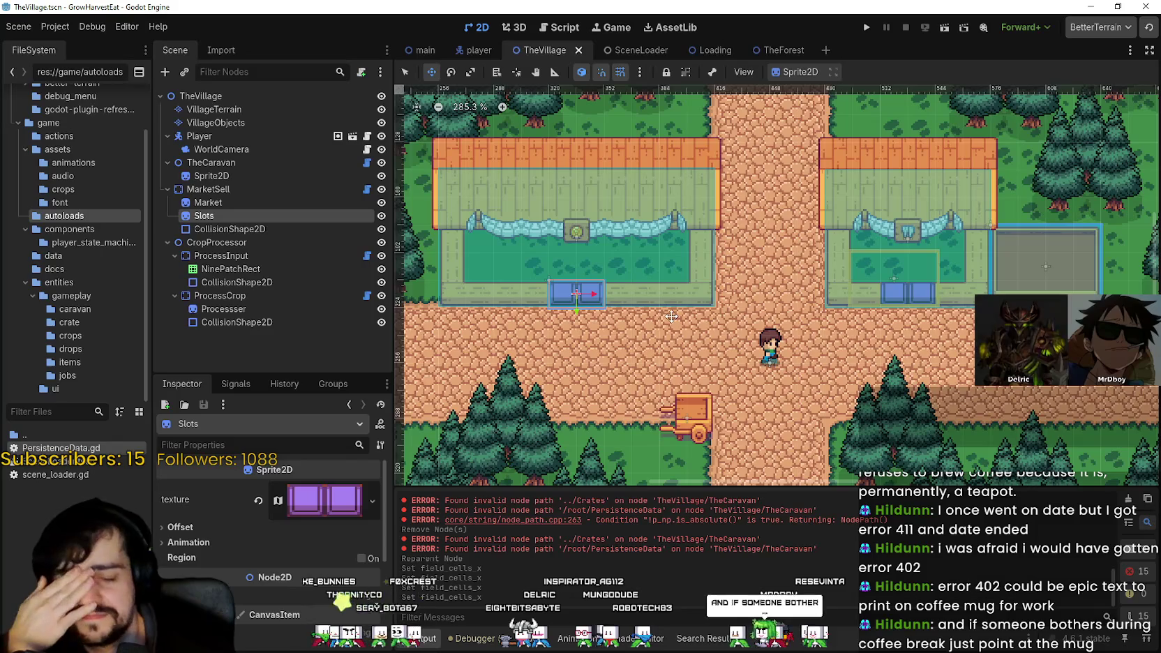
pyautogui.scroll(2, 851, 318)
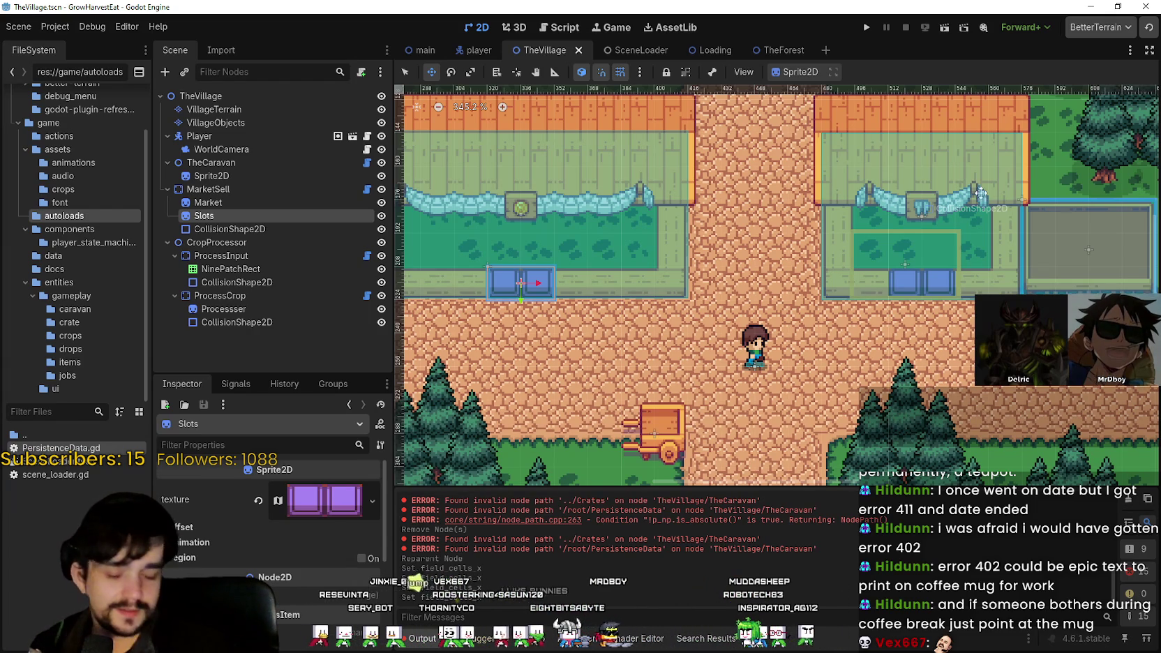
pyautogui.hscroll(-3, 803, 335)
pyautogui.scroll(-1, 803, 335)
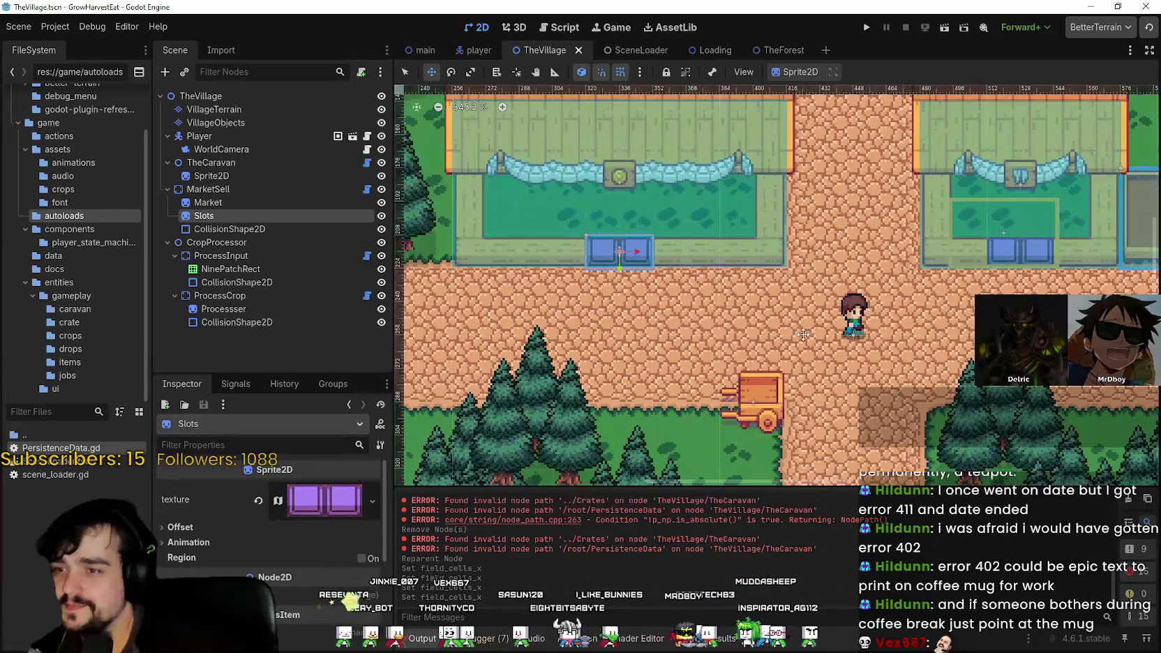
pyautogui.scroll(-3, 433, 284)
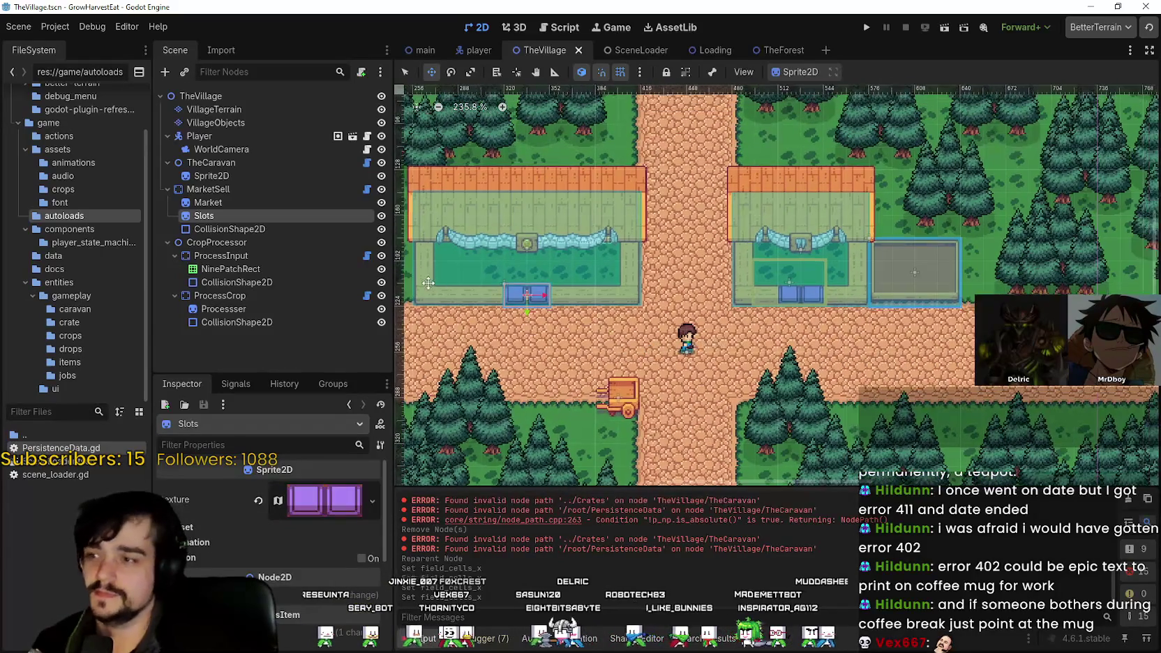
pyautogui.click(208, 189)
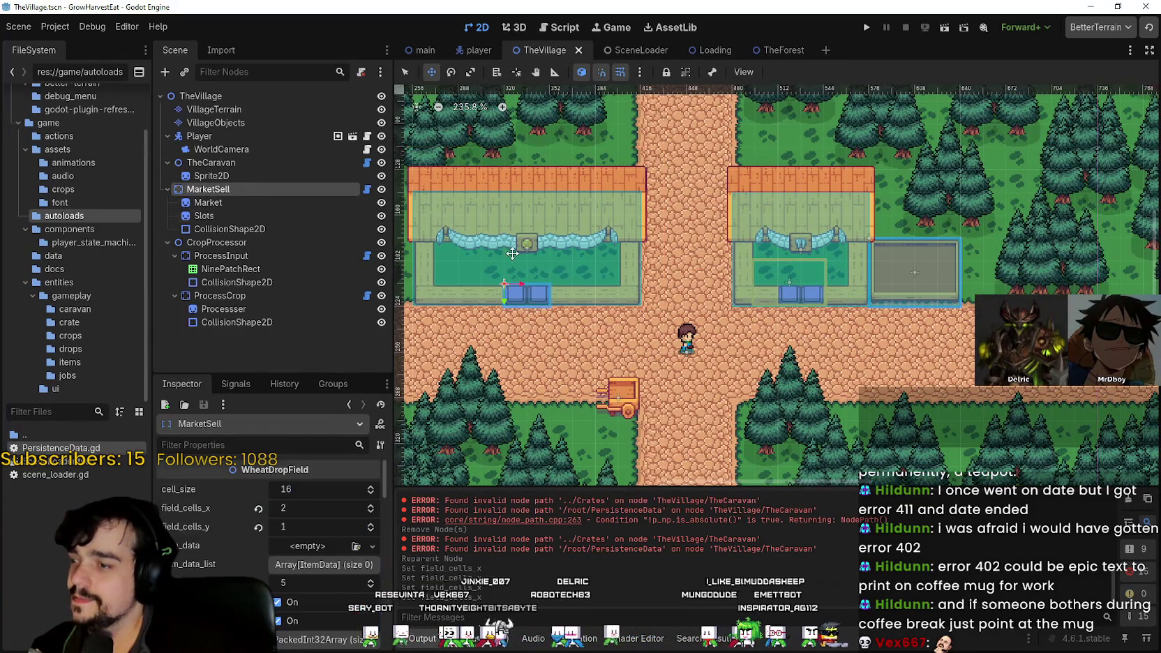
pyautogui.scroll(-3, 730, 313)
pyautogui.hscroll(-1, 730, 313)
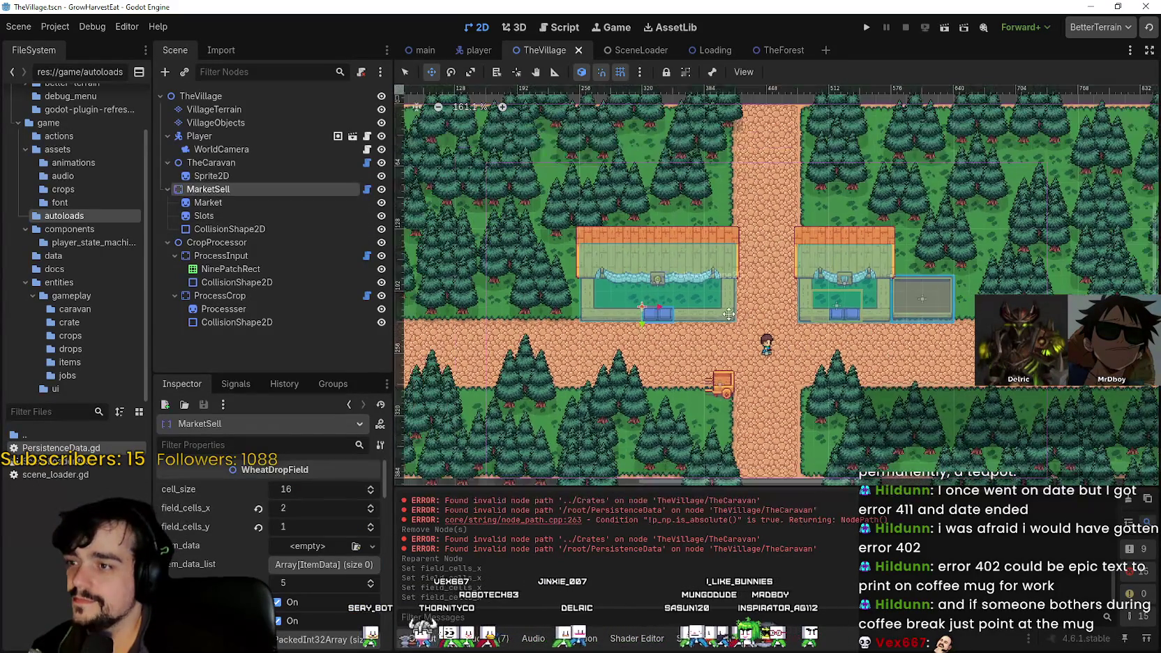
pyautogui.scroll(5, 730, 314)
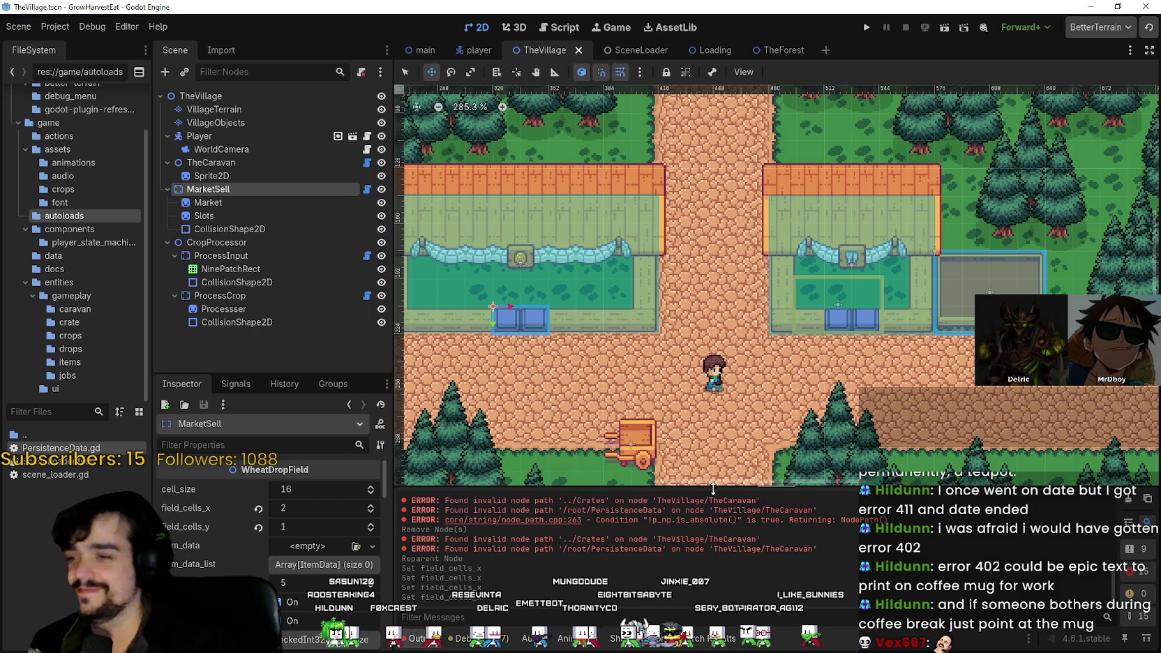
pyautogui.scroll(2, 859, 336)
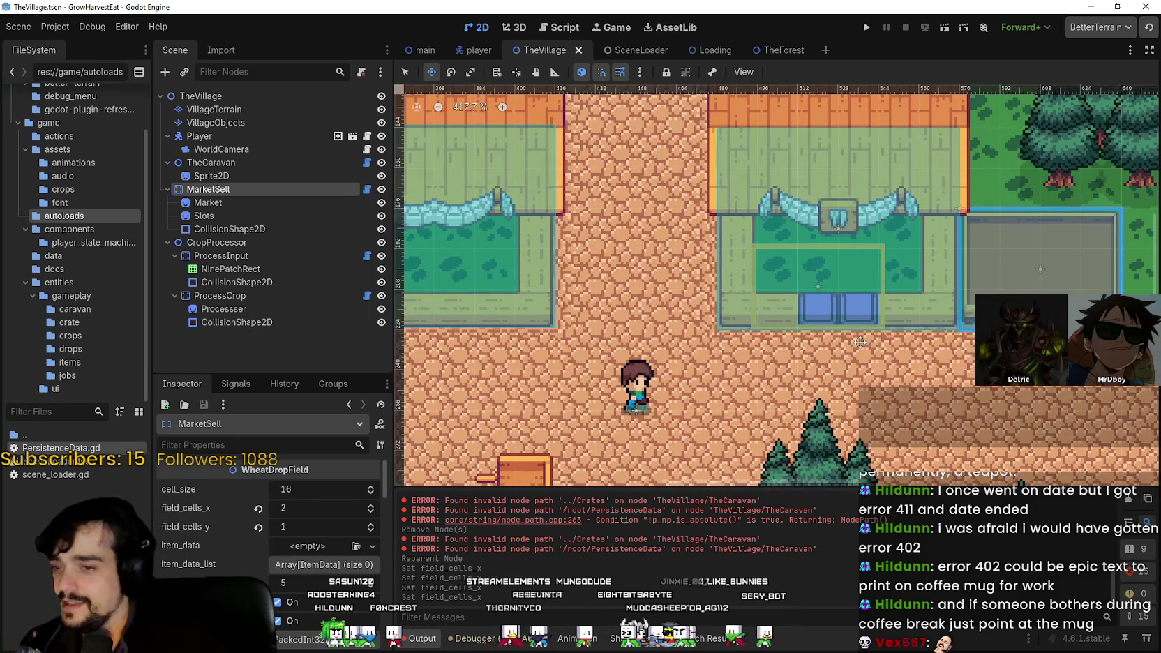
pyautogui.scroll(-1, 859, 342)
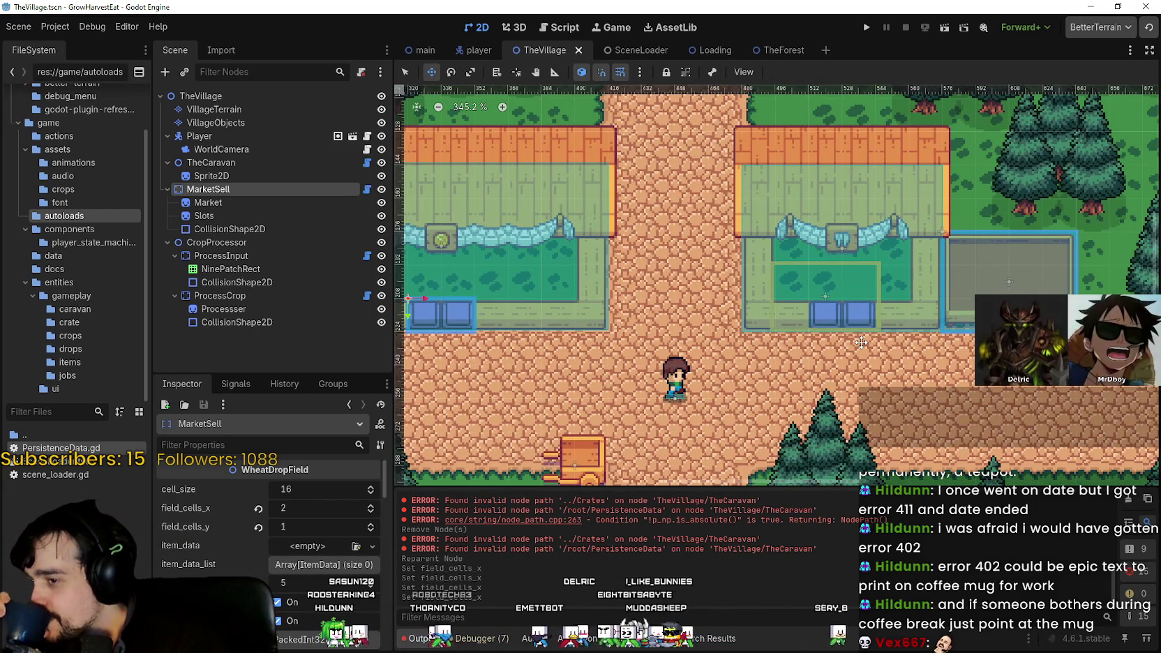
pyautogui.scroll(-1, 614, 408)
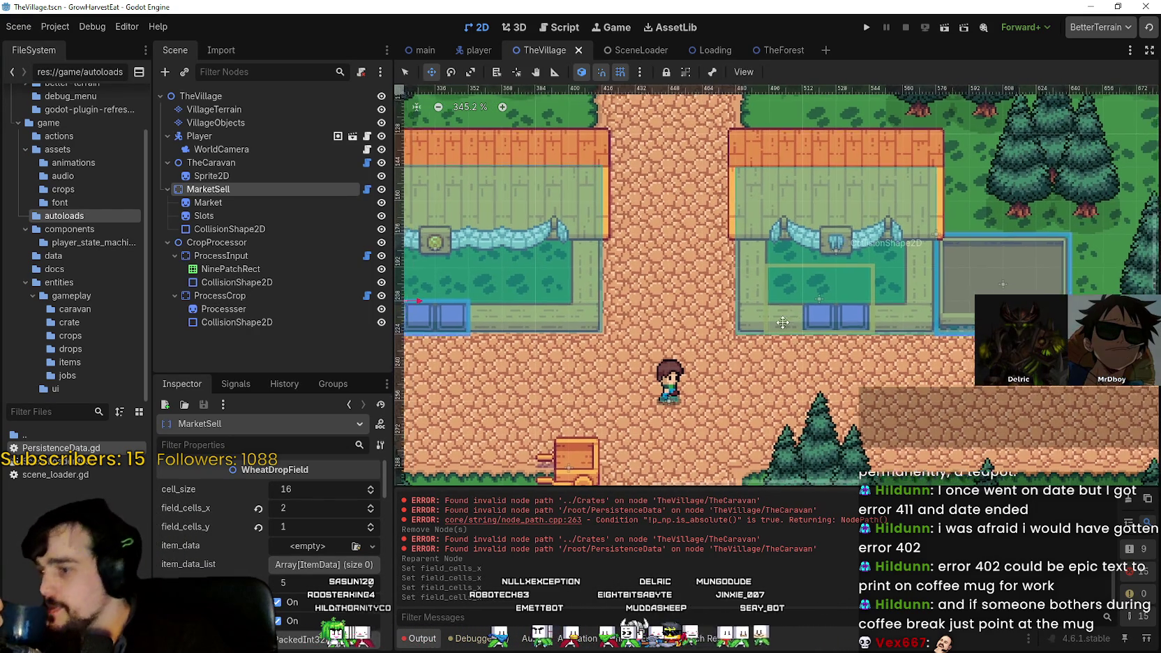
pyautogui.scroll(3, 672, 399)
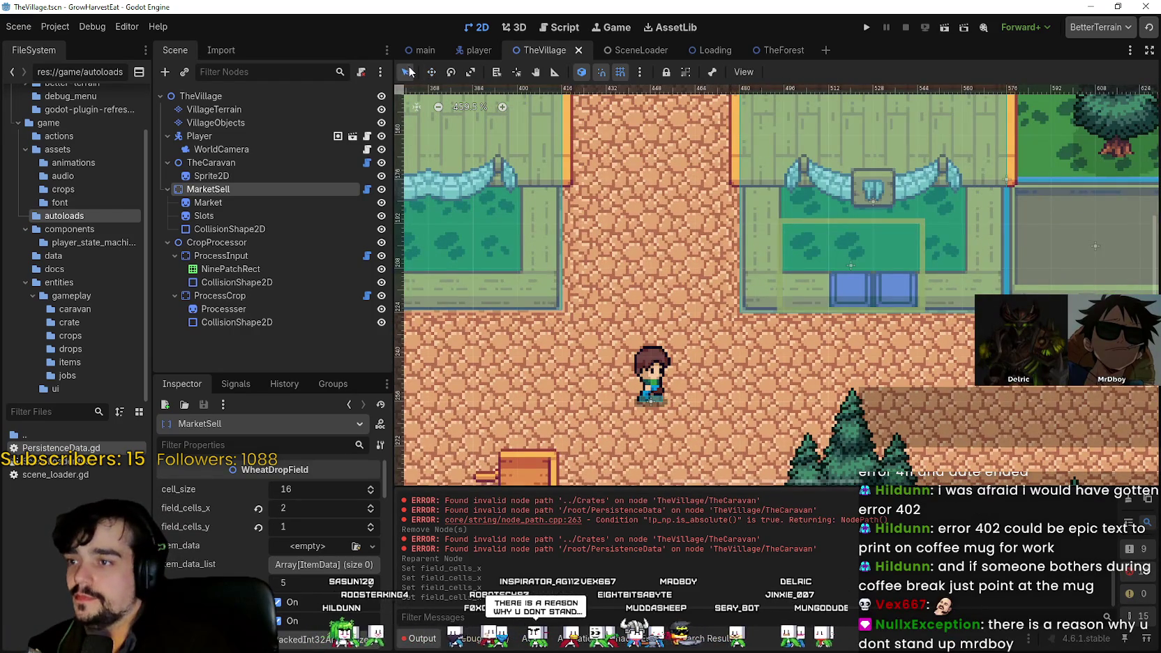
pyautogui.click(652, 370)
pyautogui.scroll(-3, 687, 346)
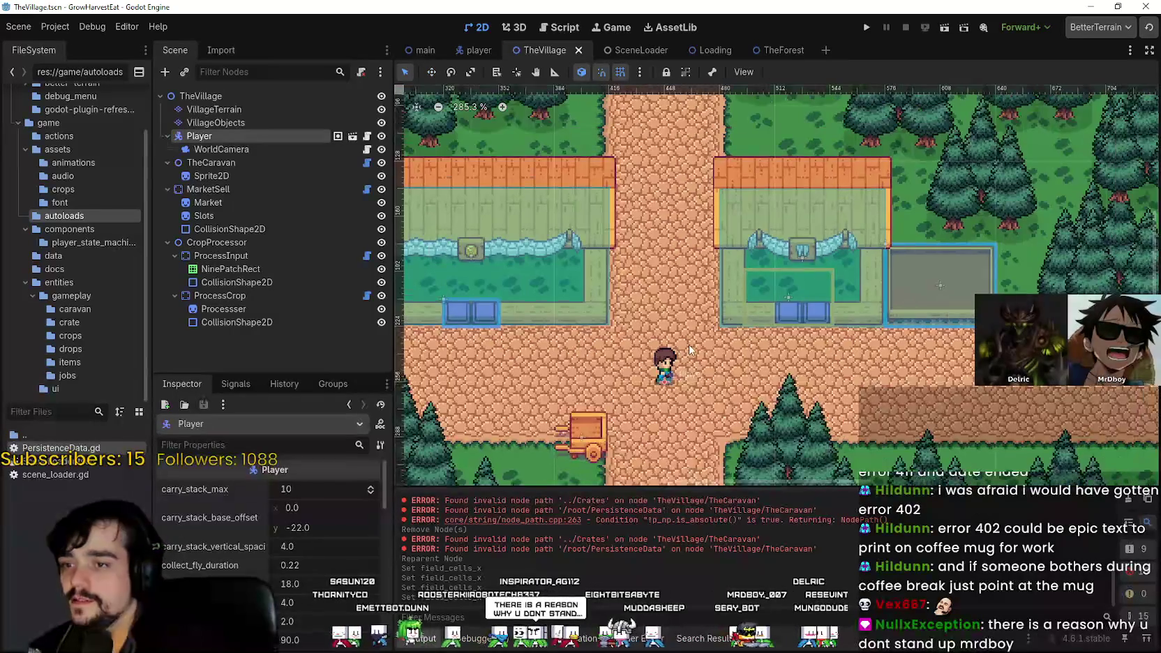
pyautogui.scroll(-1, 695, 347)
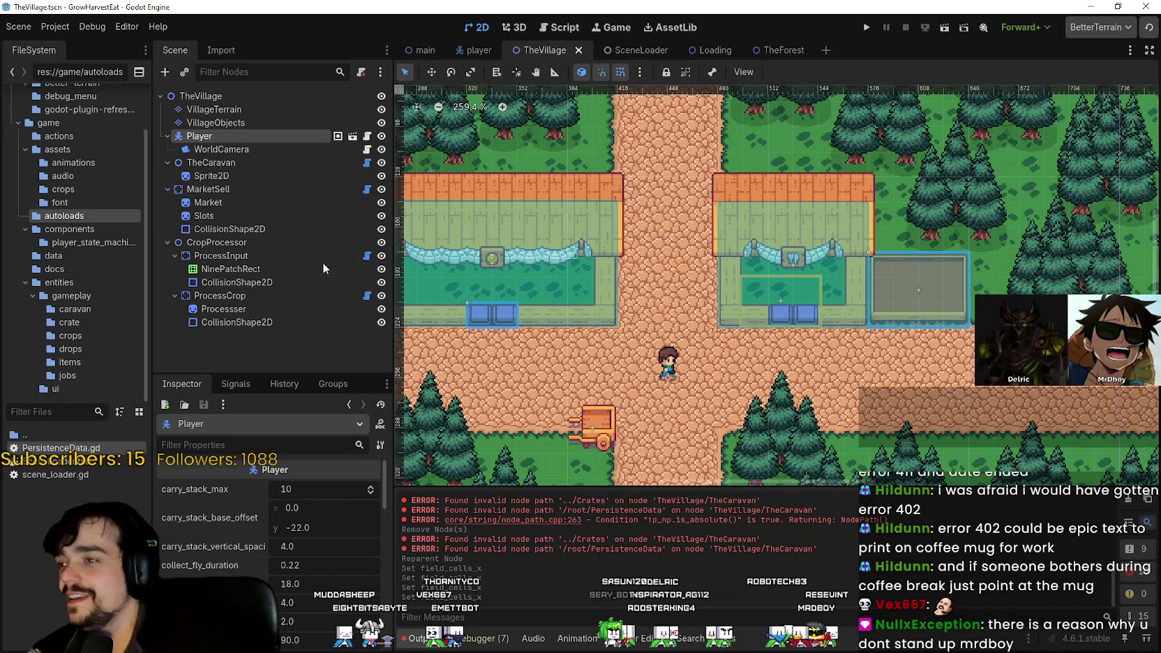
pyautogui.click(263, 199)
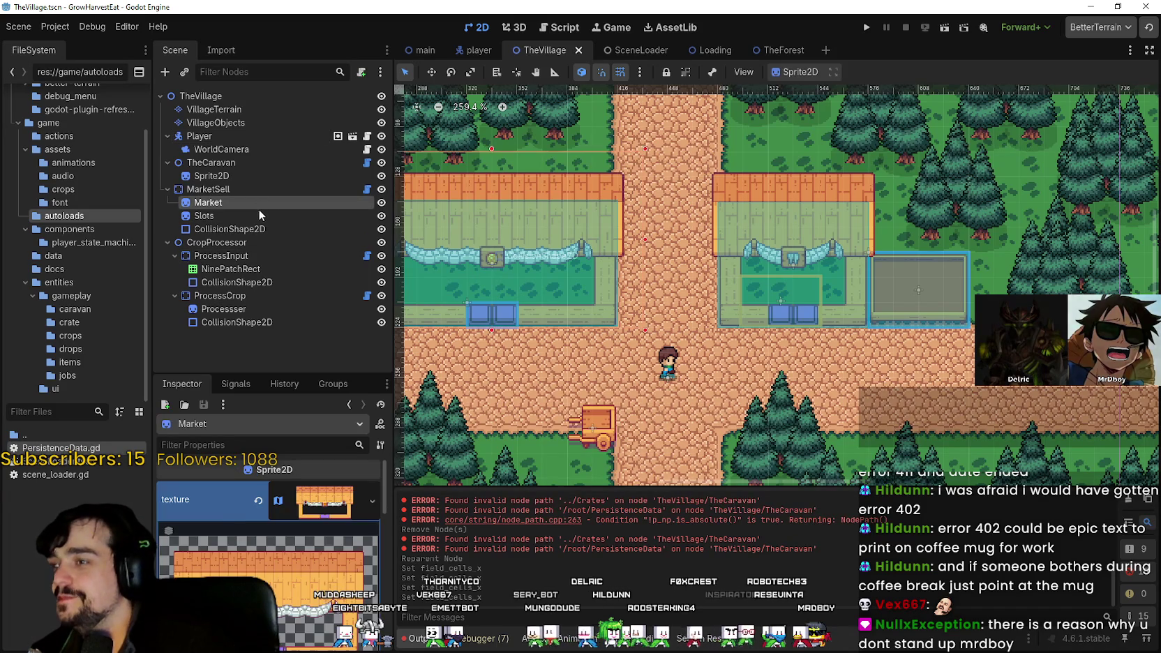
pyautogui.click(261, 215)
pyautogui.scroll(4, 1123, 365)
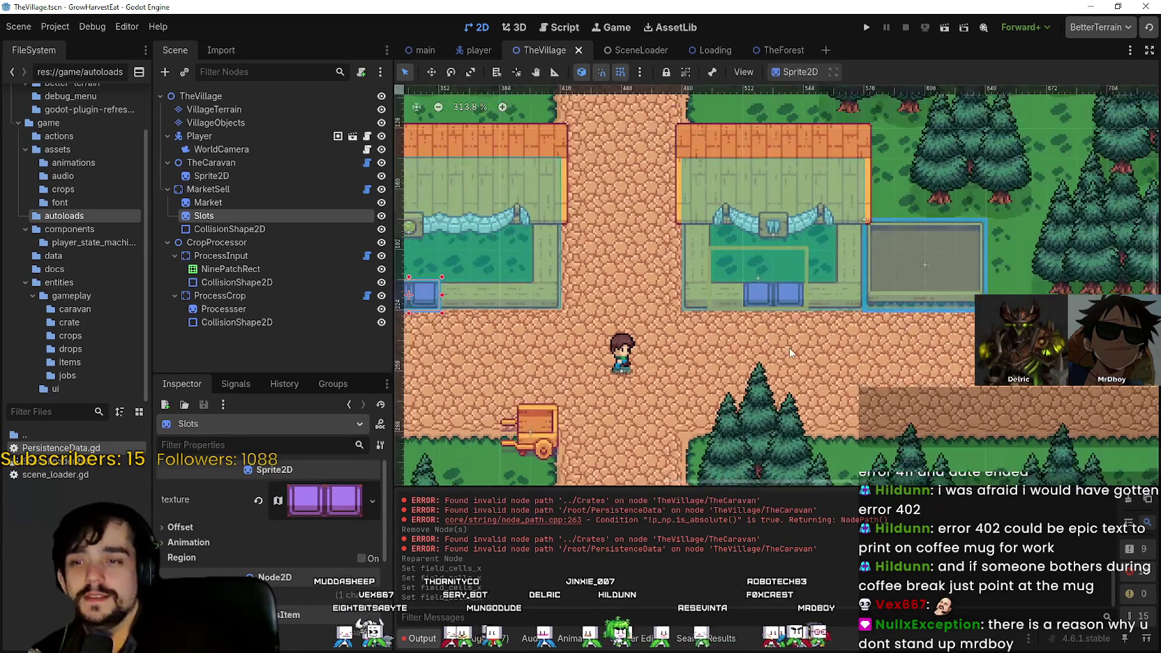
pyautogui.scroll(-3, 684, 369)
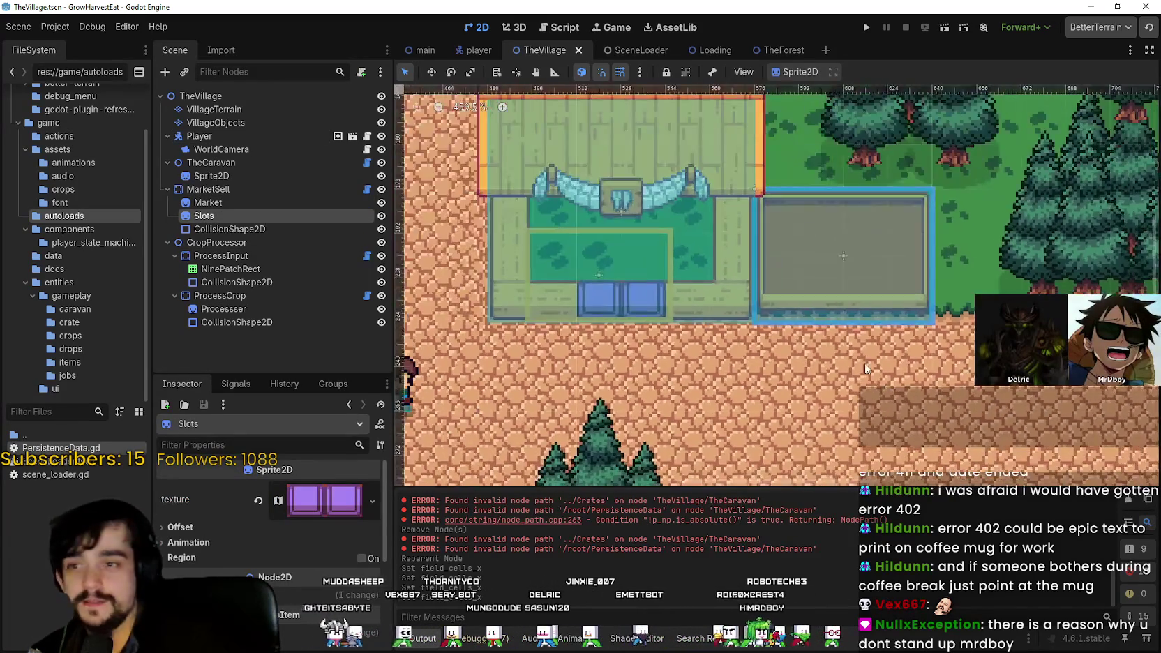
pyautogui.scroll(1, 749, 359)
pyautogui.scroll(-2, 748, 356)
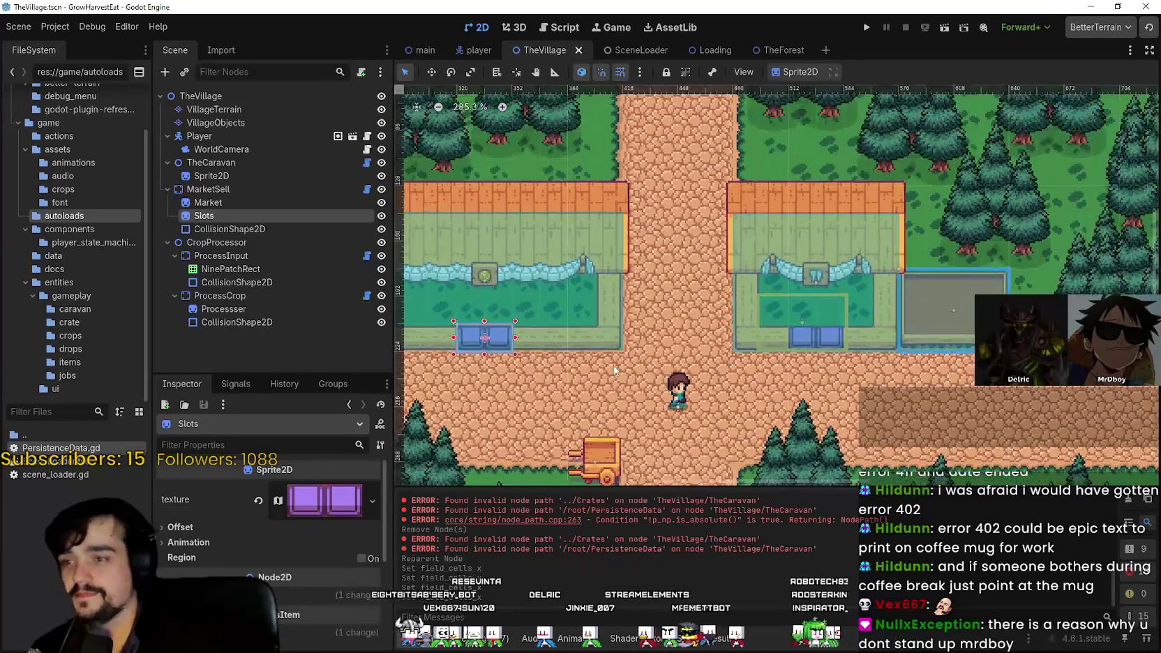
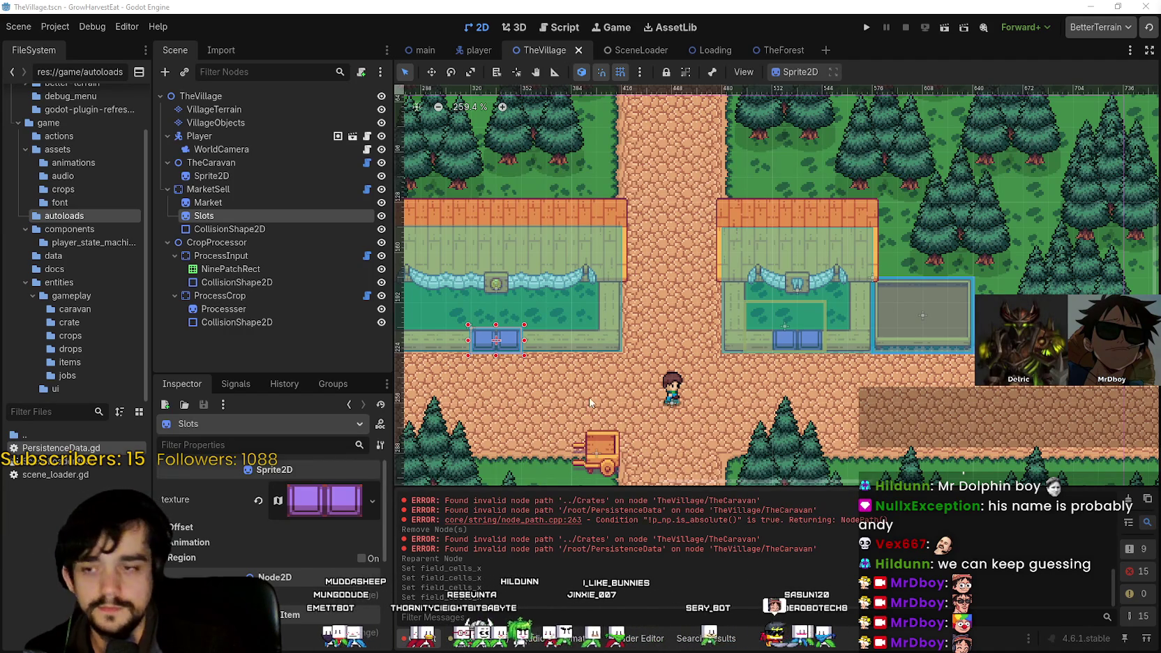
# - Clear the invalid node path errors from the Output log, leaving zero errors and warnings
pyautogui.scroll(2, 584, 403)
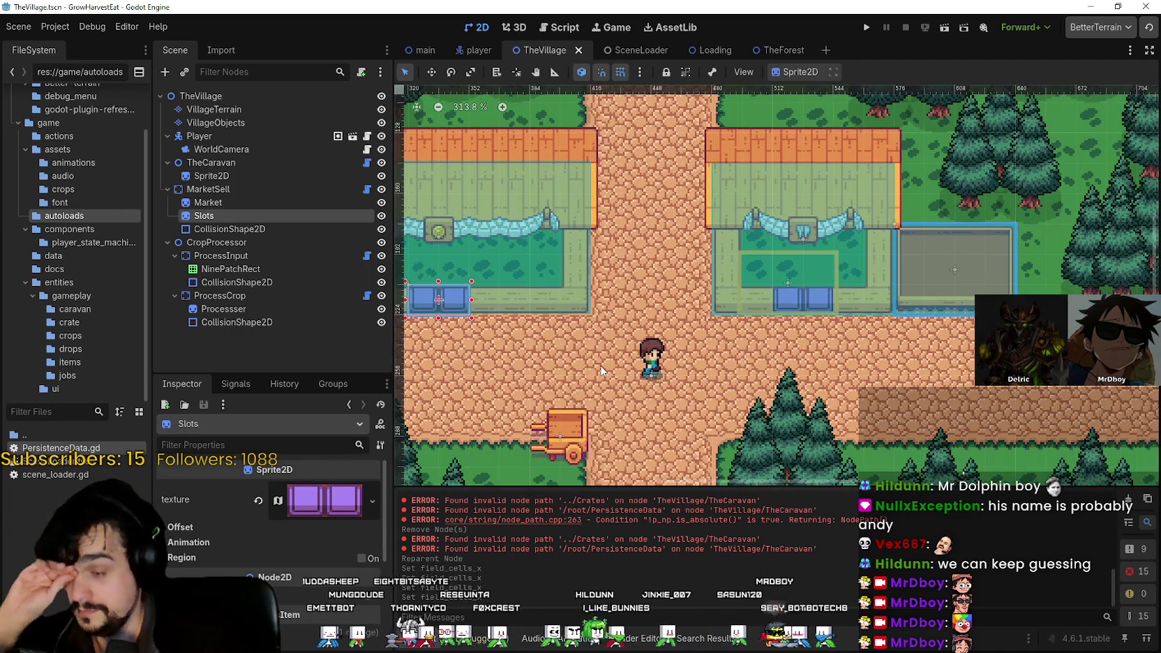
pyautogui.scroll(-1, 600, 369)
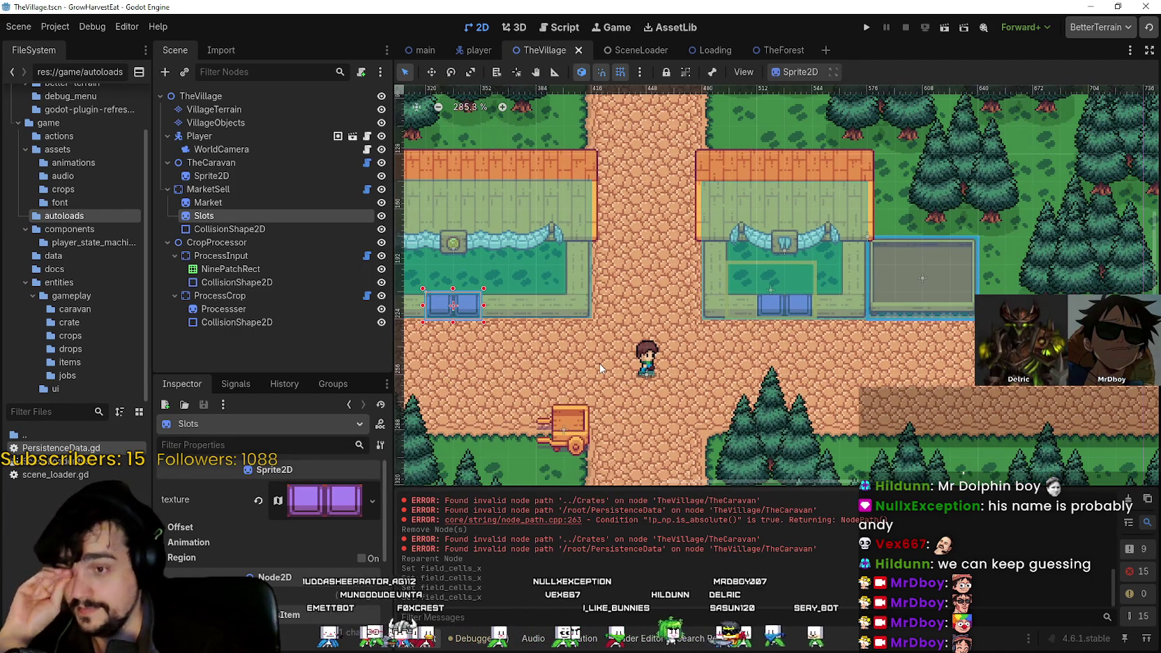
pyautogui.scroll(-1, 598, 364)
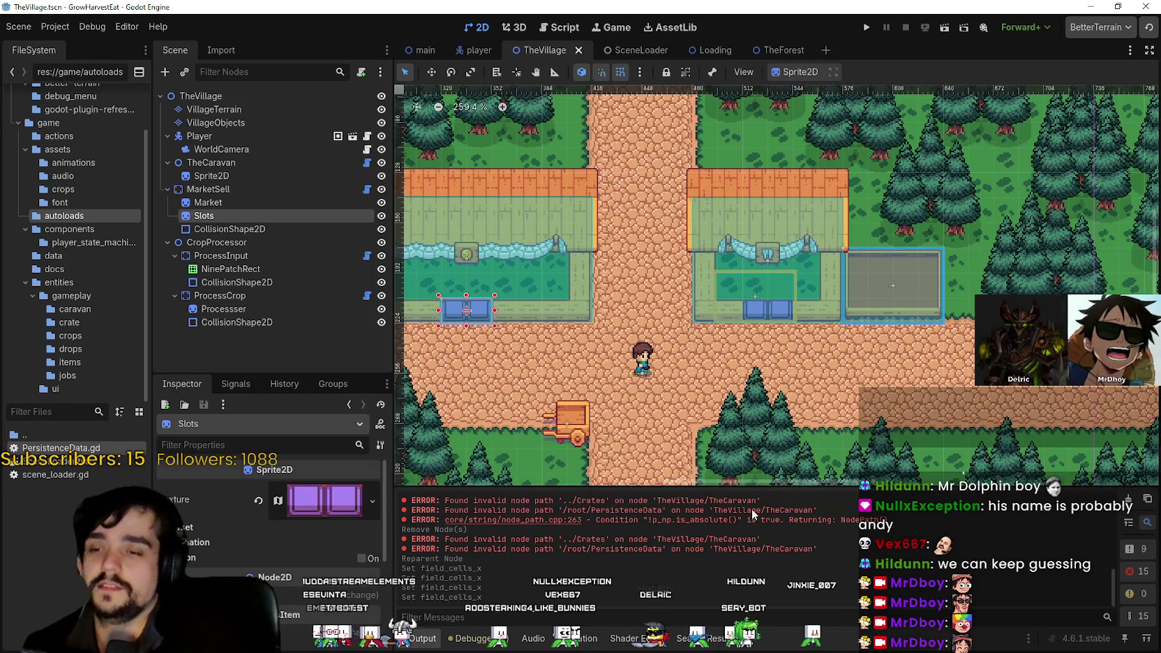
pyautogui.click(1128, 500)
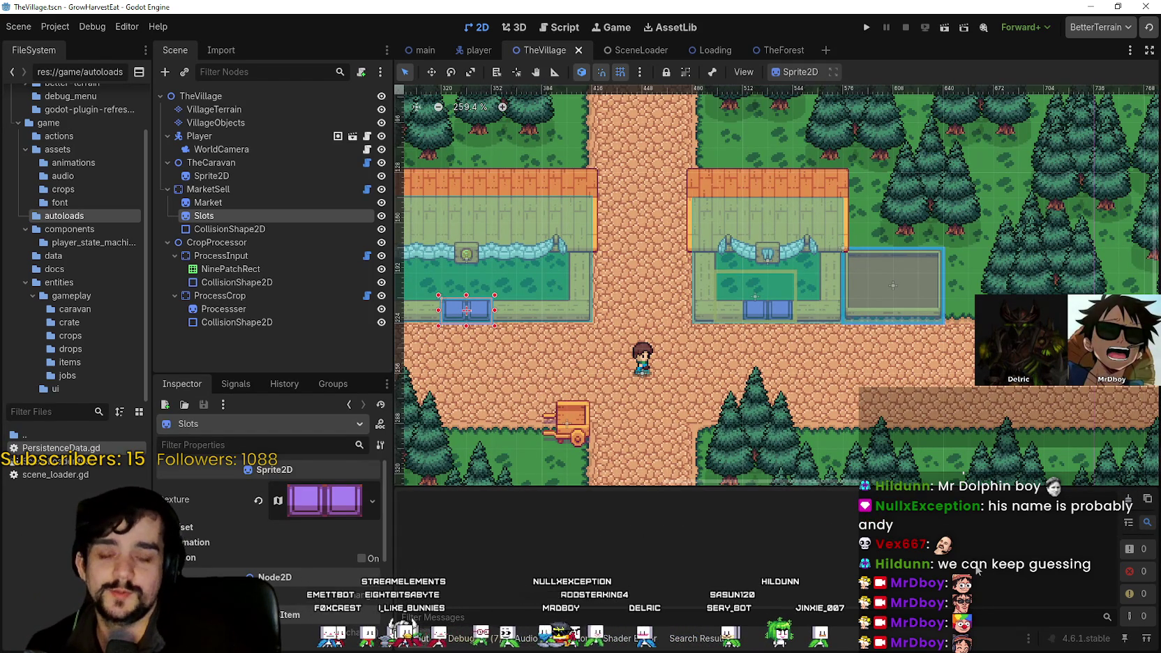
pyautogui.scroll(3, 787, 373)
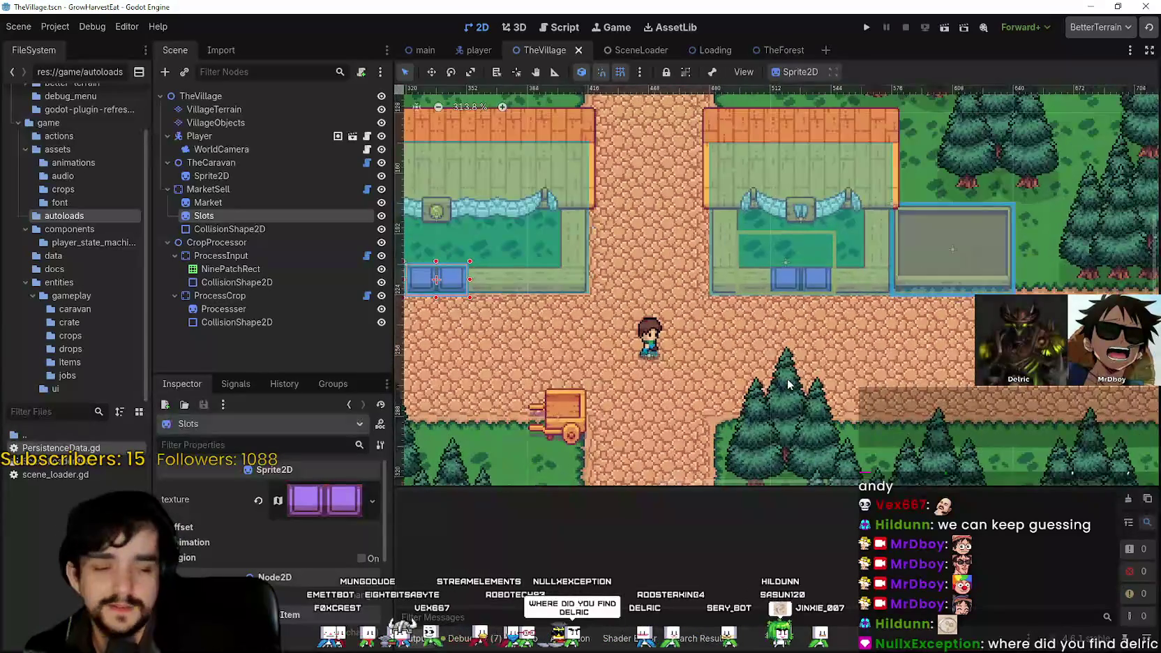
pyautogui.scroll(-3, 786, 374)
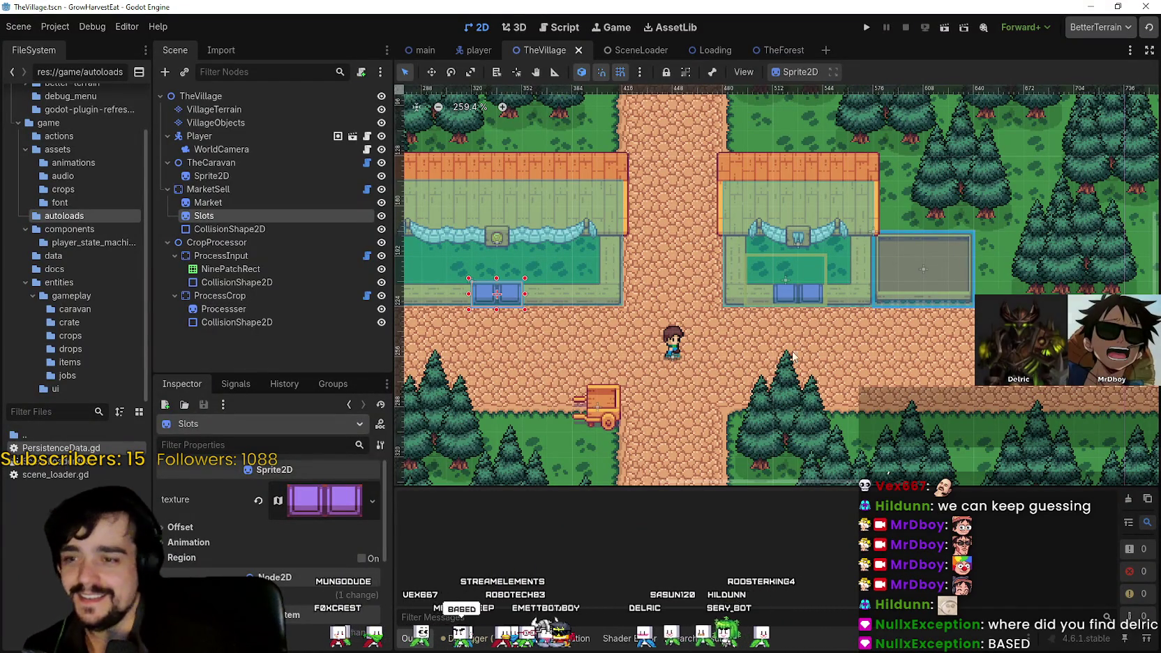
pyautogui.scroll(1, 761, 339)
pyautogui.scroll(-1, 761, 339)
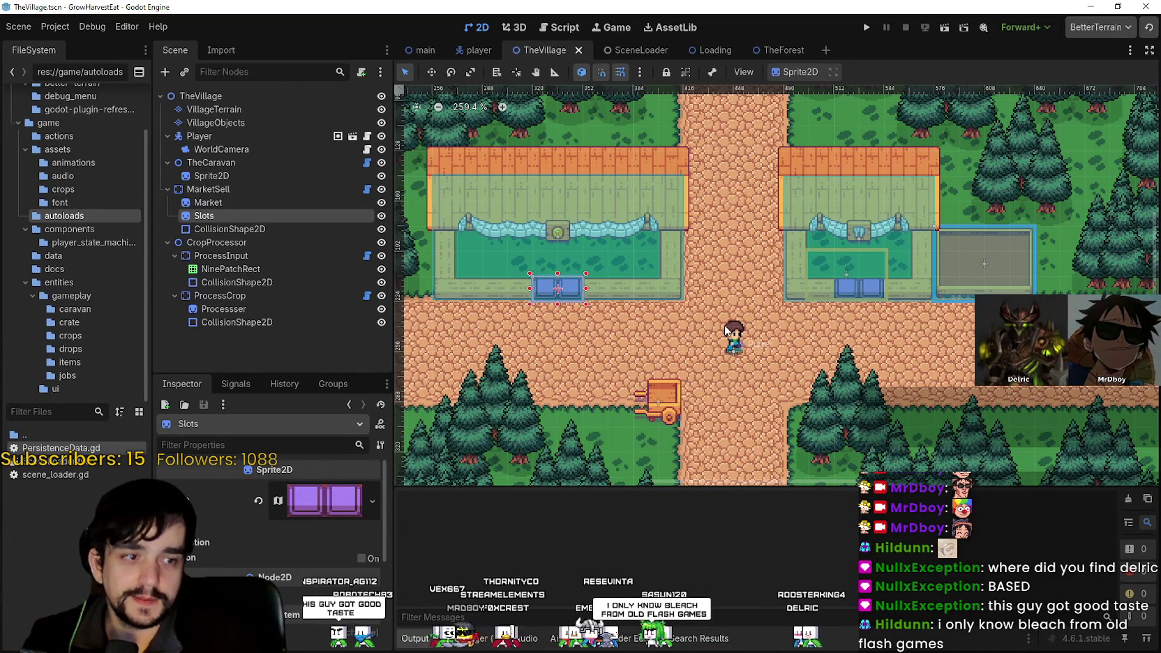
pyautogui.scroll(3, 727, 326)
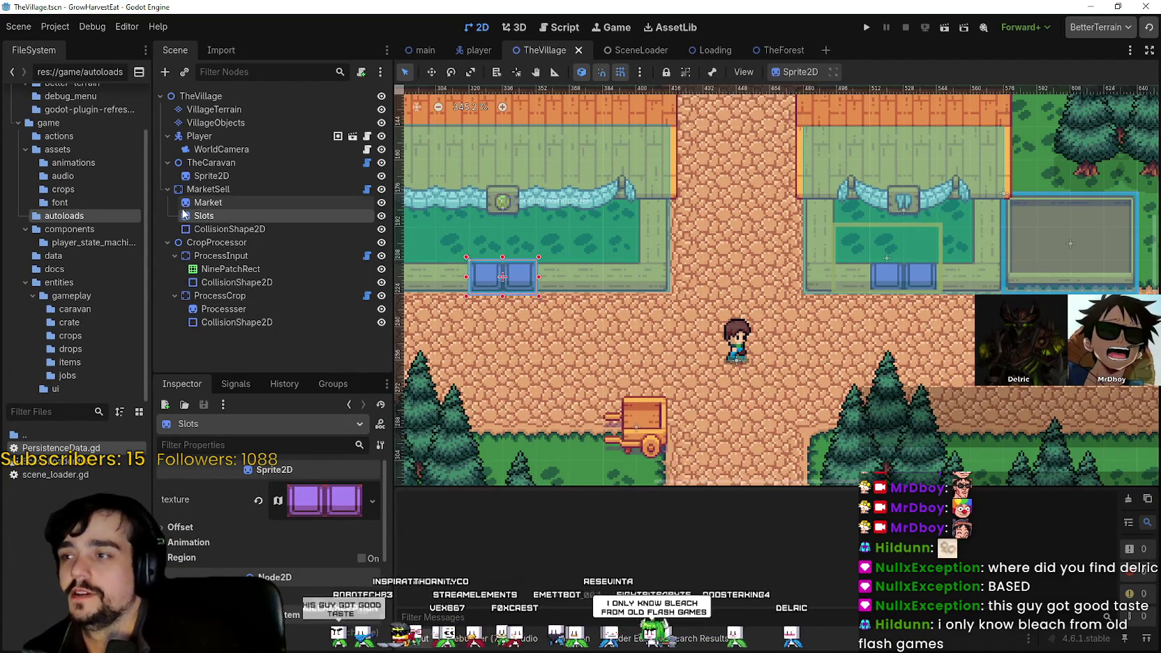
# - Select the Market sprite under MarketSell to view its market-stall texture in the Inspector
pyautogui.click(208, 203)
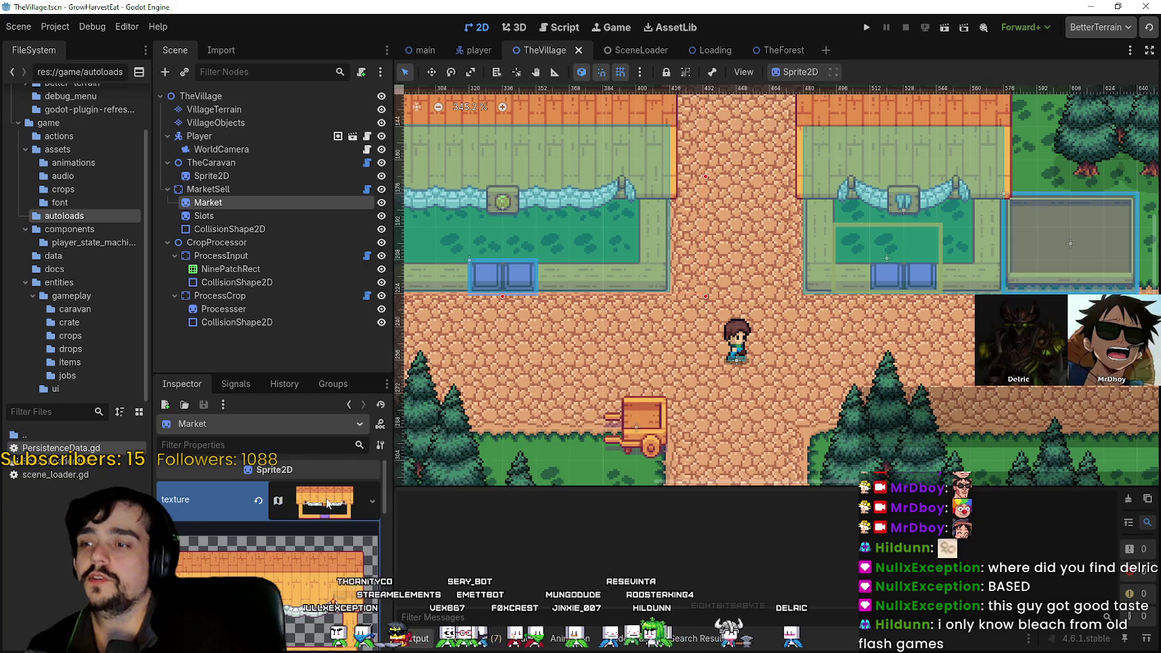
pyautogui.scroll(-3, 703, 350)
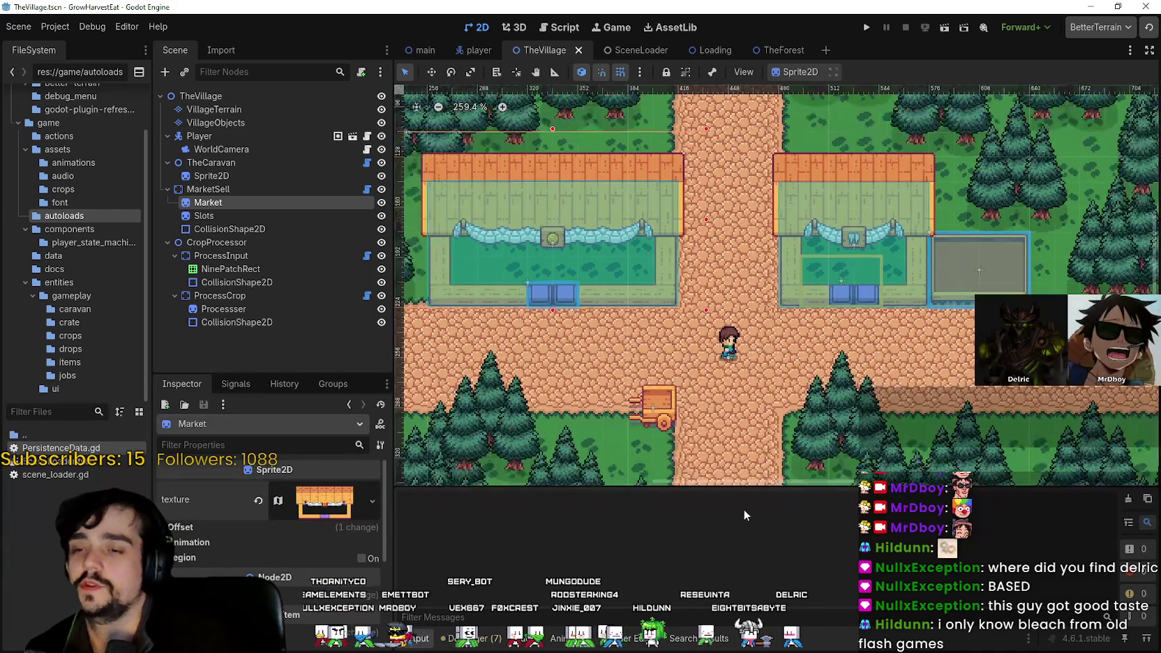
pyautogui.moveTo(757, 461); pyautogui.dragTo(715, 433)
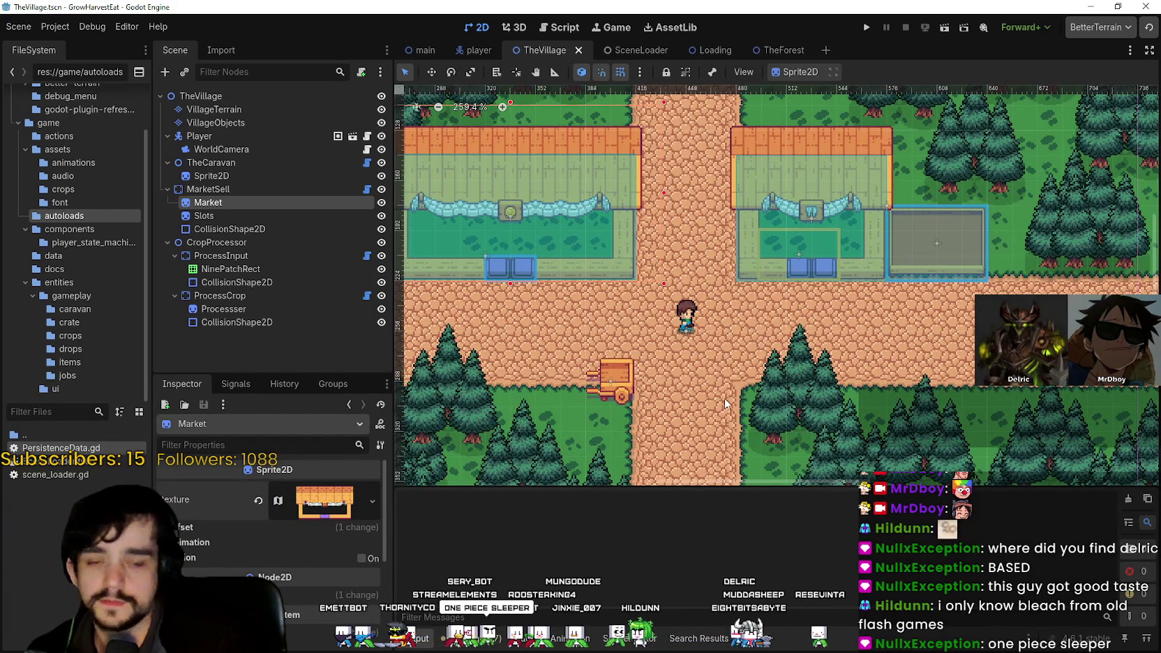
pyautogui.scroll(-3, 724, 404)
pyautogui.scroll(3, 726, 397)
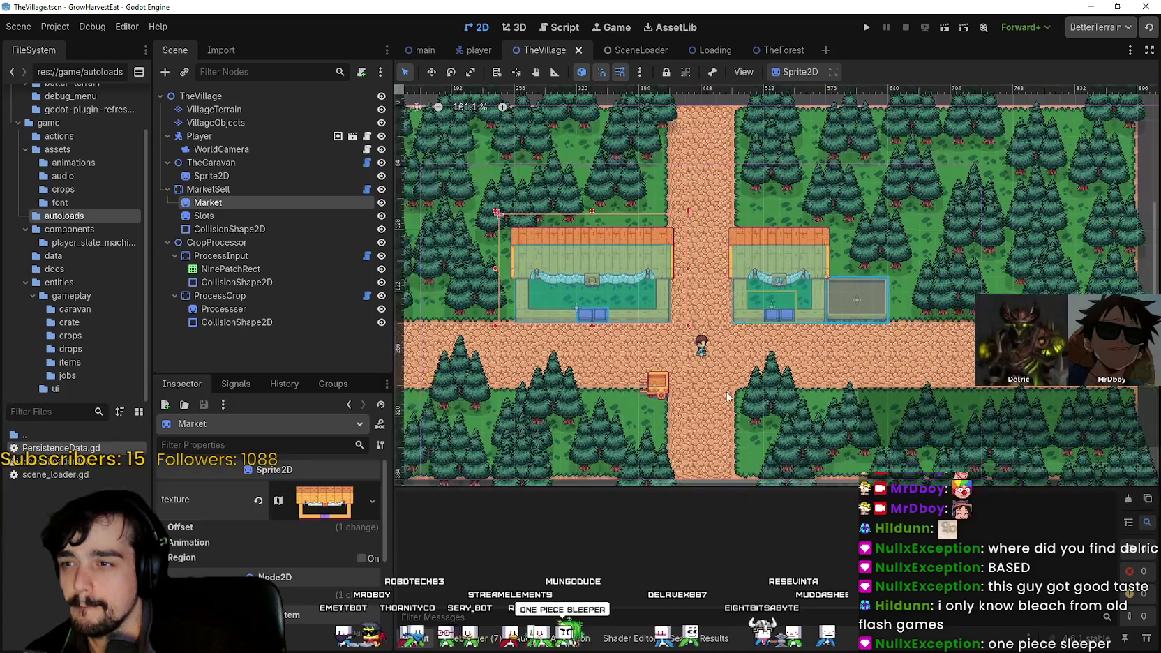
pyautogui.scroll(3, 726, 397)
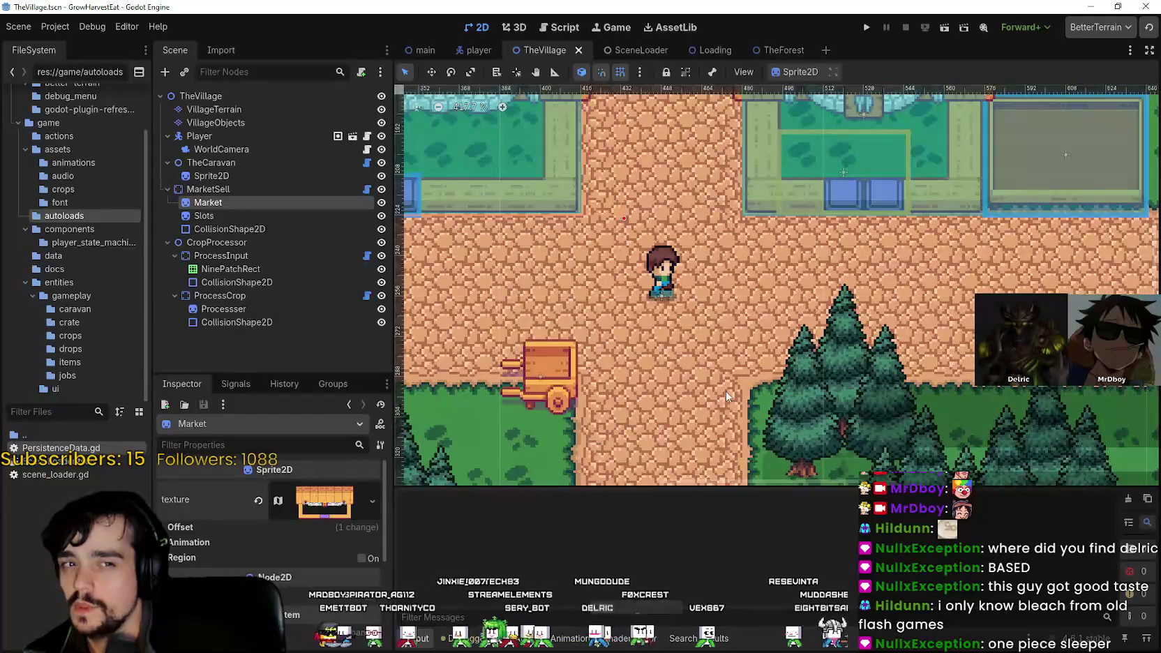
pyautogui.scroll(-2, 724, 395)
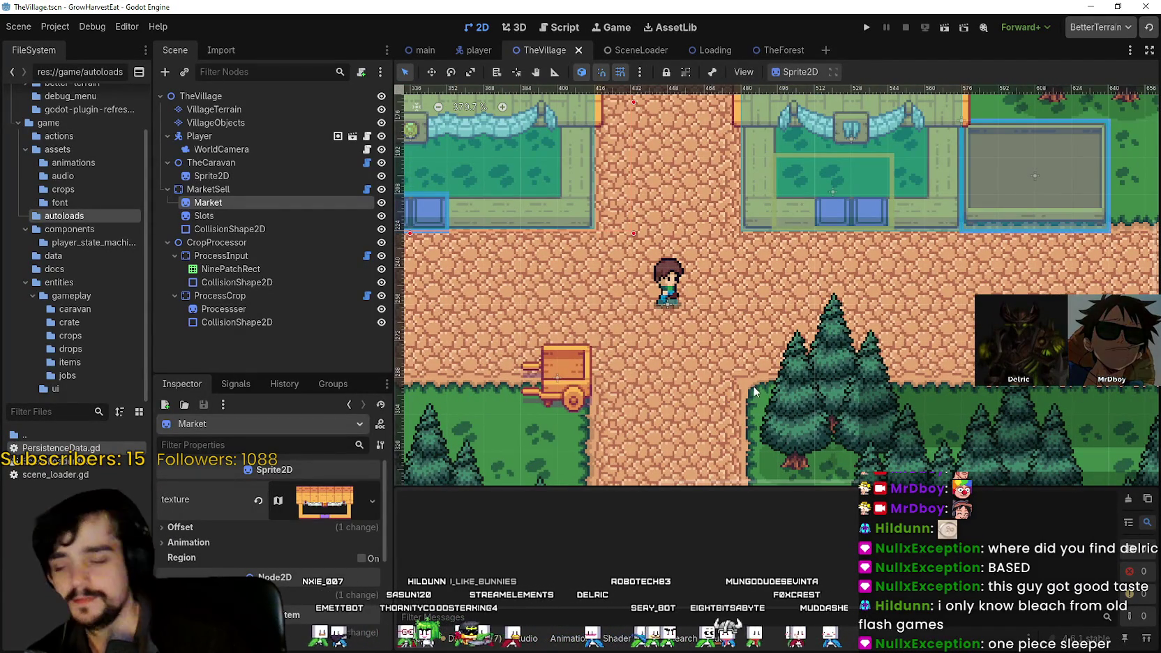
# - Zoom in and out on the village's right side in the 2D viewport
pyautogui.scroll(-2, 735, 385)
pyautogui.scroll(-1, 713, 356)
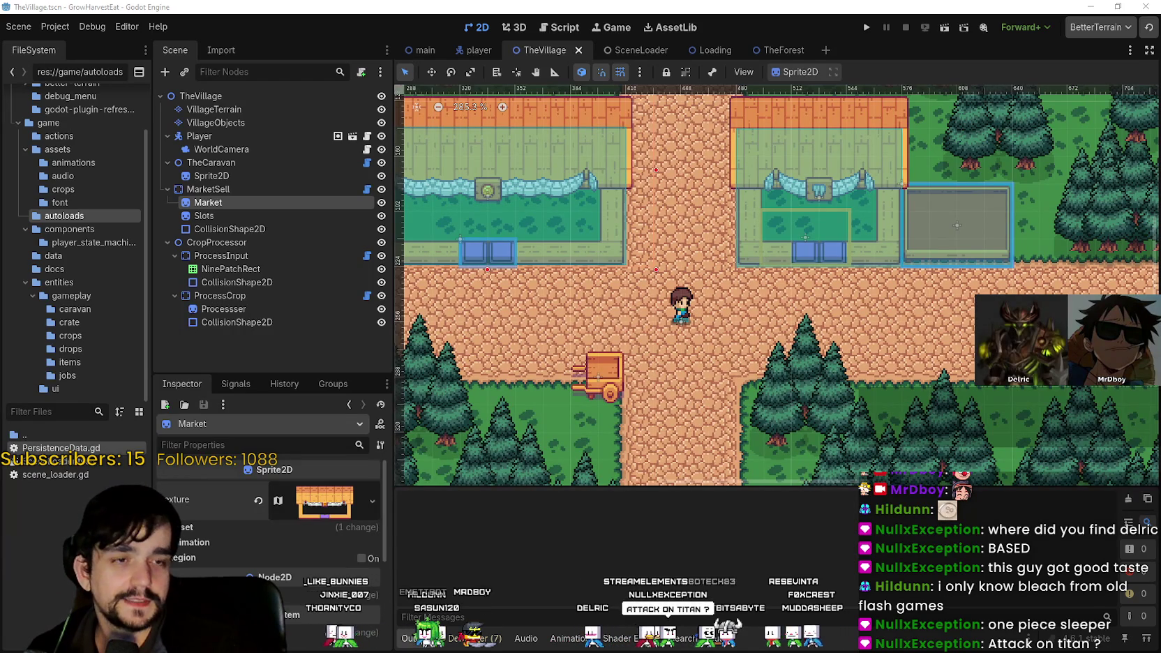
pyautogui.scroll(1, 714, 401)
pyautogui.scroll(-3, 847, 285)
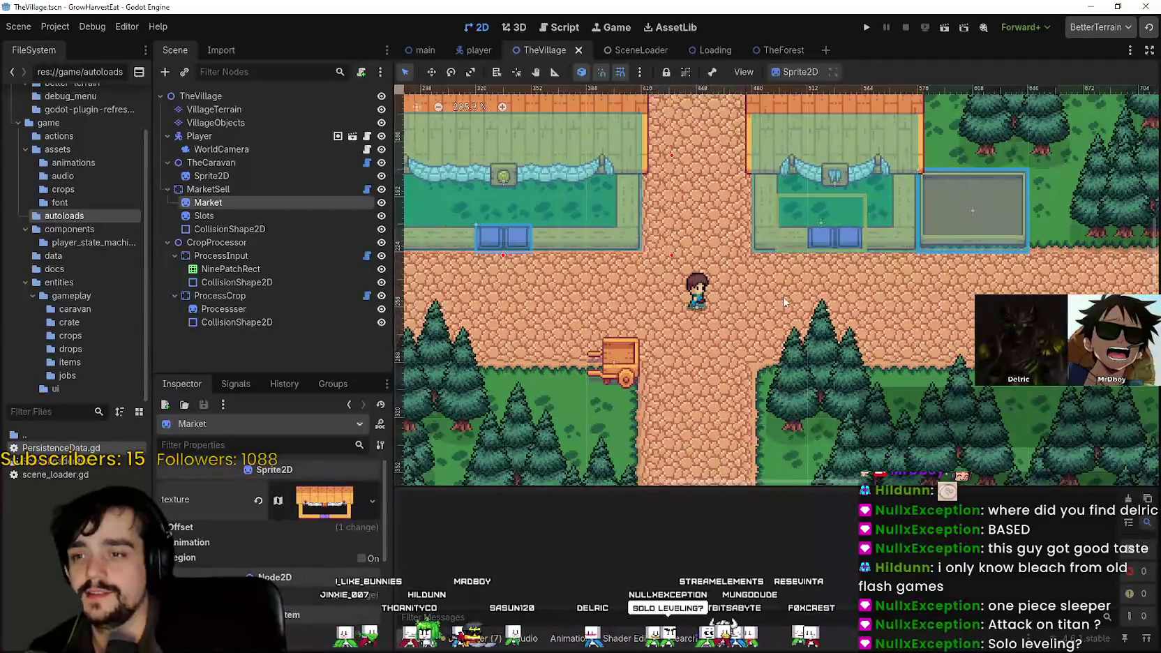
pyautogui.scroll(6, 784, 336)
pyautogui.scroll(-5, 784, 335)
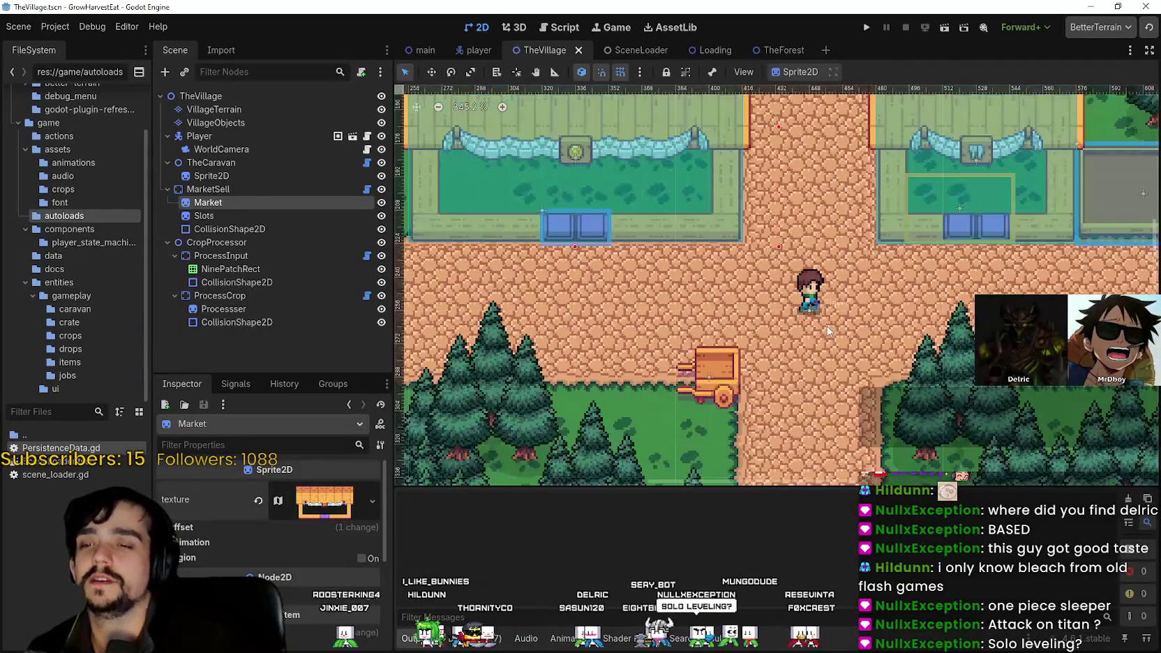
pyautogui.scroll(4, 777, 330)
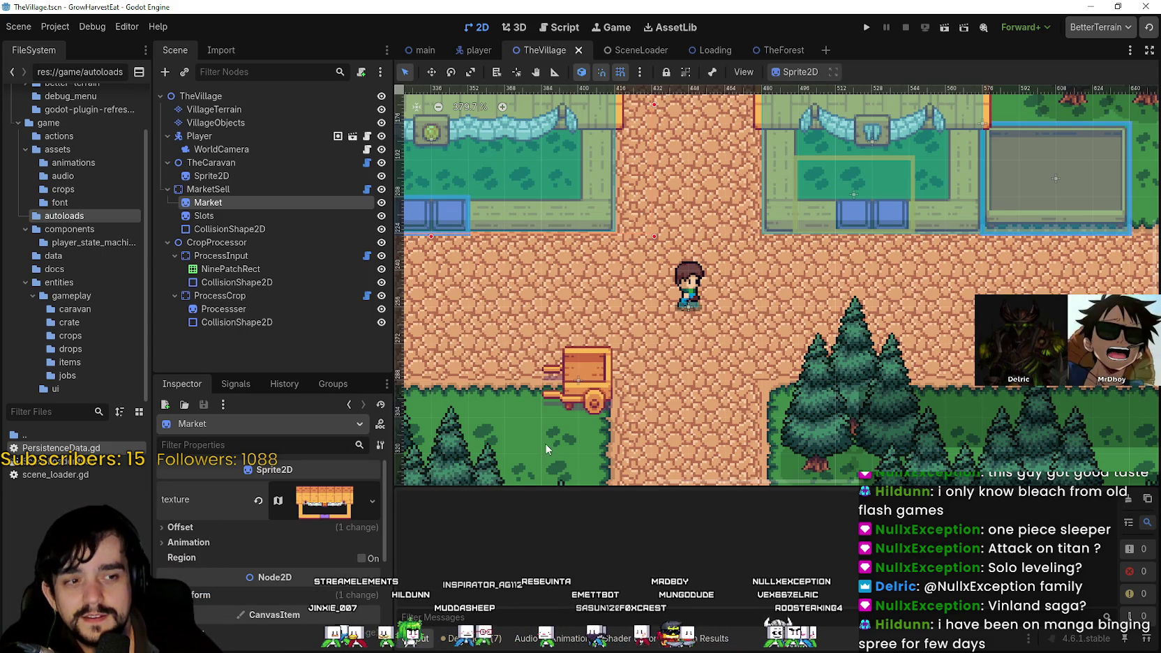
pyautogui.scroll(3, 627, 438)
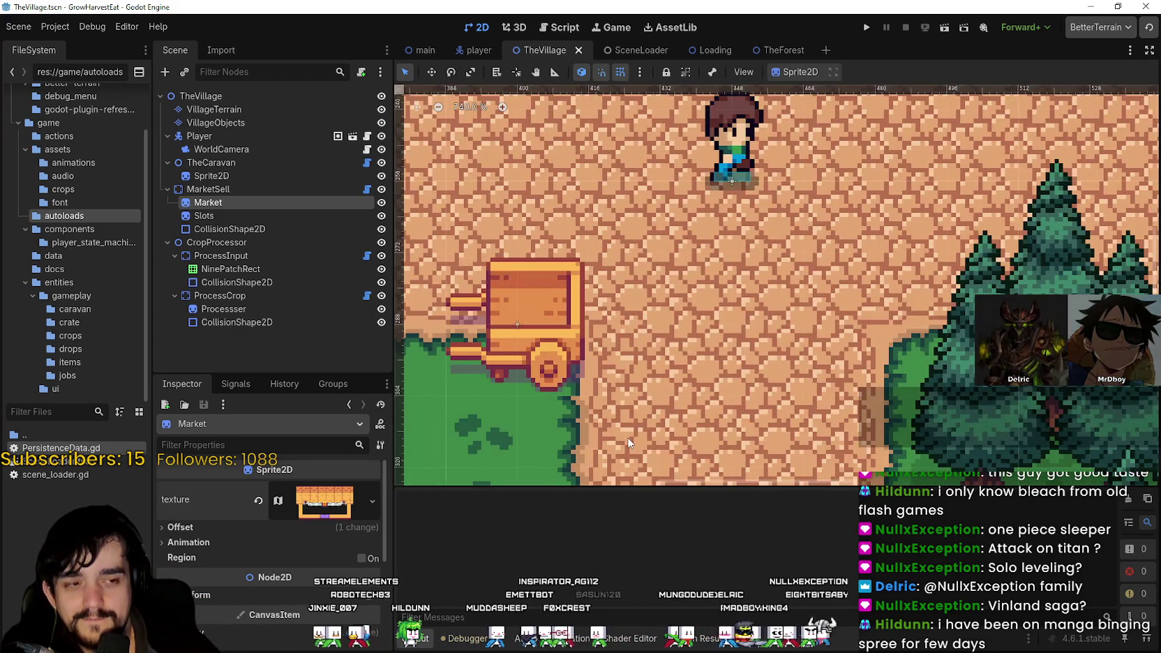
pyautogui.scroll(-3, 628, 444)
pyautogui.scroll(3, 628, 444)
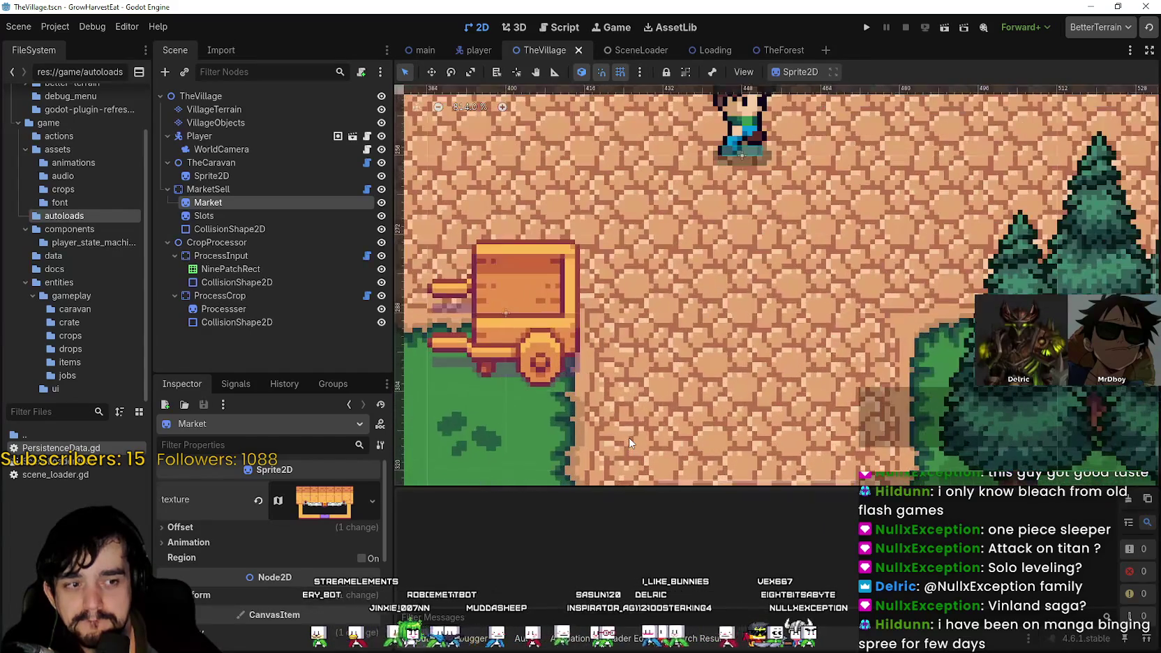
pyautogui.scroll(-2, 702, 357)
pyautogui.scroll(-3, 703, 357)
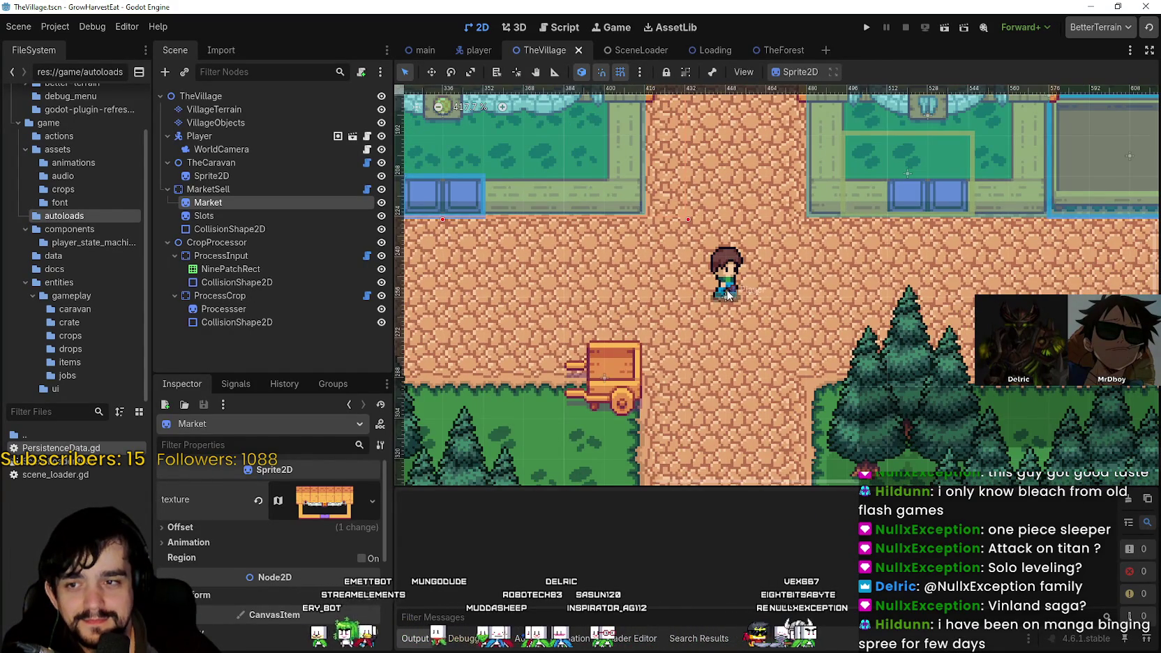
pyautogui.scroll(-5, 727, 300)
pyautogui.click(732, 293)
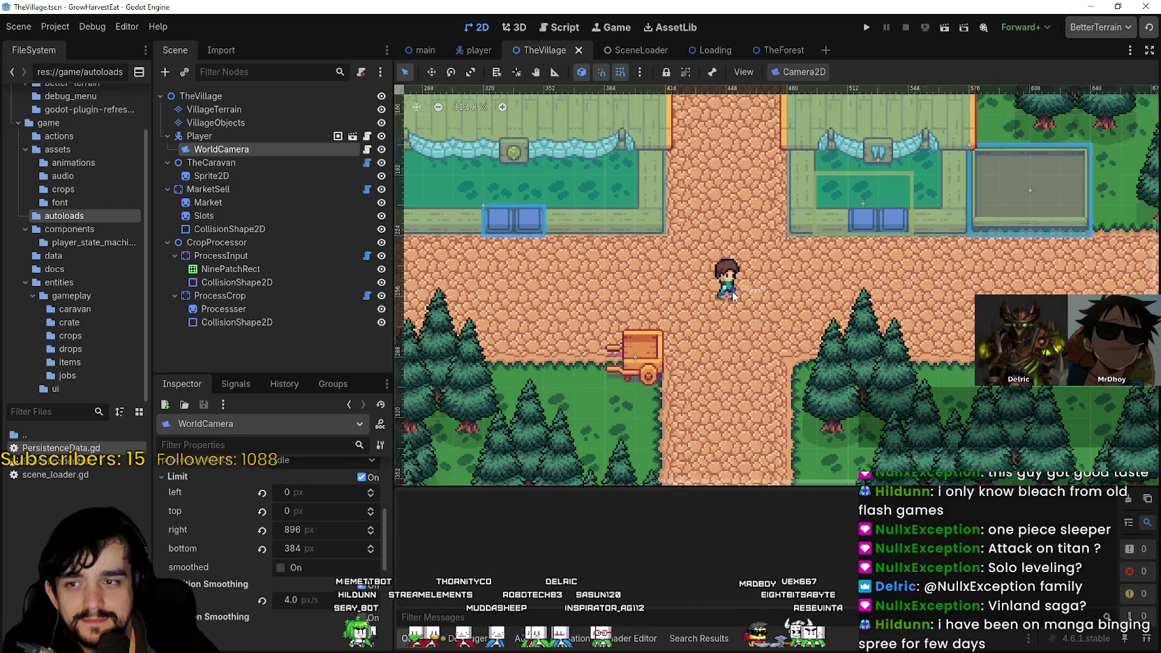
pyautogui.scroll(-9, 734, 289)
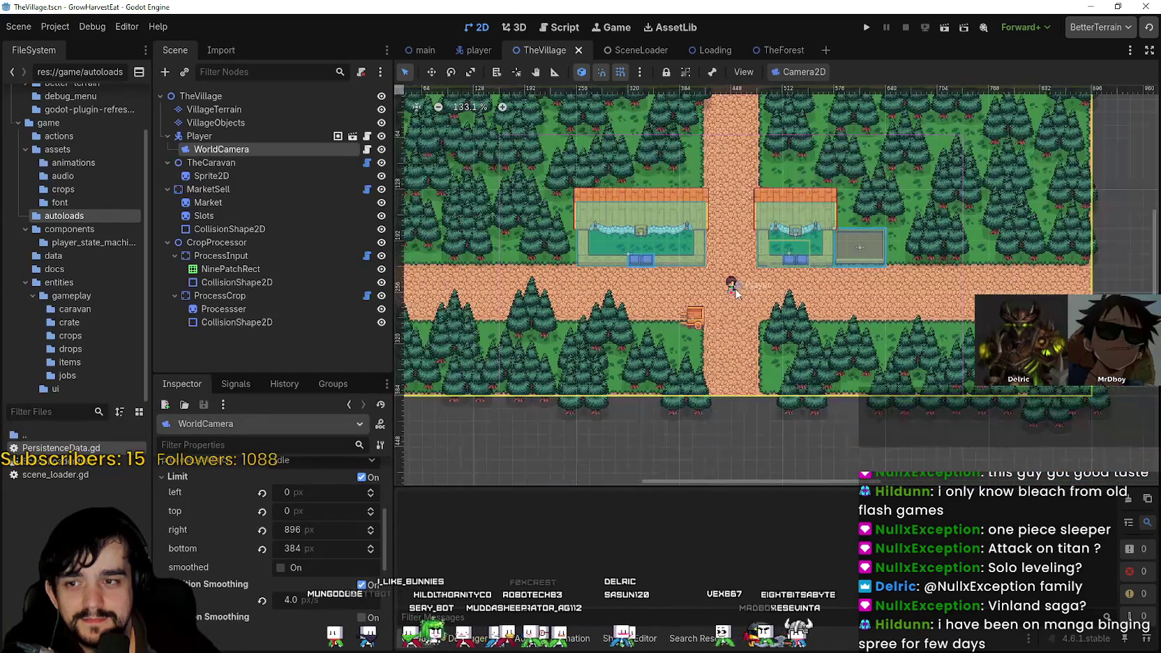
pyautogui.scroll(5, 734, 300)
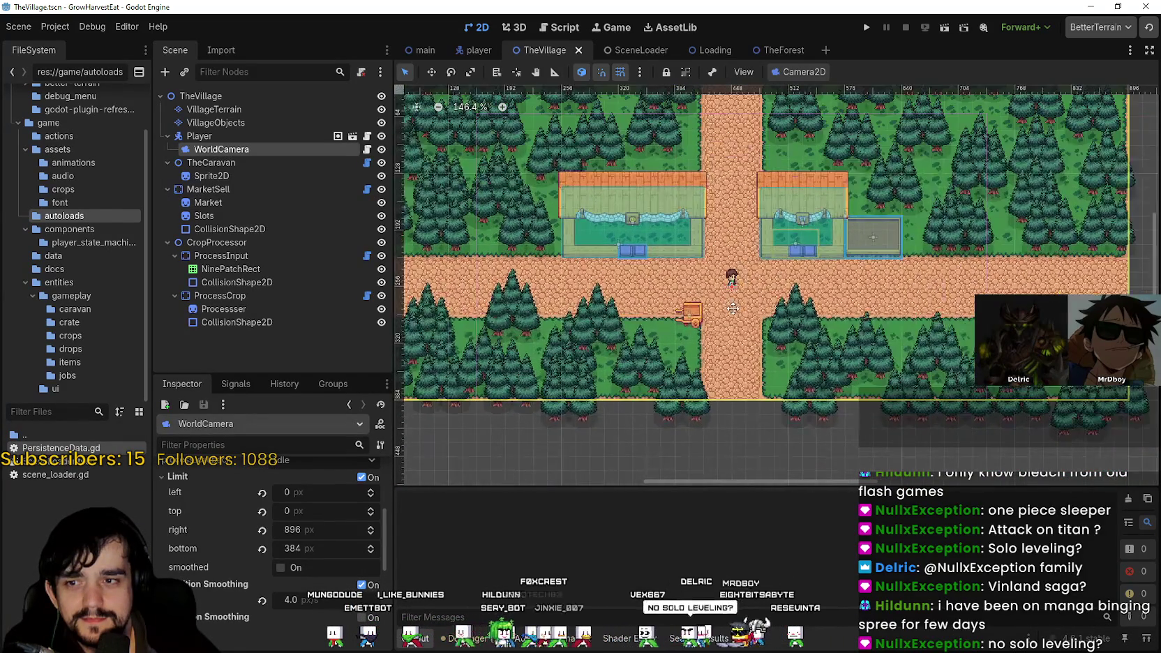
pyautogui.scroll(3, 711, 384)
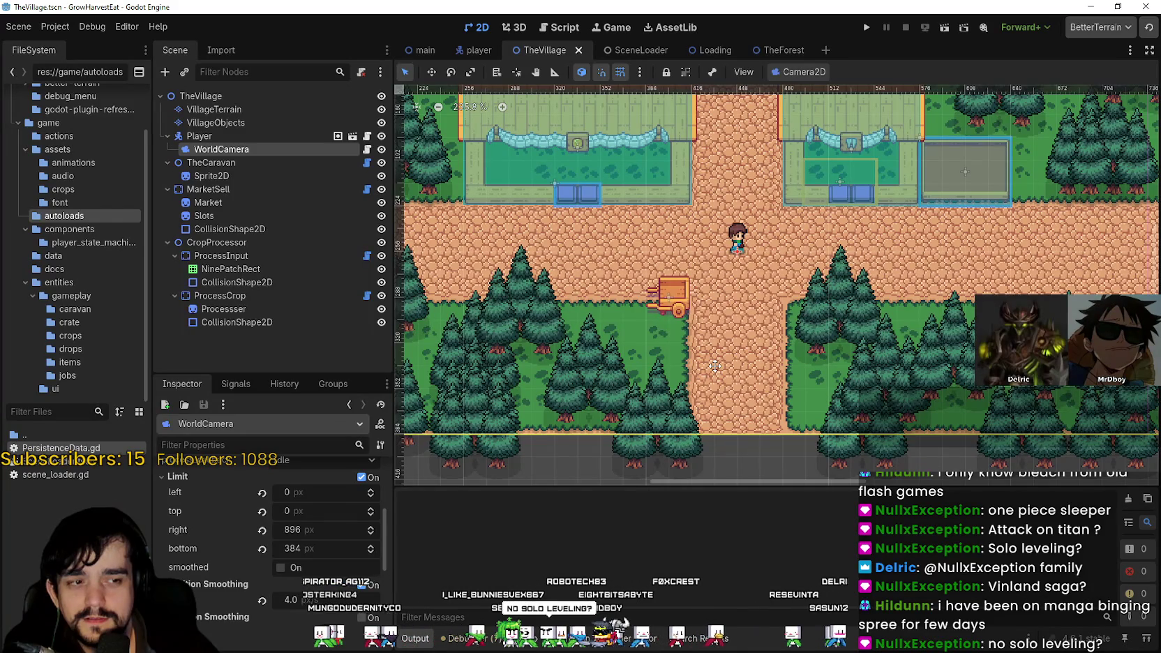
pyautogui.scroll(8, 714, 366)
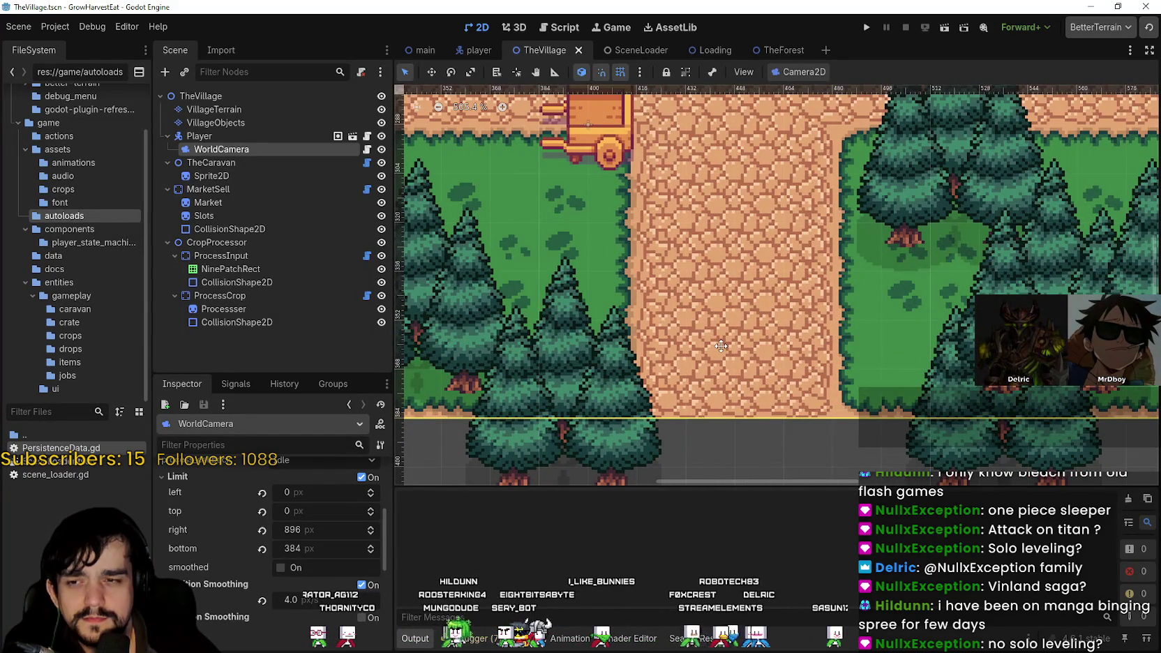
pyautogui.scroll(-8, 721, 345)
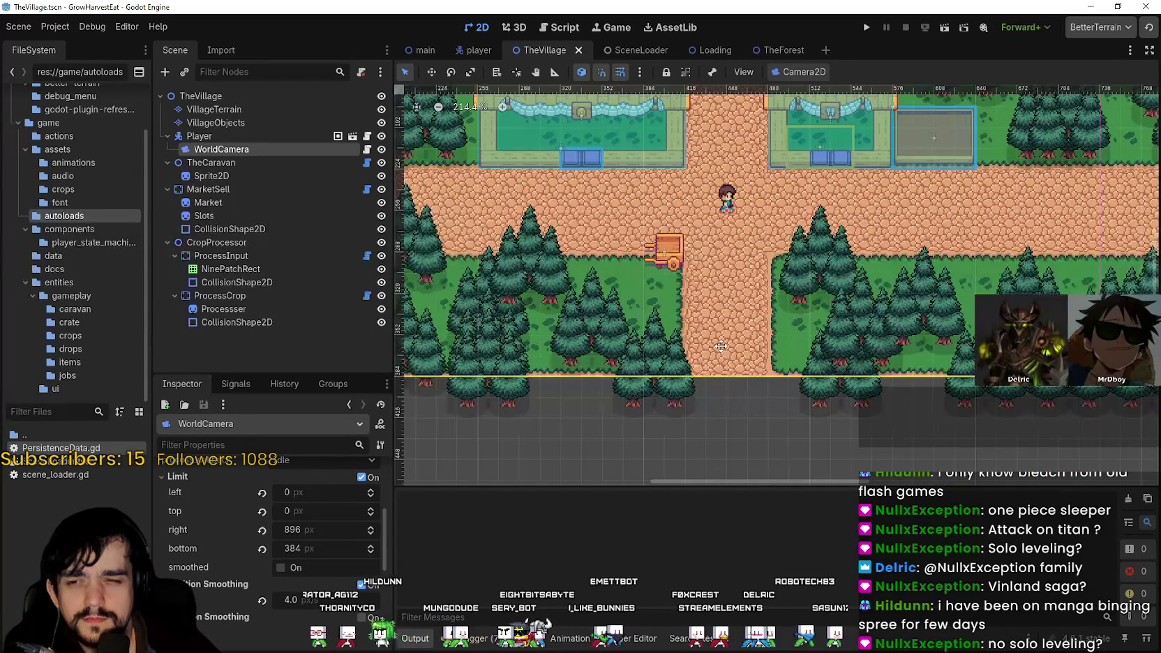
pyautogui.scroll(4, 722, 345)
pyautogui.scroll(2, 722, 345)
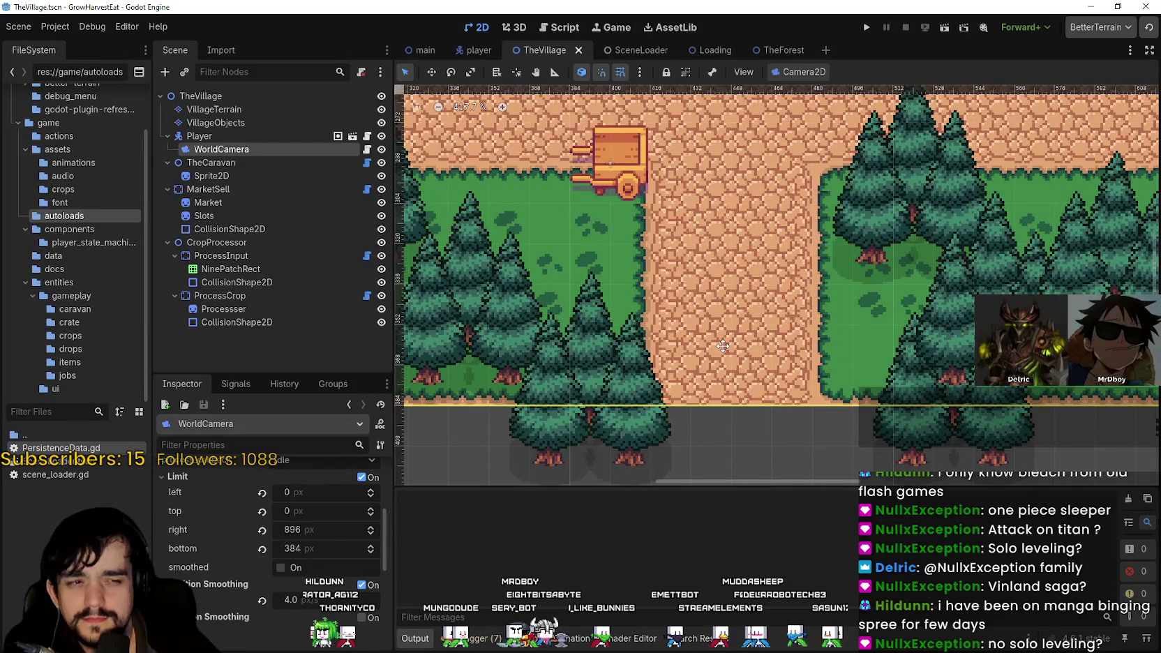
pyautogui.scroll(-12, 722, 345)
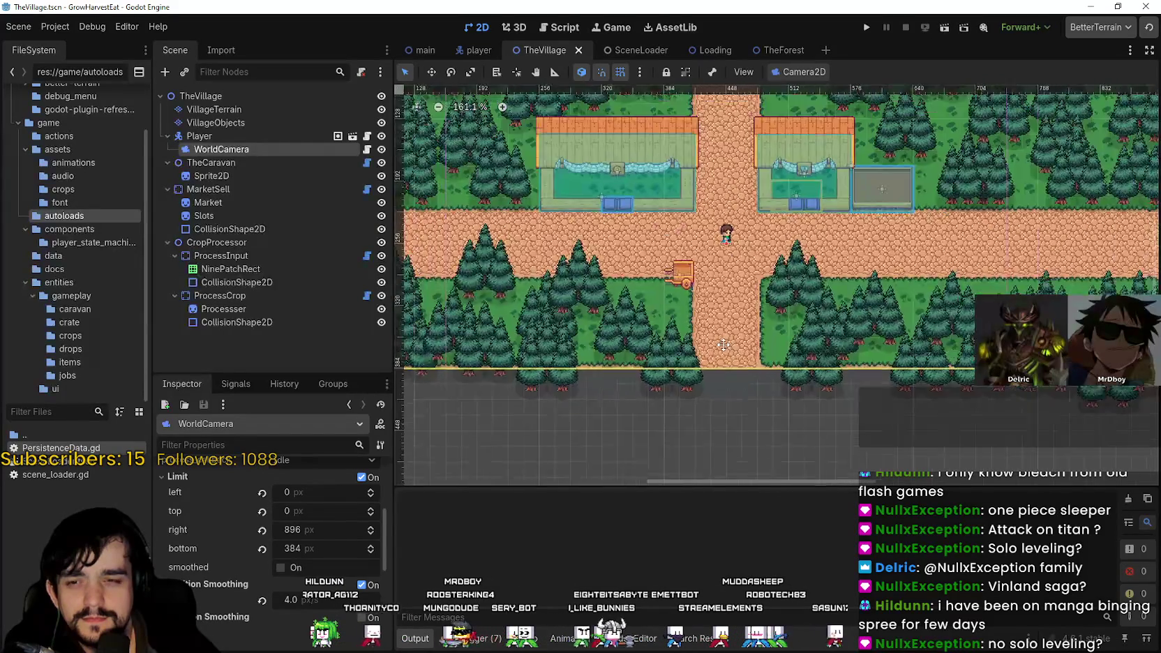
pyautogui.scroll(-5, 724, 345)
pyautogui.scroll(12, 725, 339)
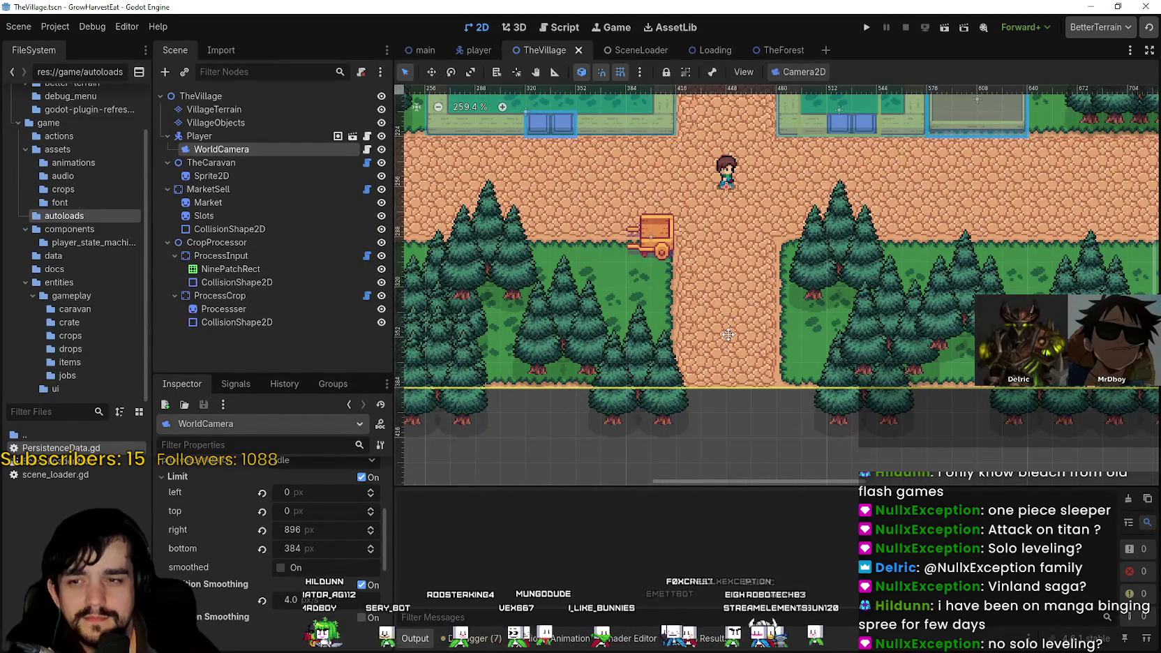
pyautogui.scroll(3, 728, 335)
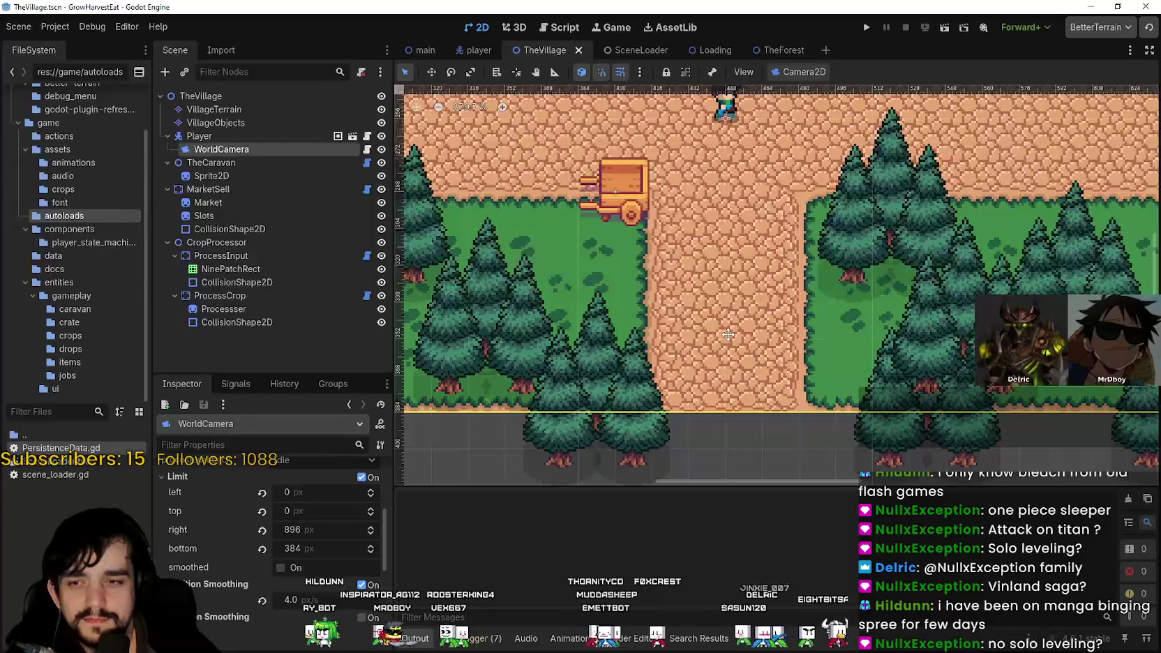
pyautogui.scroll(-8, 727, 335)
pyautogui.scroll(-2, 728, 335)
pyautogui.scroll(2, 733, 338)
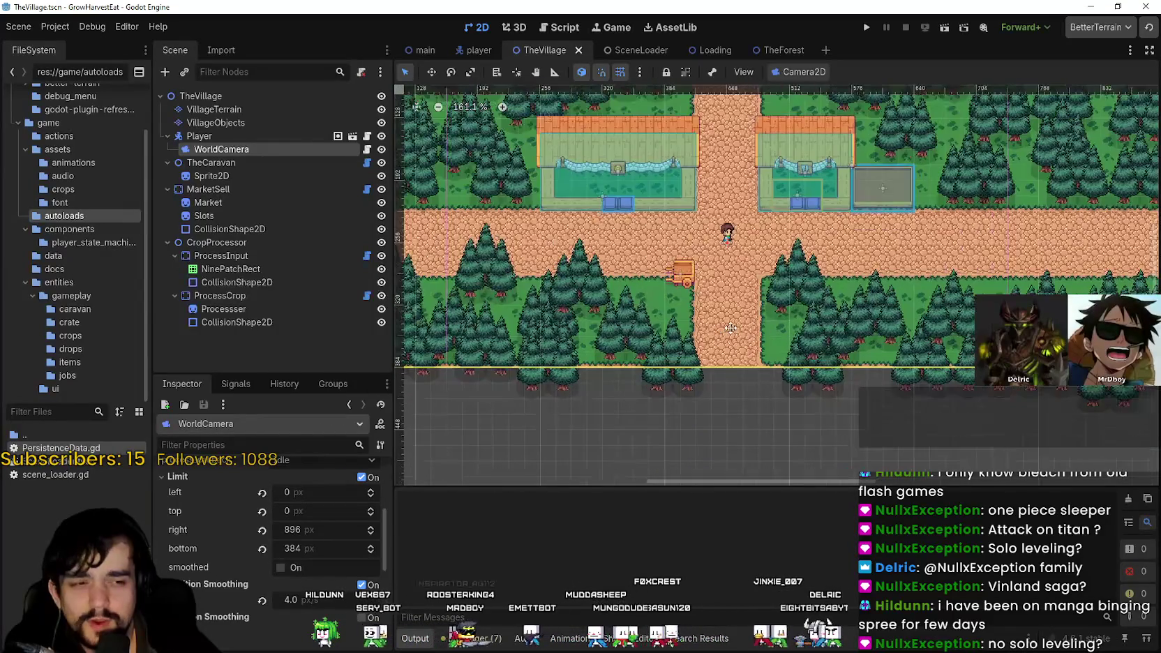
pyautogui.scroll(1, 736, 343)
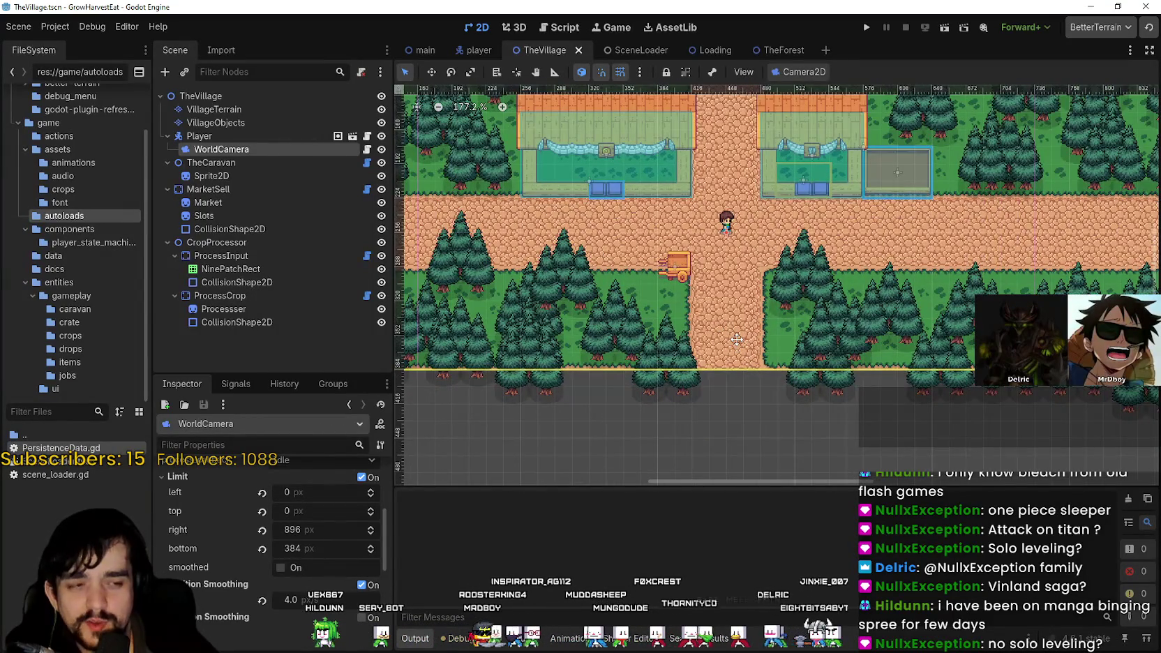
pyautogui.scroll(-6, 736, 339)
pyautogui.scroll(-2, 734, 344)
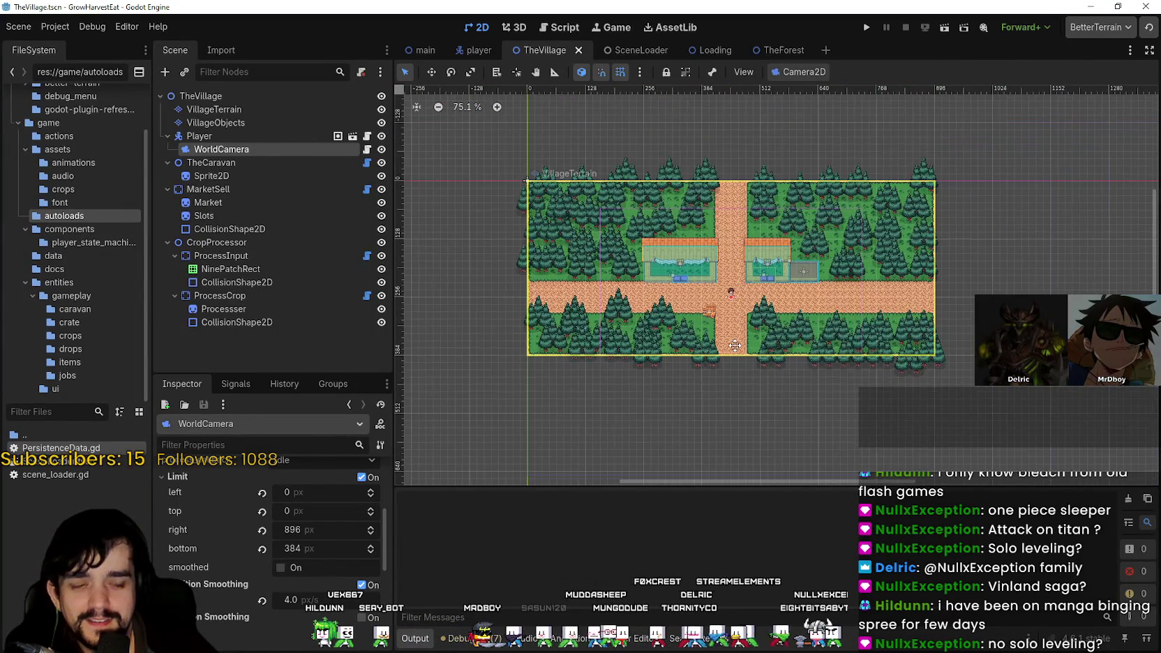
pyautogui.scroll(9, 735, 343)
pyautogui.scroll(-6, 734, 342)
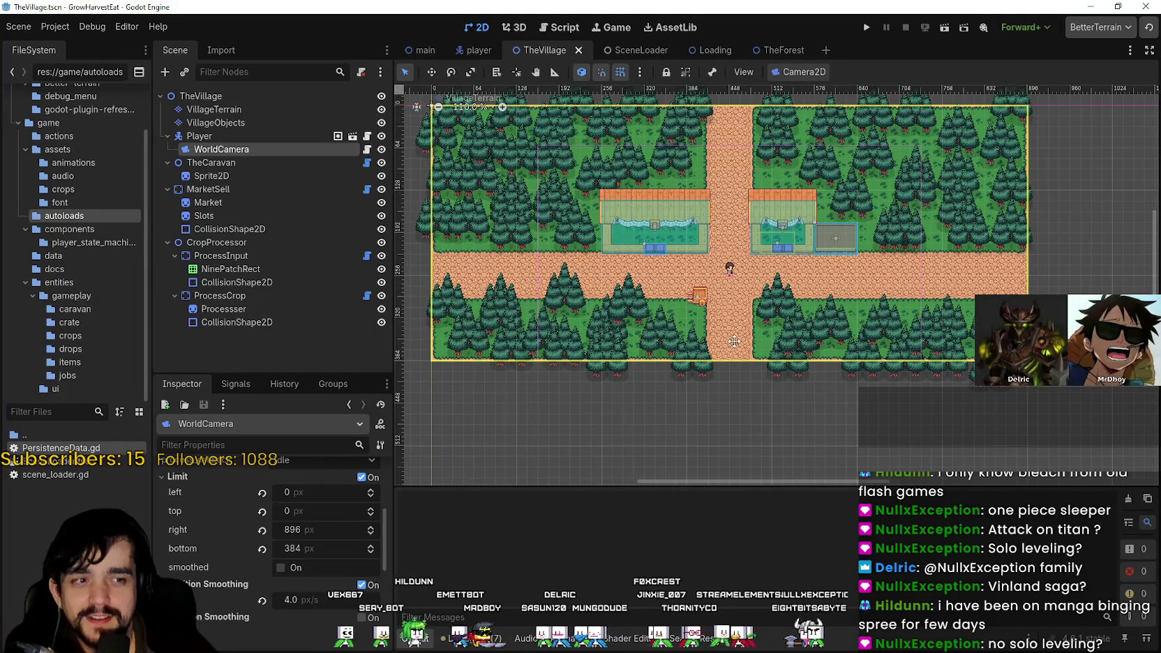
pyautogui.scroll(15, 735, 340)
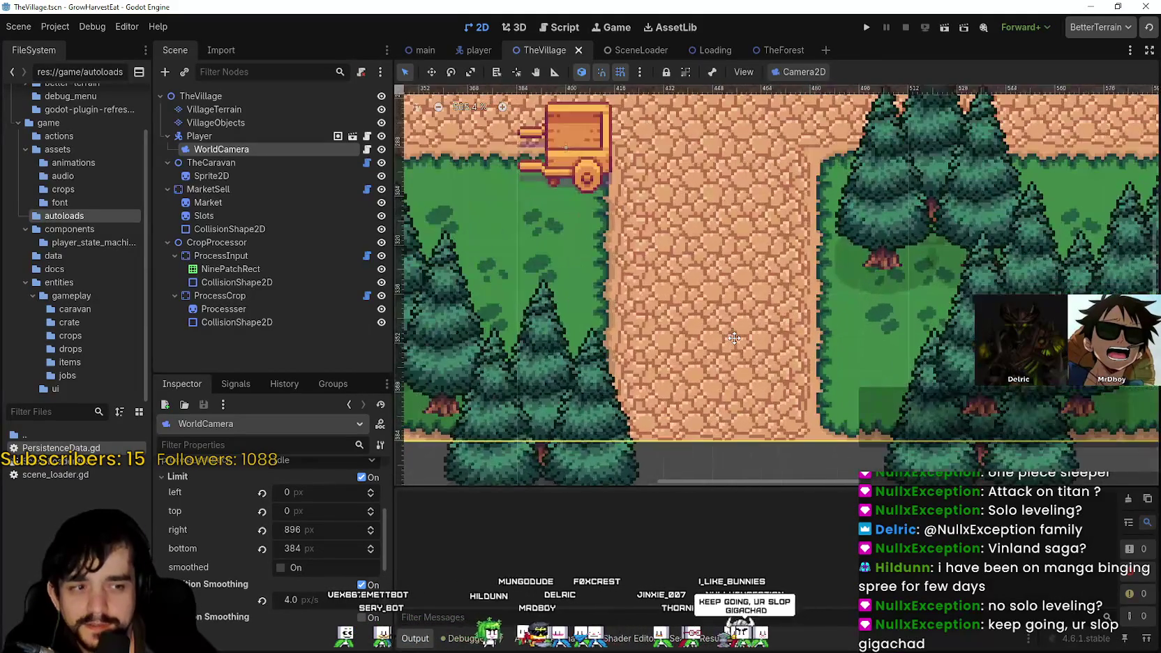
pyautogui.scroll(-2, 734, 339)
pyautogui.scroll(-3, 733, 339)
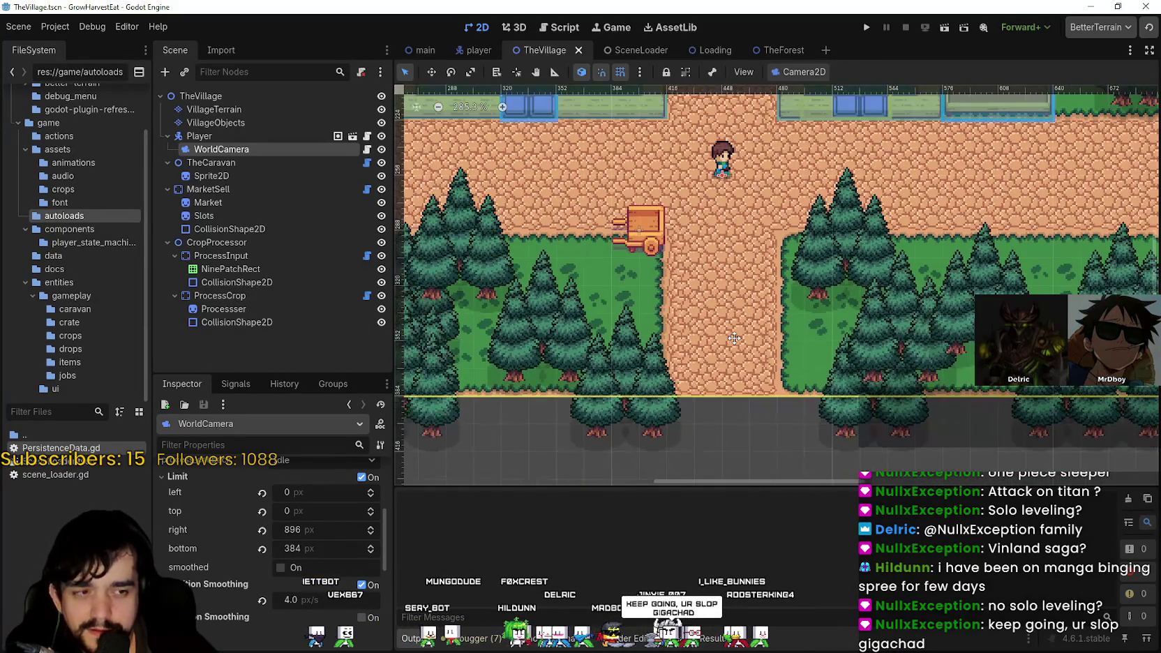
pyautogui.scroll(-2, 734, 338)
pyautogui.scroll(2, 734, 339)
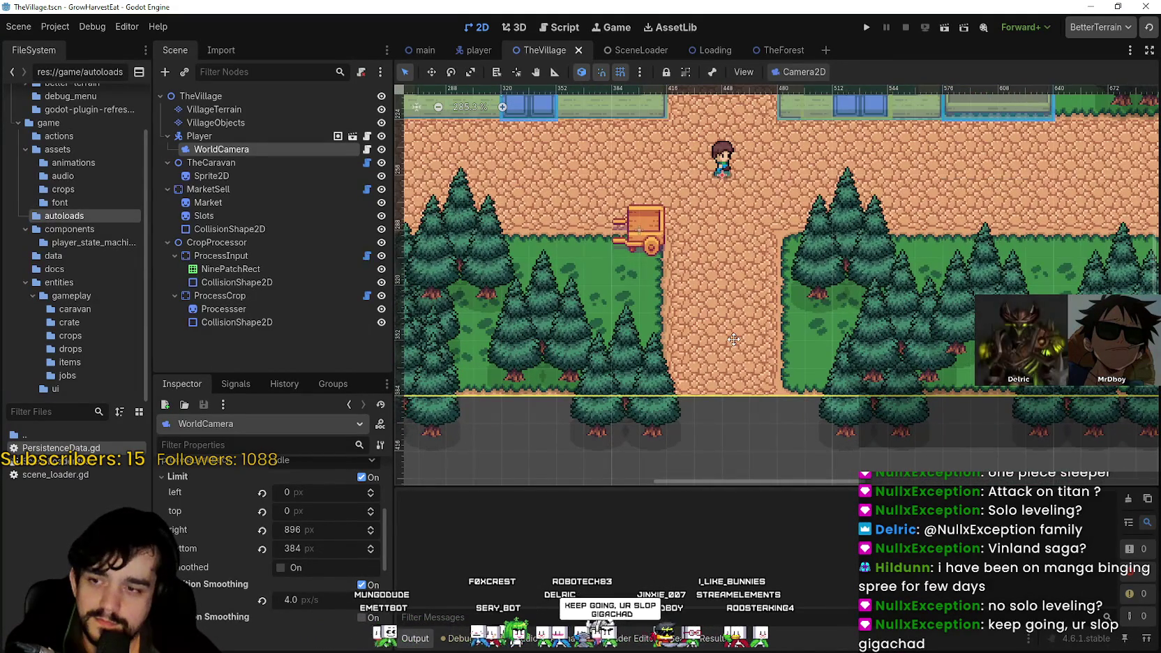
pyautogui.scroll(-5, 733, 338)
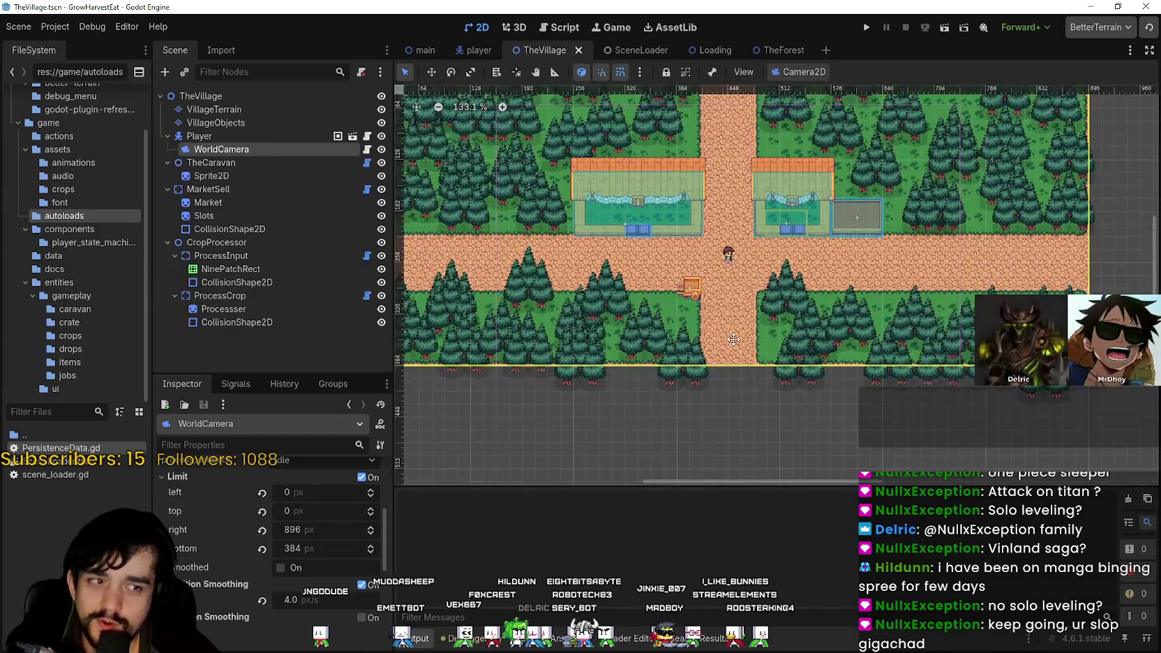
pyautogui.scroll(5, 734, 339)
pyautogui.scroll(-2, 741, 338)
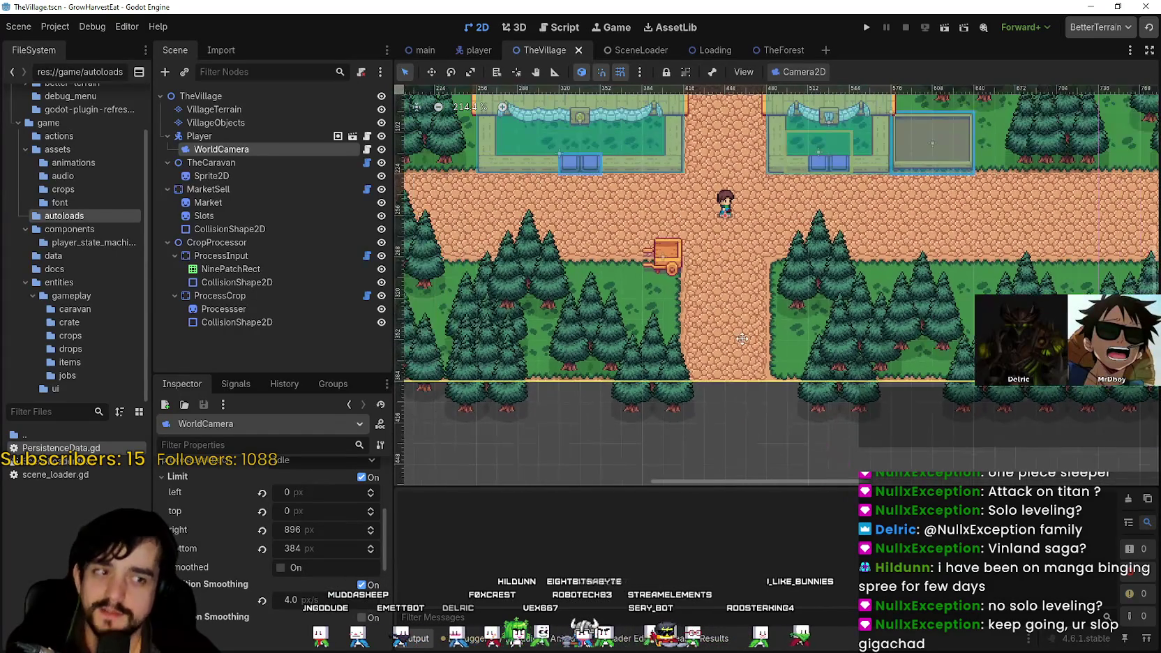
pyautogui.scroll(2, 738, 359)
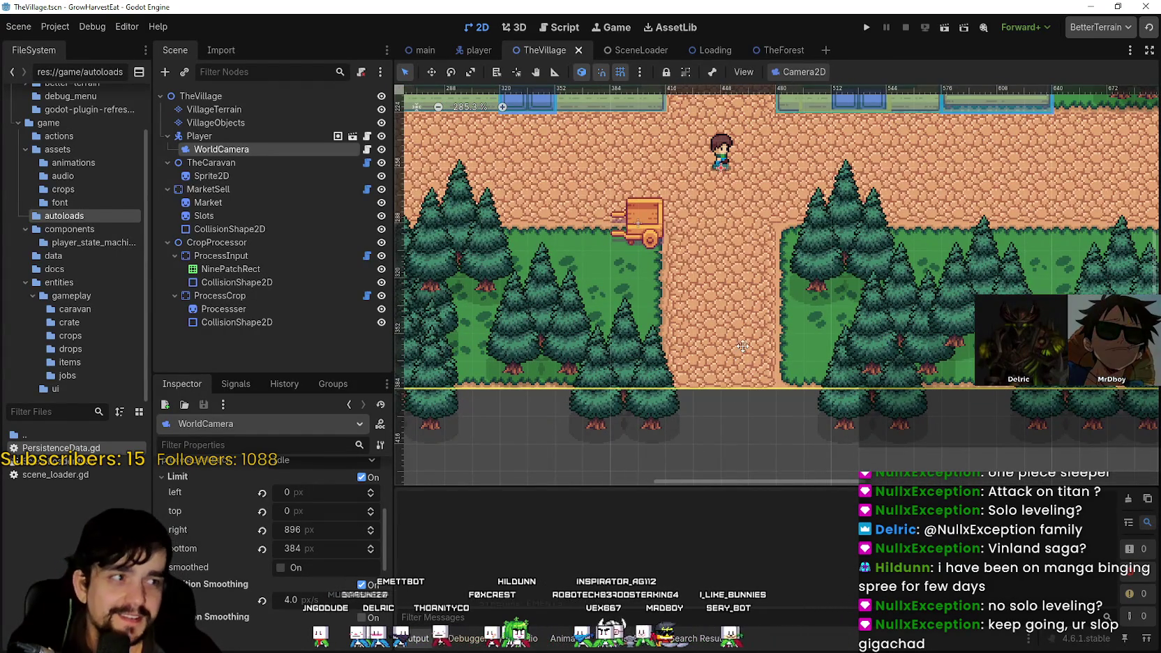
pyautogui.scroll(-1, 740, 338)
pyautogui.scroll(-2, 720, 323)
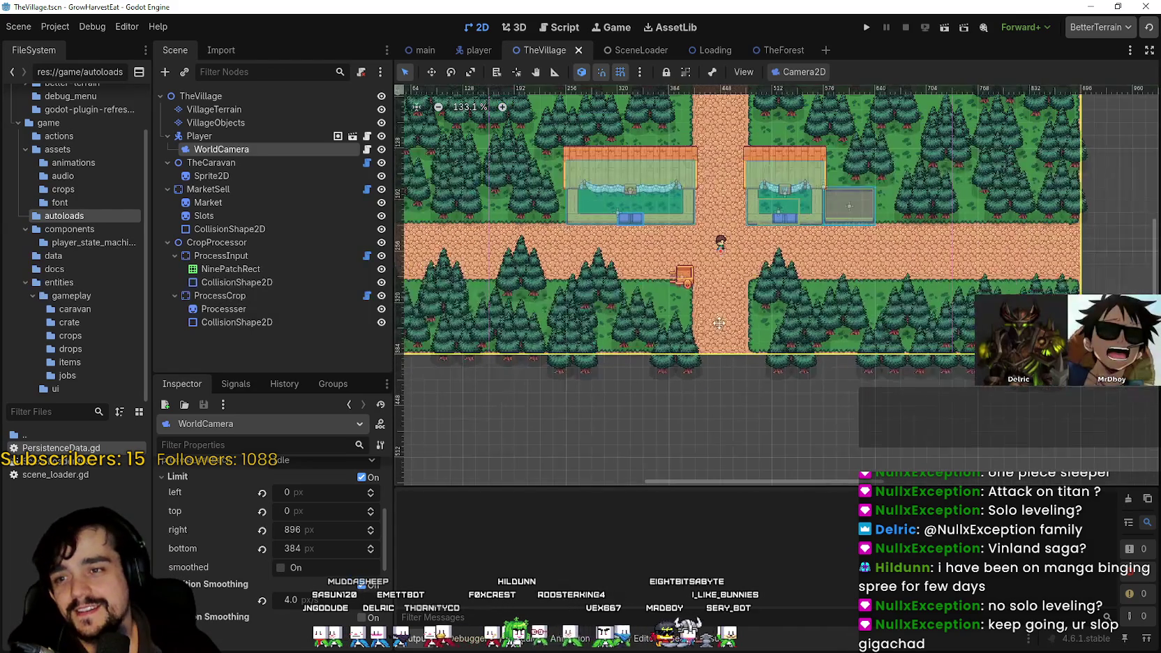
pyautogui.scroll(2, 732, 330)
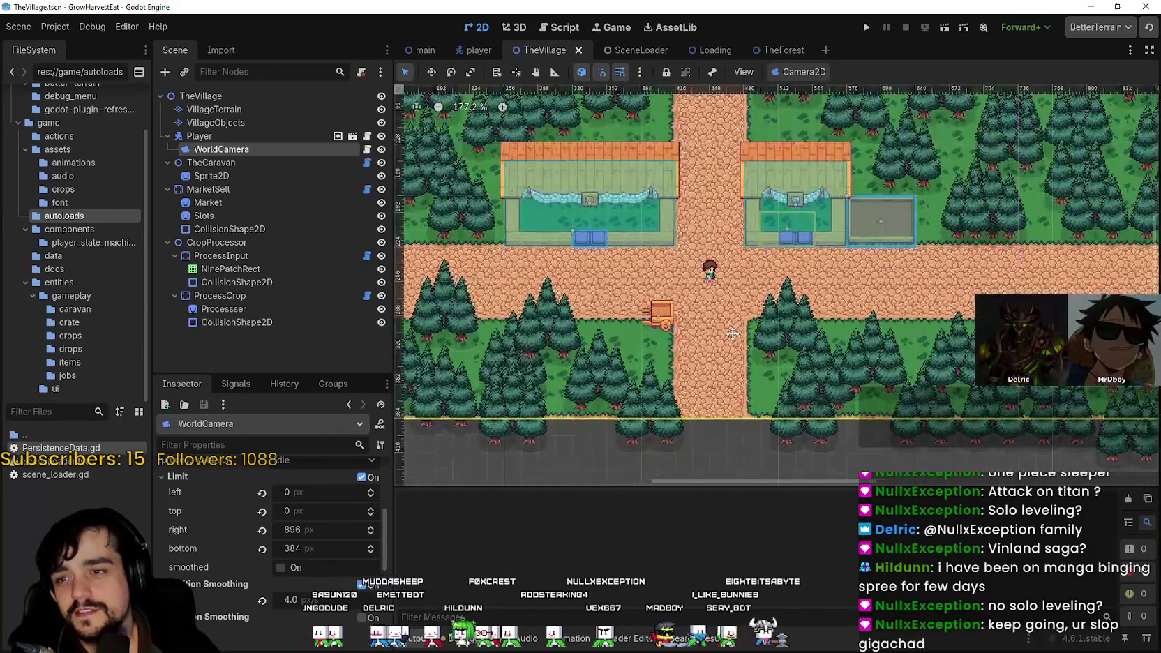
pyautogui.scroll(-1, 723, 320)
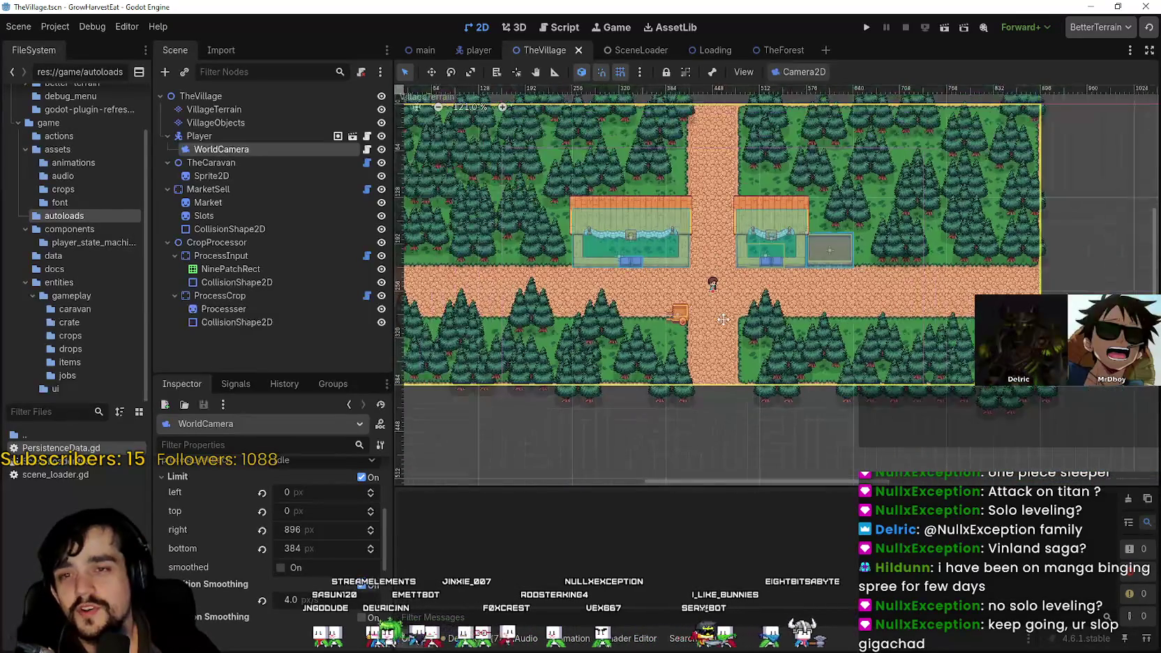
pyautogui.scroll(2, 706, 308)
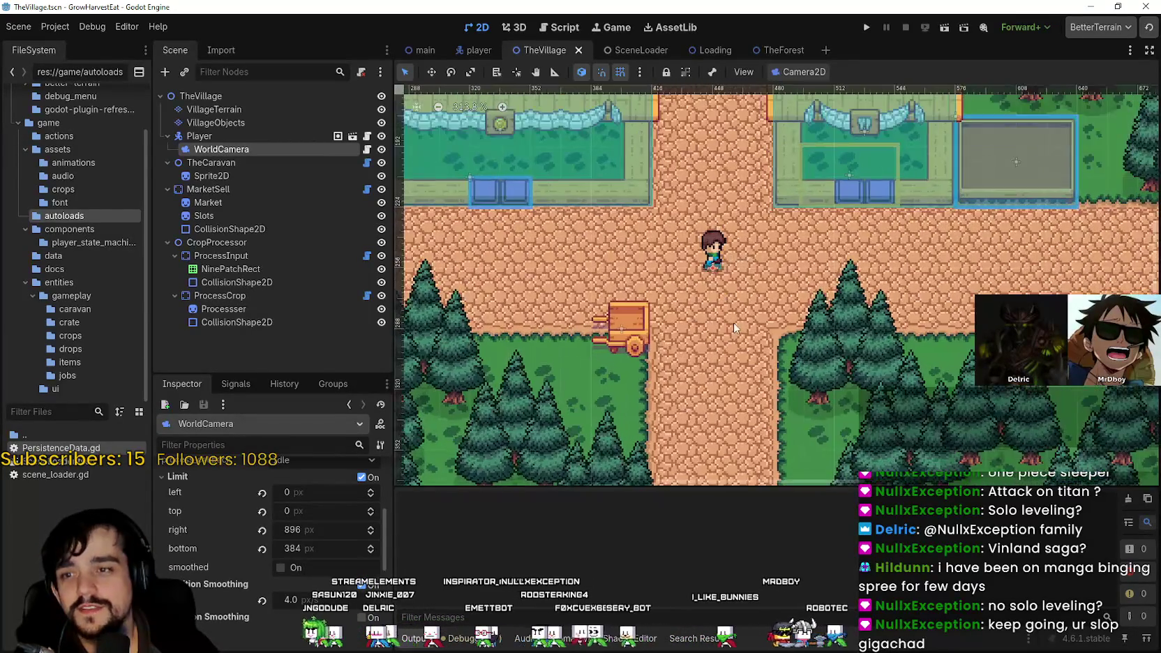
pyautogui.scroll(-4, 718, 313)
pyautogui.scroll(-1, 724, 316)
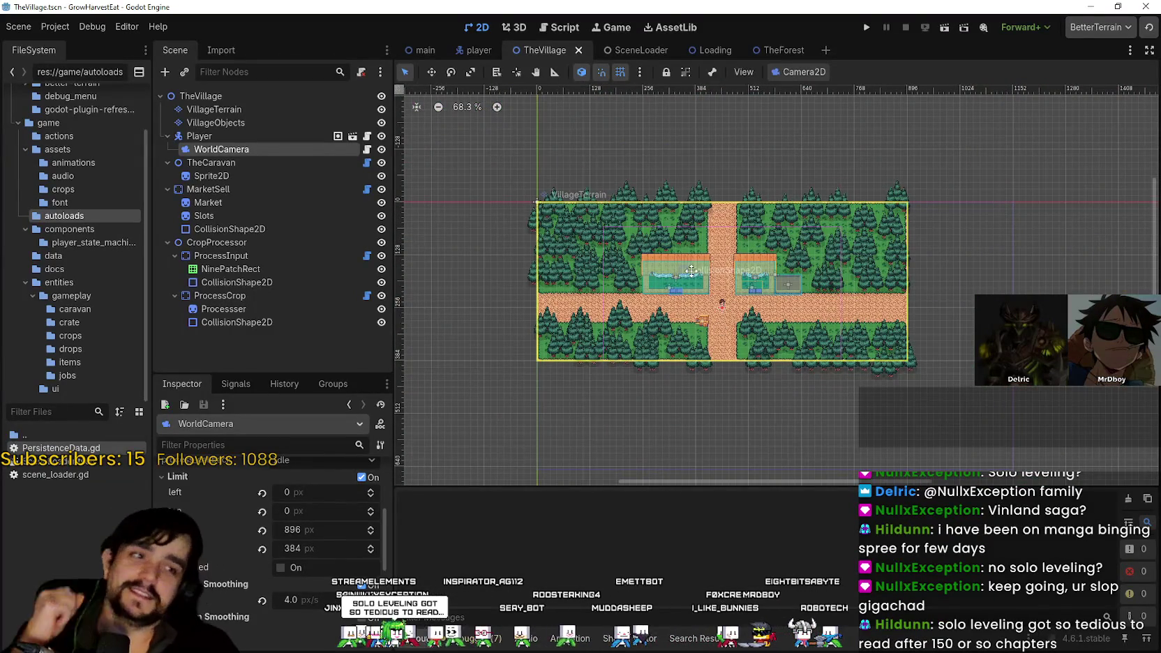
pyautogui.scroll(6, 683, 261)
pyautogui.scroll(-6, 684, 264)
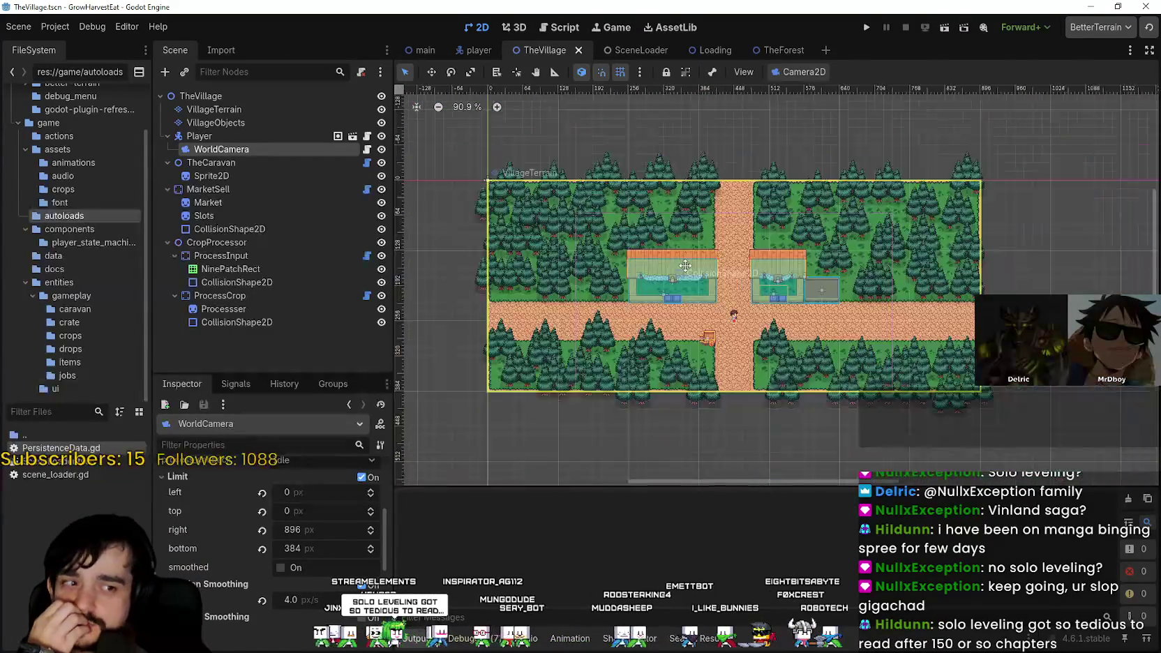
pyautogui.scroll(-1, 688, 258)
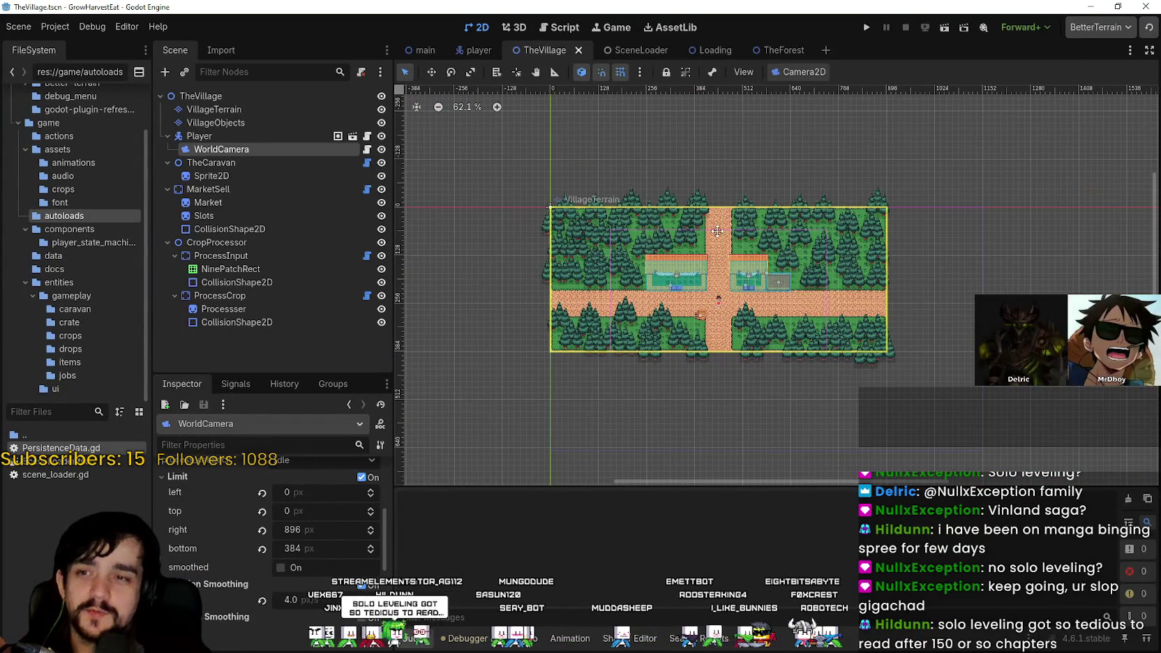
pyautogui.scroll(11, 813, 301)
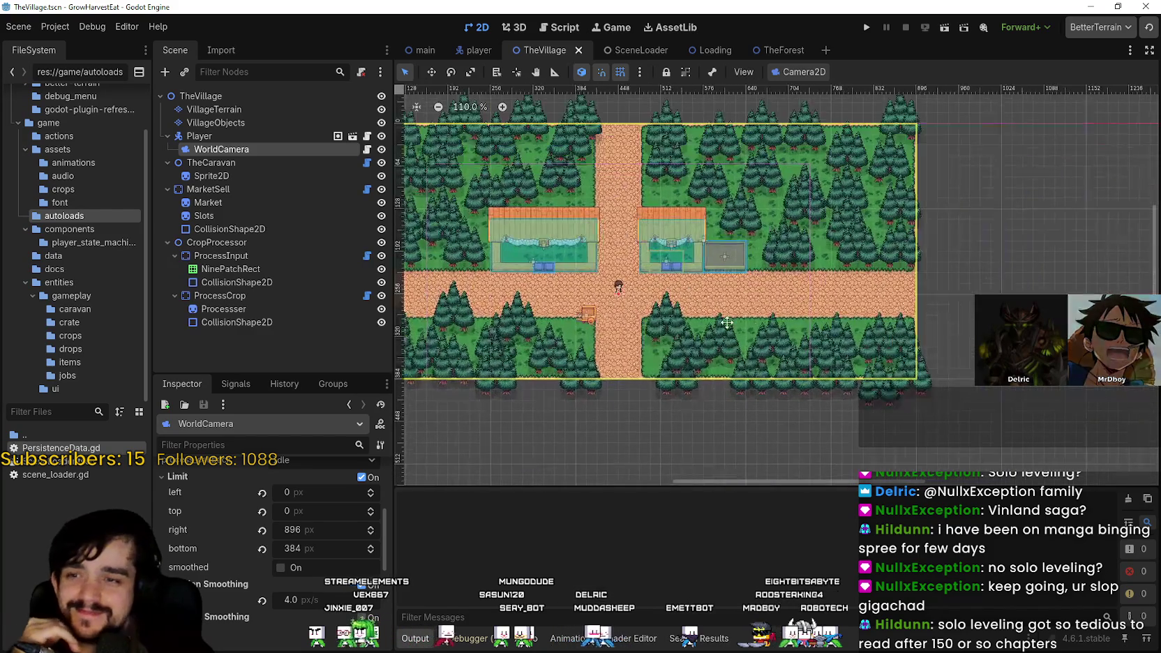
pyautogui.scroll(-4, 814, 301)
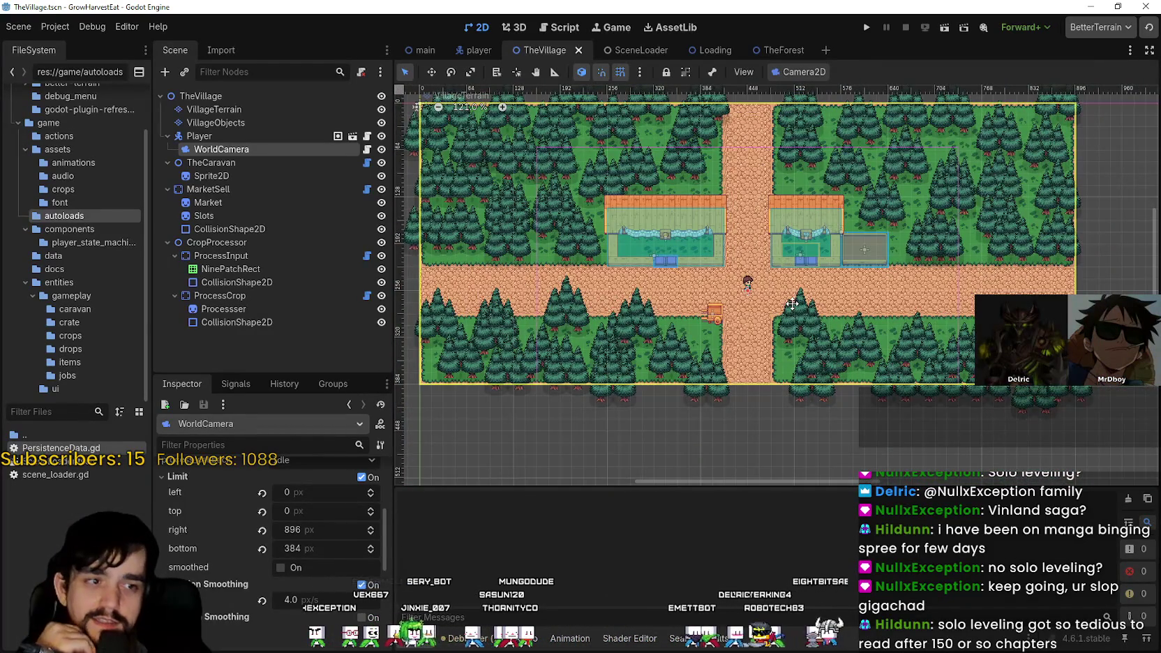
pyautogui.scroll(-2, 792, 304)
pyautogui.scroll(10, 793, 304)
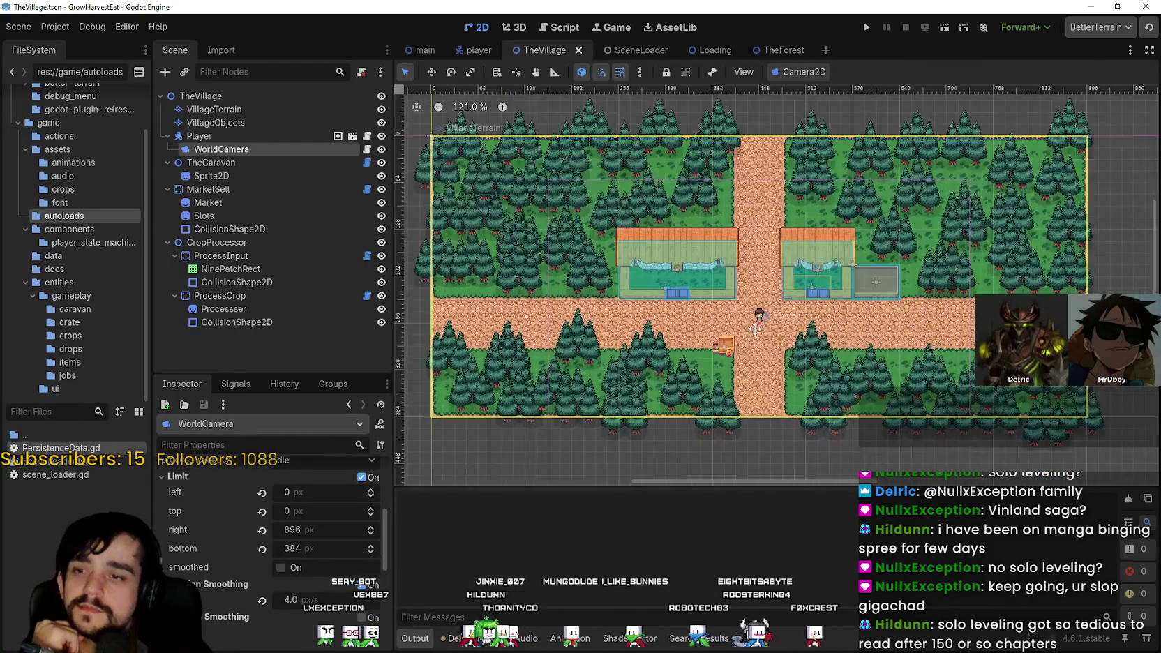
pyautogui.scroll(1, 761, 327)
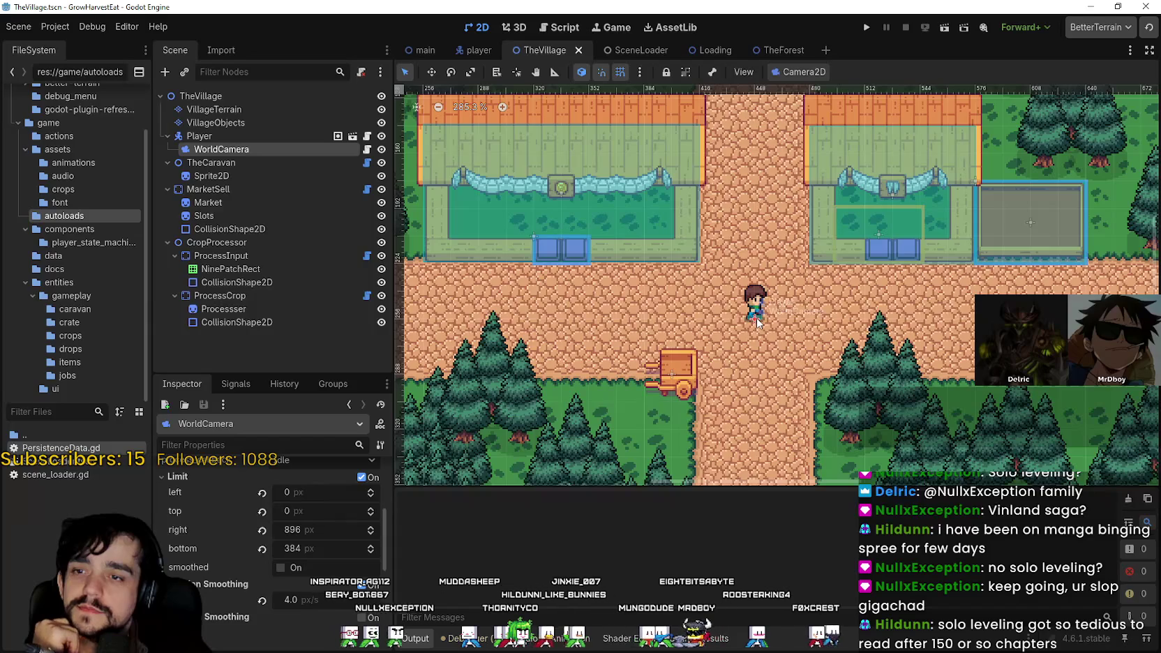
pyautogui.scroll(-4, 756, 322)
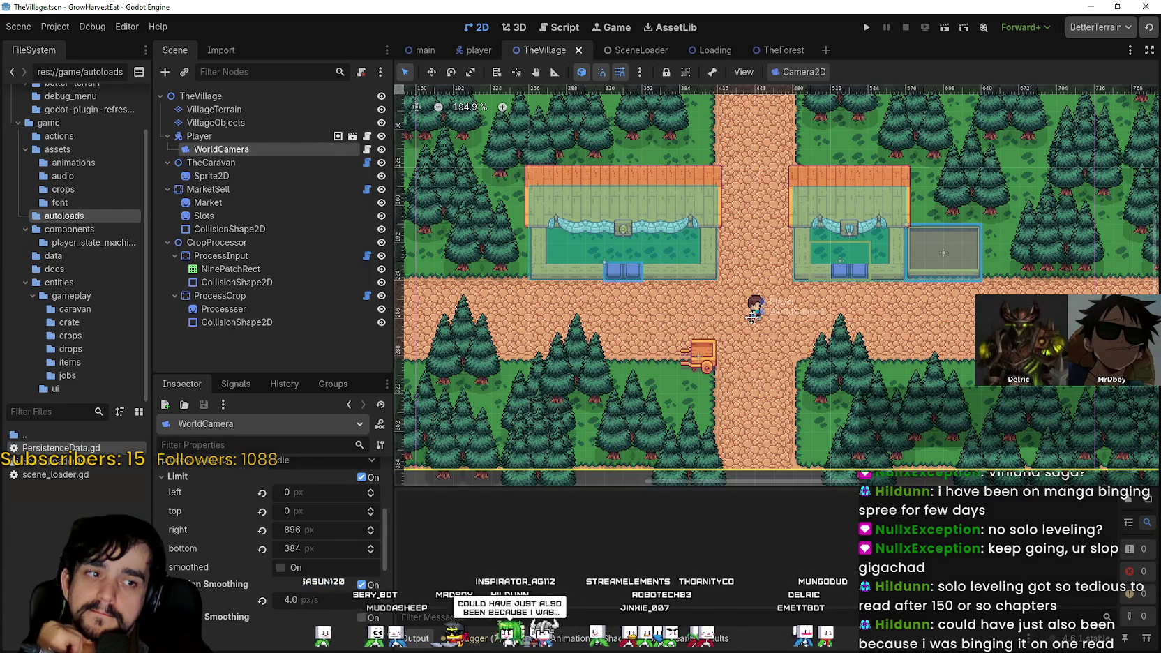
pyautogui.scroll(-6, 750, 318)
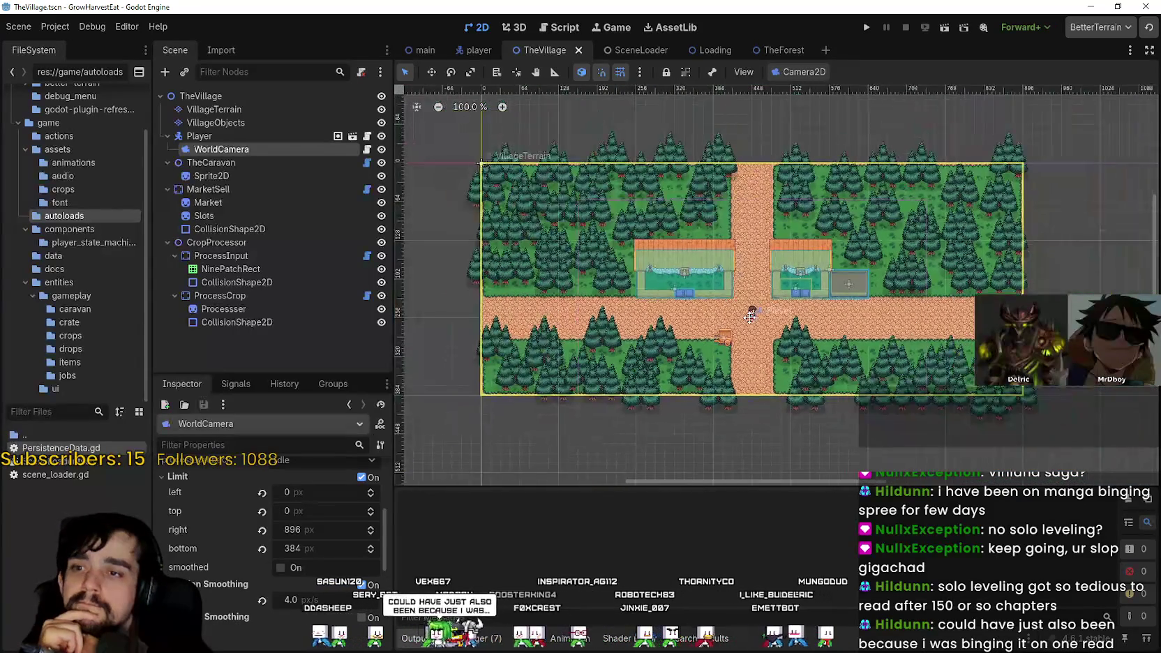
# - Pan and zoom around the village map in the 2D viewport
pyautogui.moveTo(800, 338)
pyautogui.mouseDown()
pyautogui.moveTo(770, 344)
pyautogui.moveTo(770, 329)
pyautogui.mouseUp()
pyautogui.scroll(3, 772, 328)
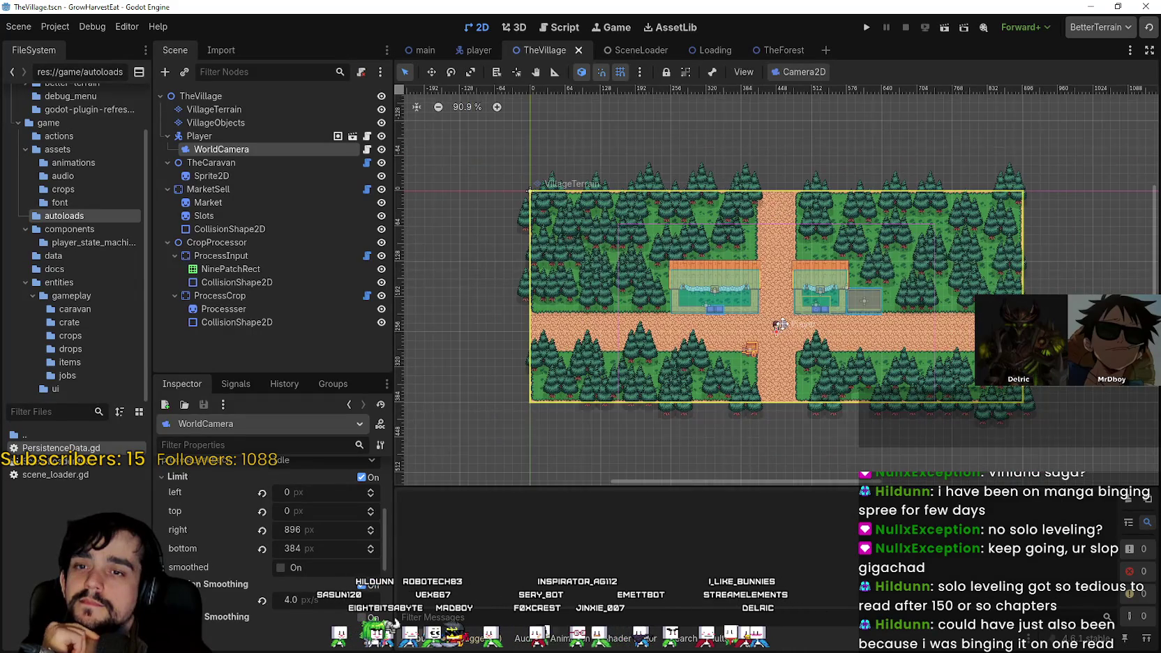
pyautogui.scroll(-5, 782, 322)
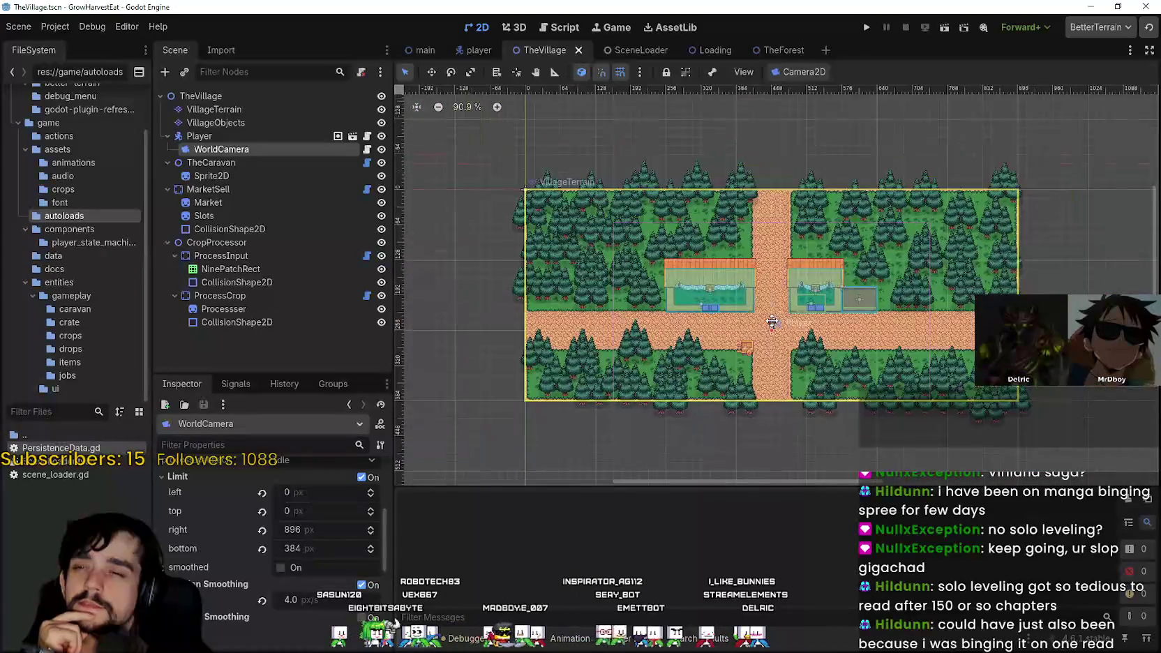
pyautogui.scroll(7, 768, 321)
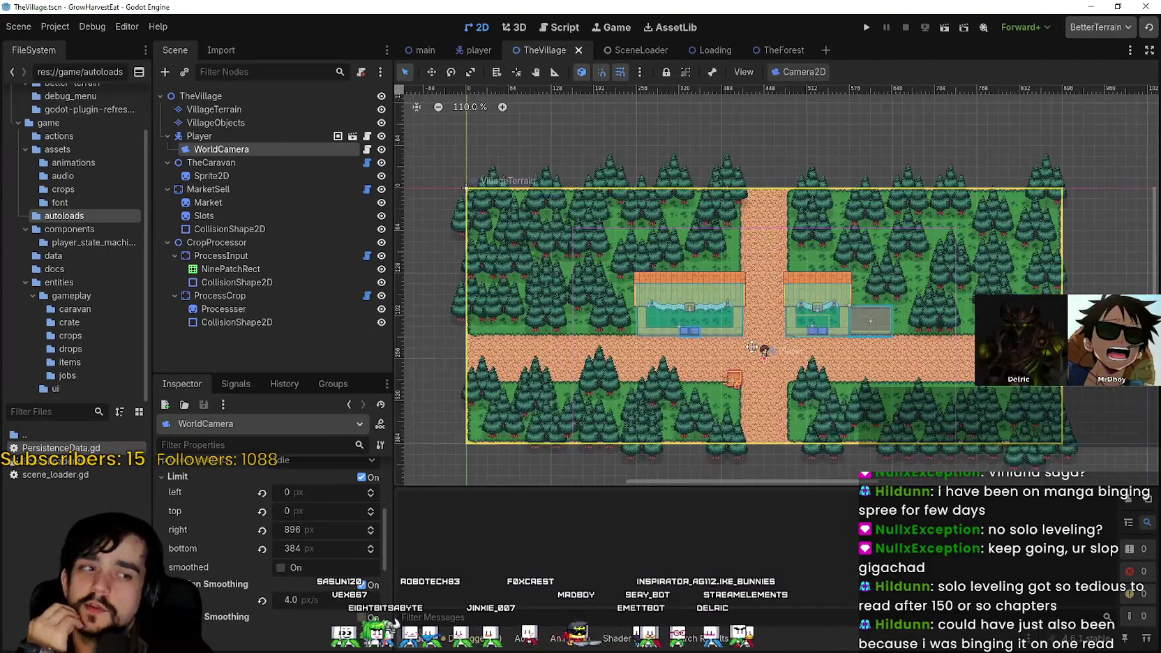
pyautogui.scroll(-5, 751, 347)
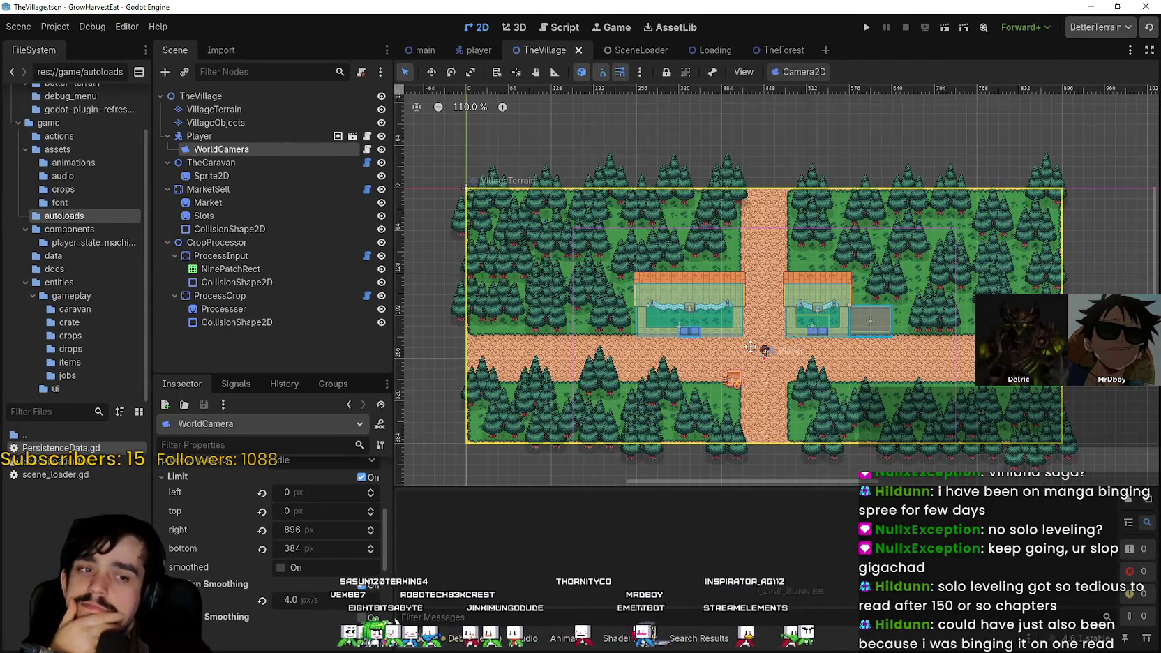
pyautogui.scroll(-1, 751, 347)
pyautogui.scroll(1, 751, 346)
pyautogui.scroll(1, 760, 341)
pyautogui.scroll(-2, 767, 338)
pyautogui.scroll(1, 782, 330)
pyautogui.scroll(-4, 783, 330)
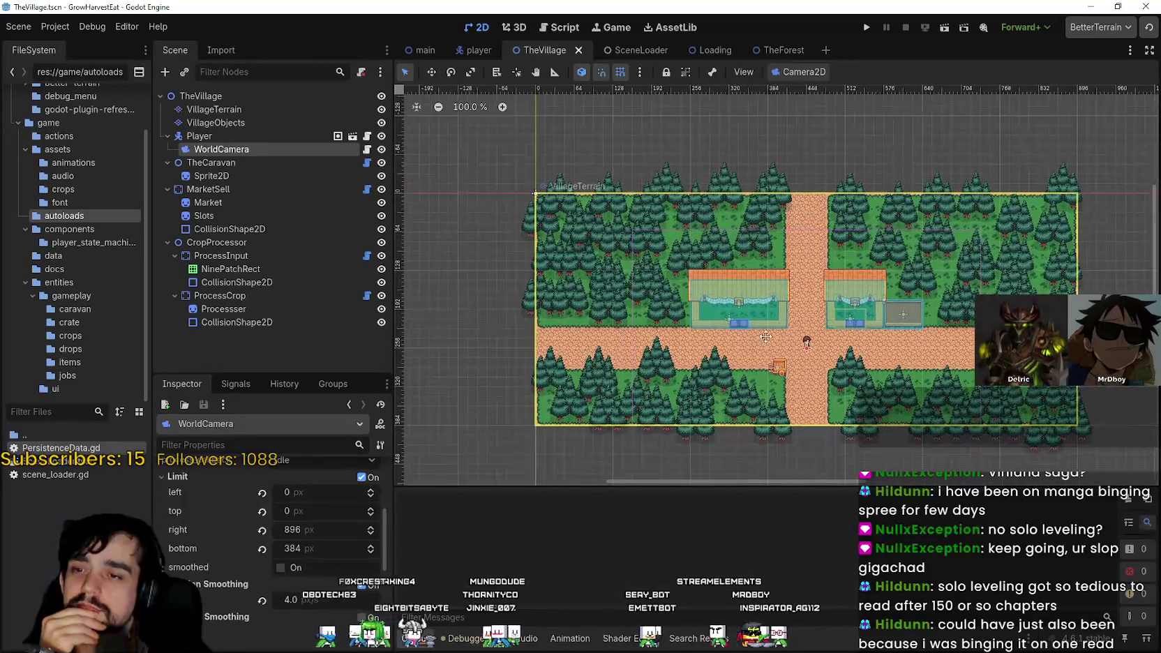
pyautogui.scroll(8, 787, 342)
pyautogui.scroll(-2, 794, 362)
pyautogui.scroll(-2, 794, 362)
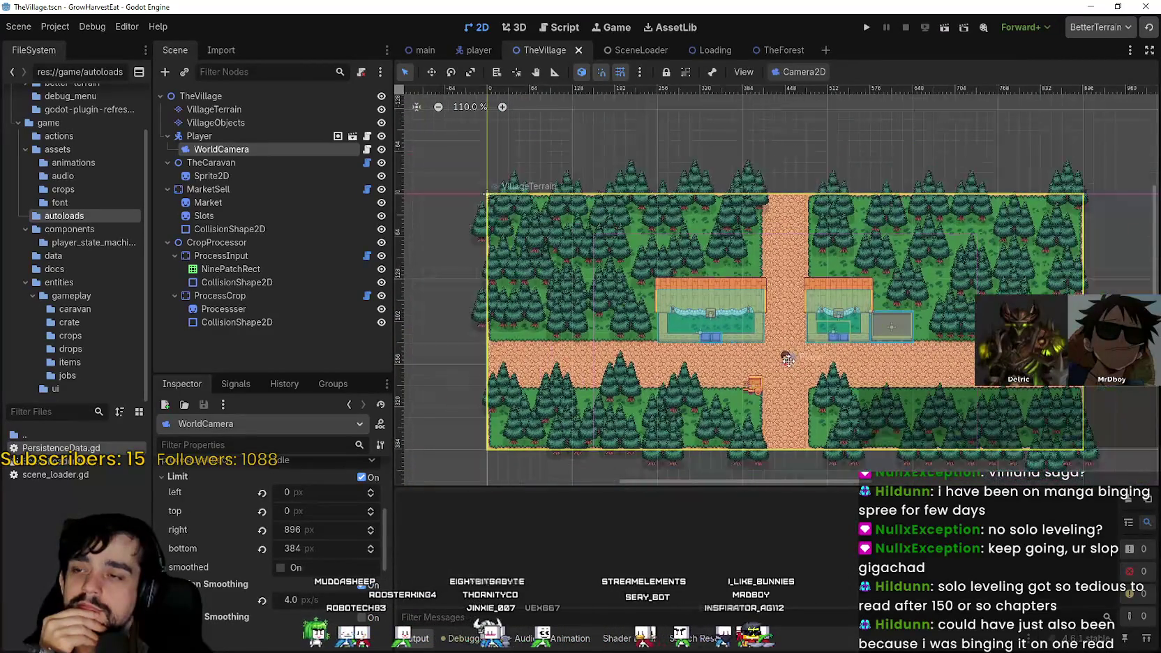
pyautogui.scroll(3, 782, 357)
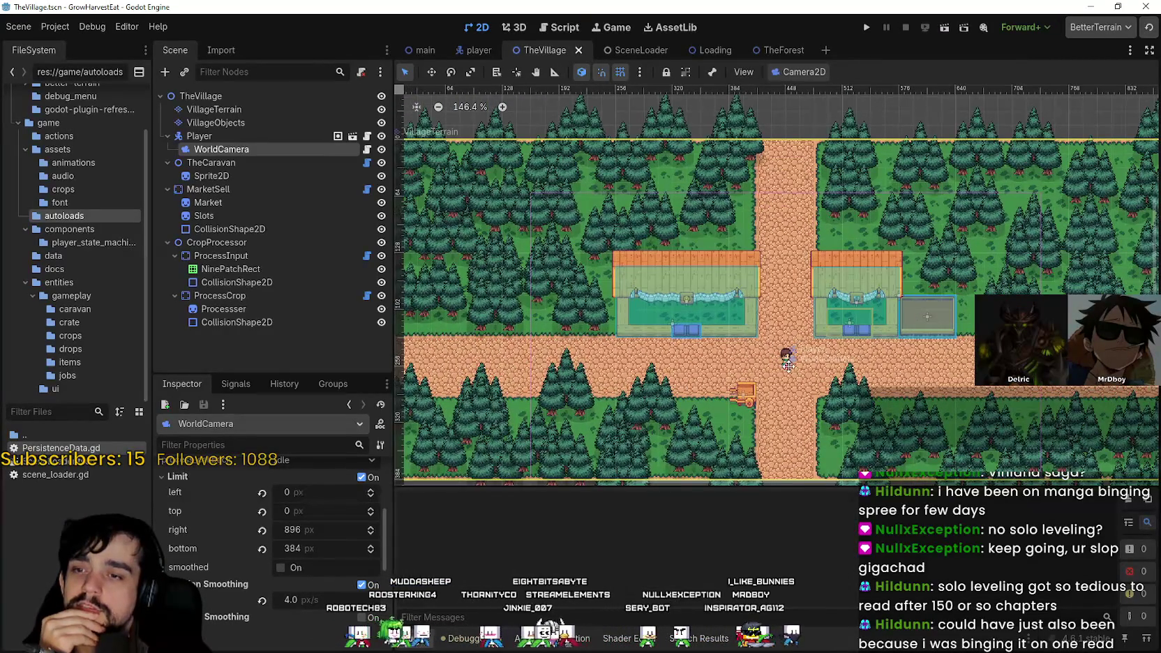
pyautogui.scroll(-3, 782, 348)
pyautogui.scroll(-1, 804, 312)
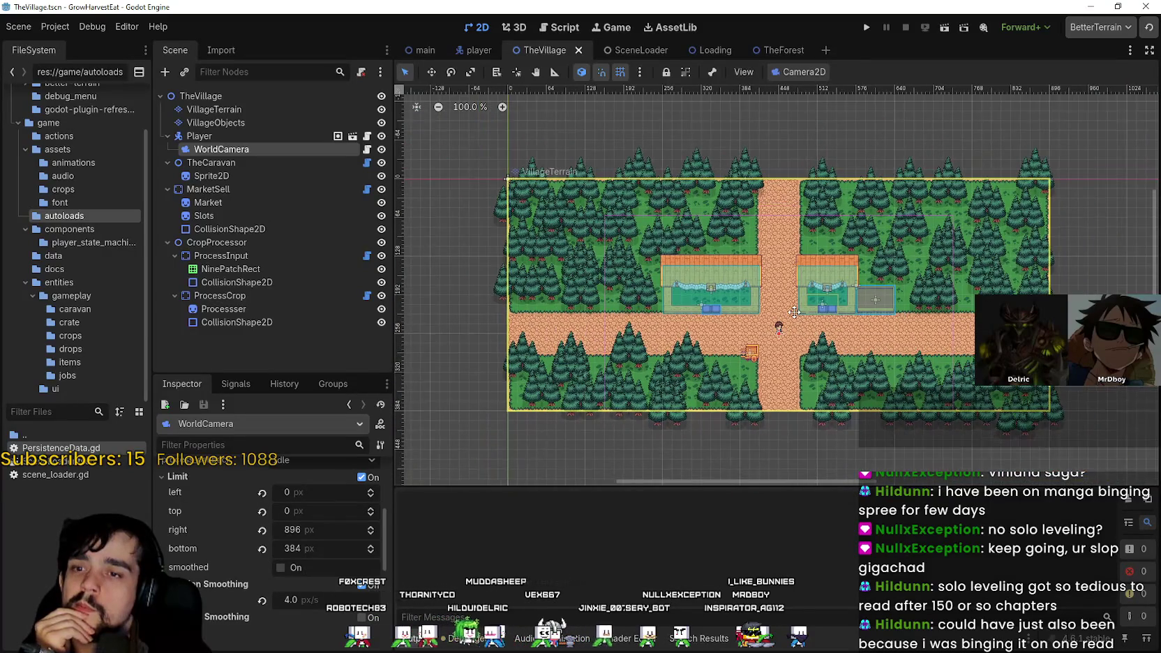
pyautogui.scroll(-1, 794, 312)
pyautogui.scroll(2, 791, 321)
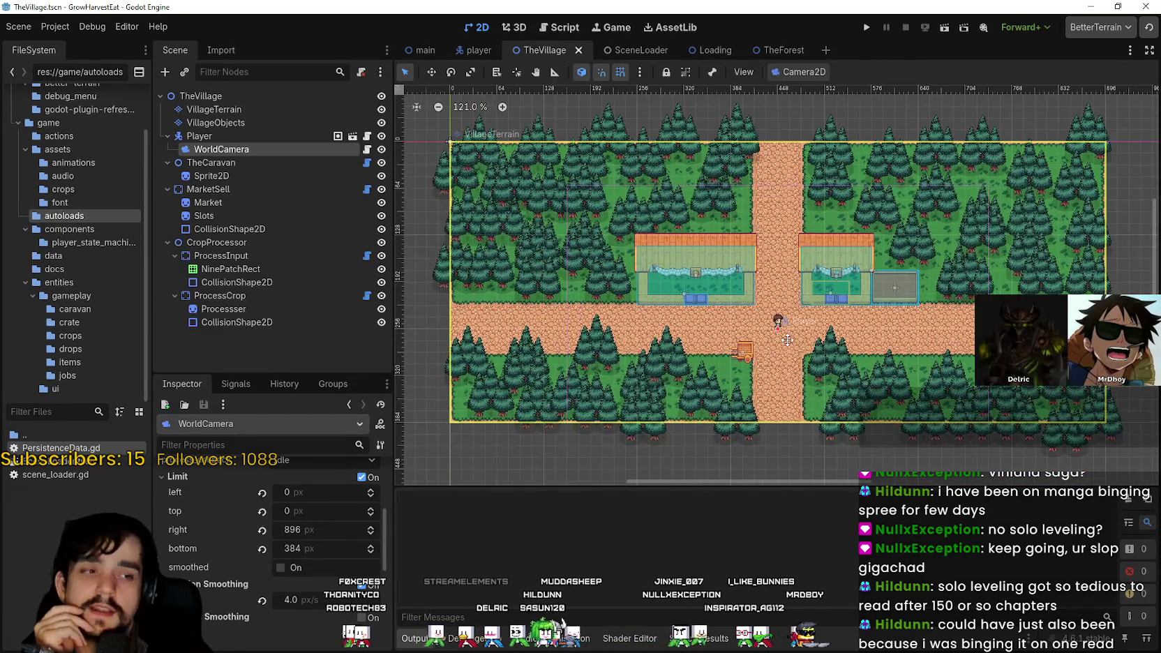
pyautogui.scroll(-3, 786, 340)
pyautogui.scroll(1, 787, 334)
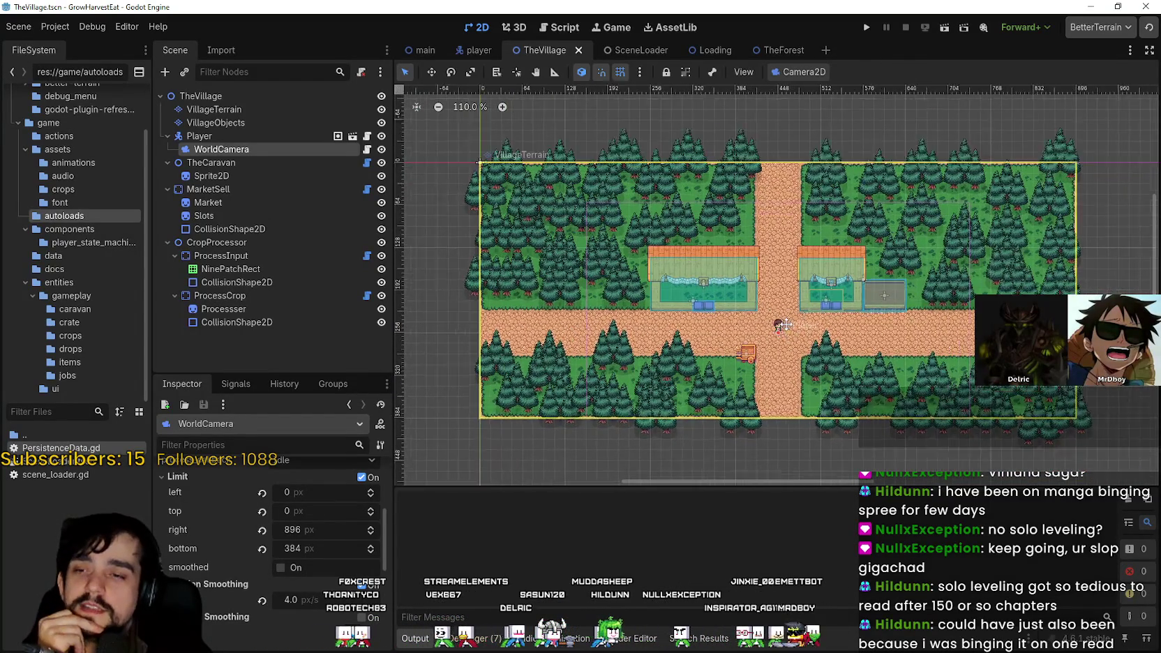
pyautogui.scroll(1, 786, 326)
pyautogui.scroll(-2, 760, 329)
pyautogui.scroll(1, 756, 336)
pyautogui.scroll(-3, 750, 328)
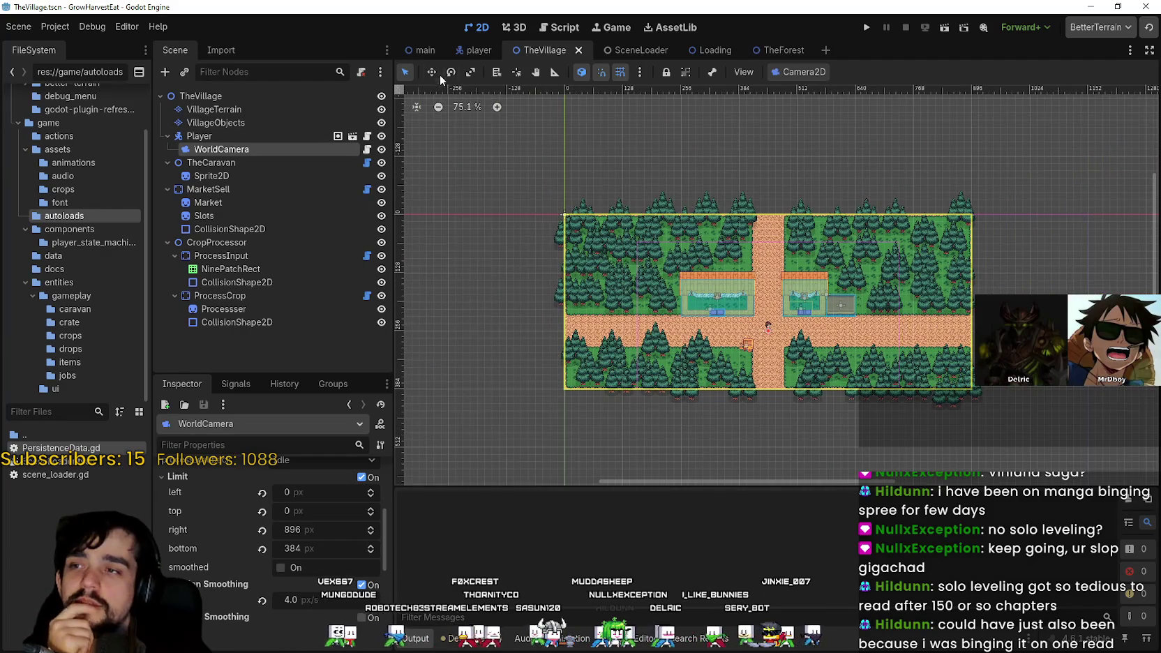
pyautogui.scroll(6, 739, 311)
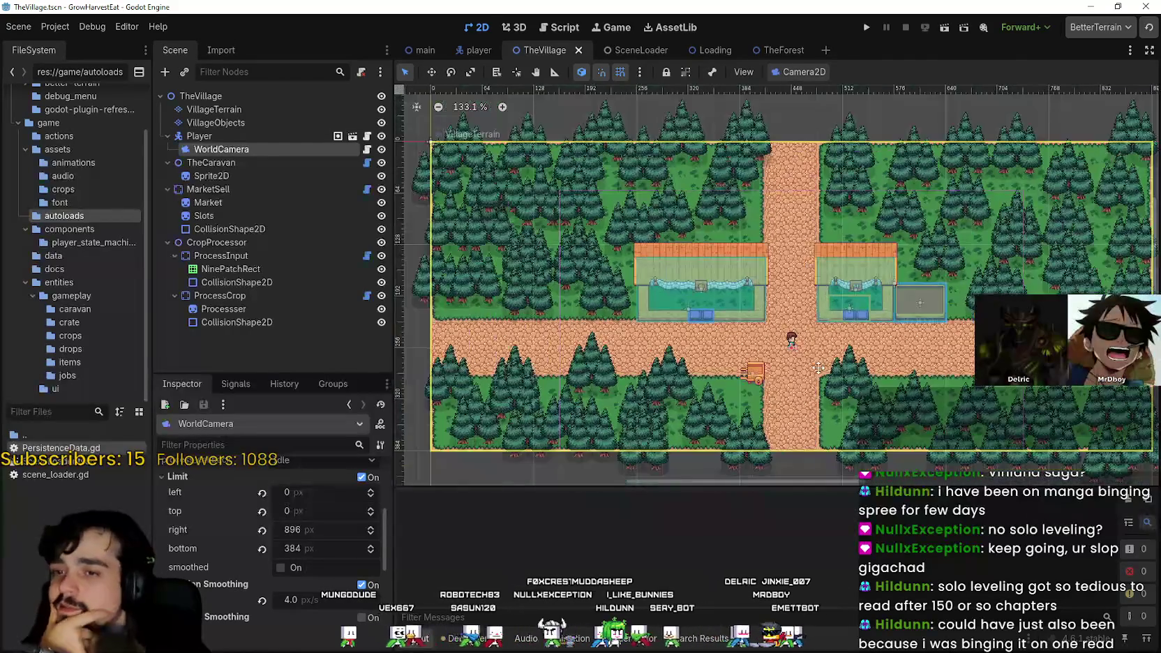
pyautogui.scroll(-2, 795, 331)
pyautogui.hscroll(1, 772, 338)
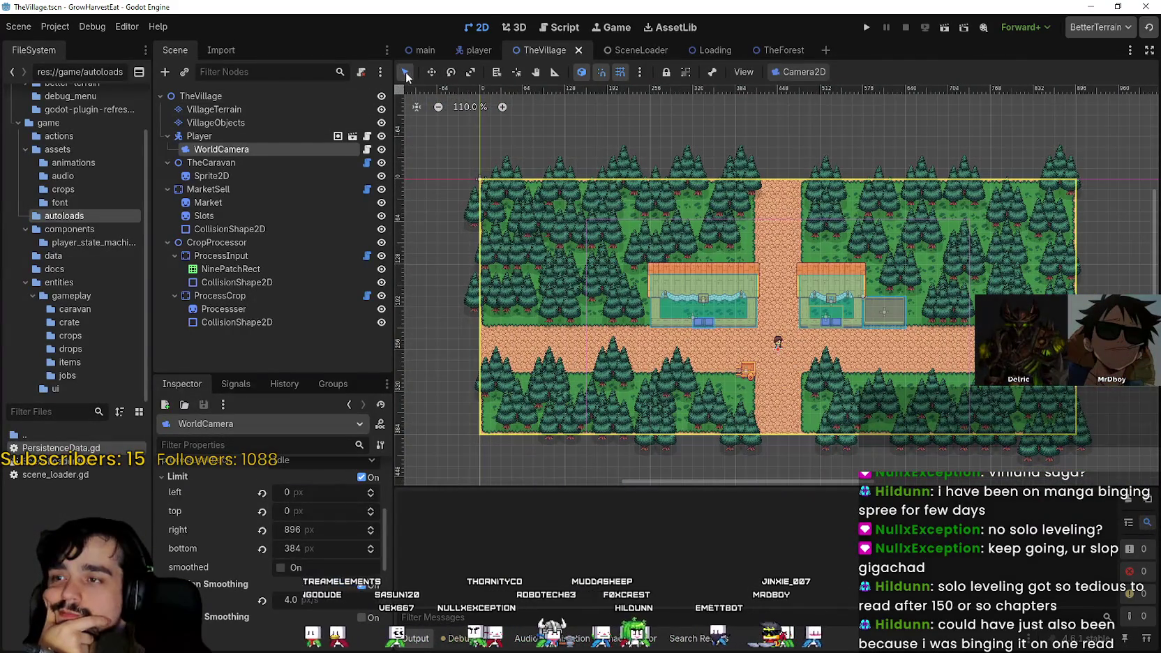
pyautogui.scroll(-2, 807, 348)
pyautogui.scroll(5, 788, 349)
pyautogui.scroll(-4, 763, 350)
pyautogui.scroll(-2, 763, 349)
# - Box-select a group of objects on the village map, then deselect them
pyautogui.moveTo(1052, 318)
pyautogui.mouseDown()
pyautogui.moveTo(931, 410)
pyautogui.moveTo(760, 432)
pyautogui.moveTo(671, 422)
pyautogui.mouseUp()
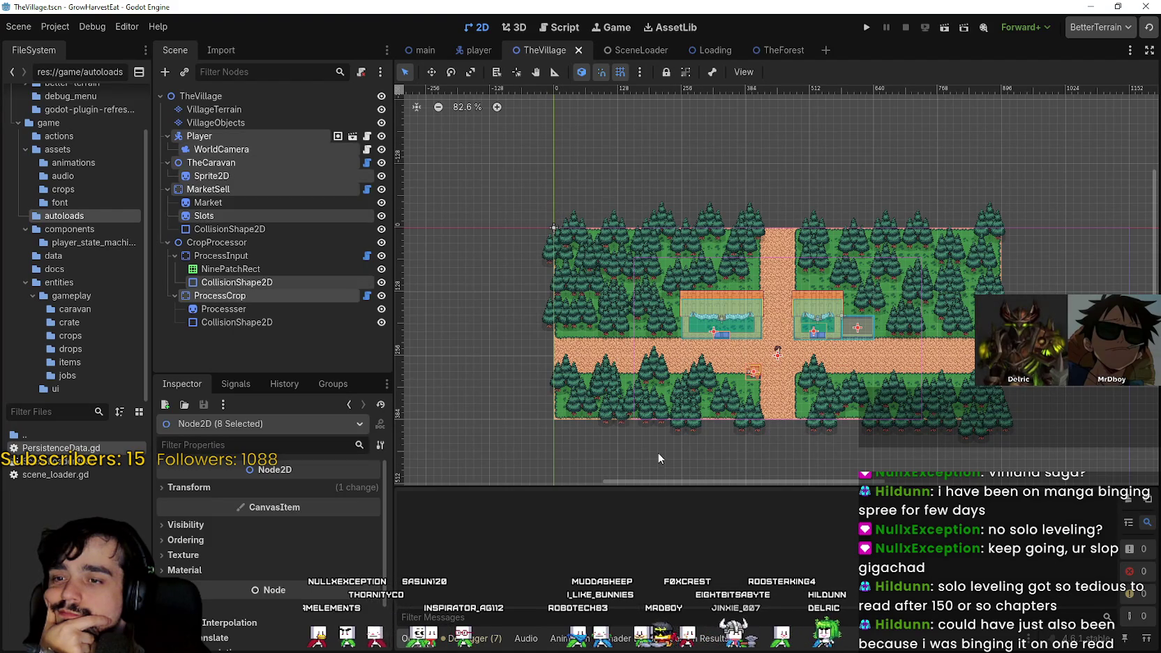
pyautogui.click(662, 446)
pyautogui.scroll(2, 661, 453)
# - Box-select the player and caravan, then open the VillageTerrain layer with its main_terrain.png atlas
pyautogui.moveTo(769, 464)
pyautogui.mouseDown()
pyautogui.moveTo(874, 290)
pyautogui.moveTo(872, 300)
pyautogui.mouseUp()
pyautogui.scroll(2, 870, 361)
pyautogui.scroll(-2, 870, 360)
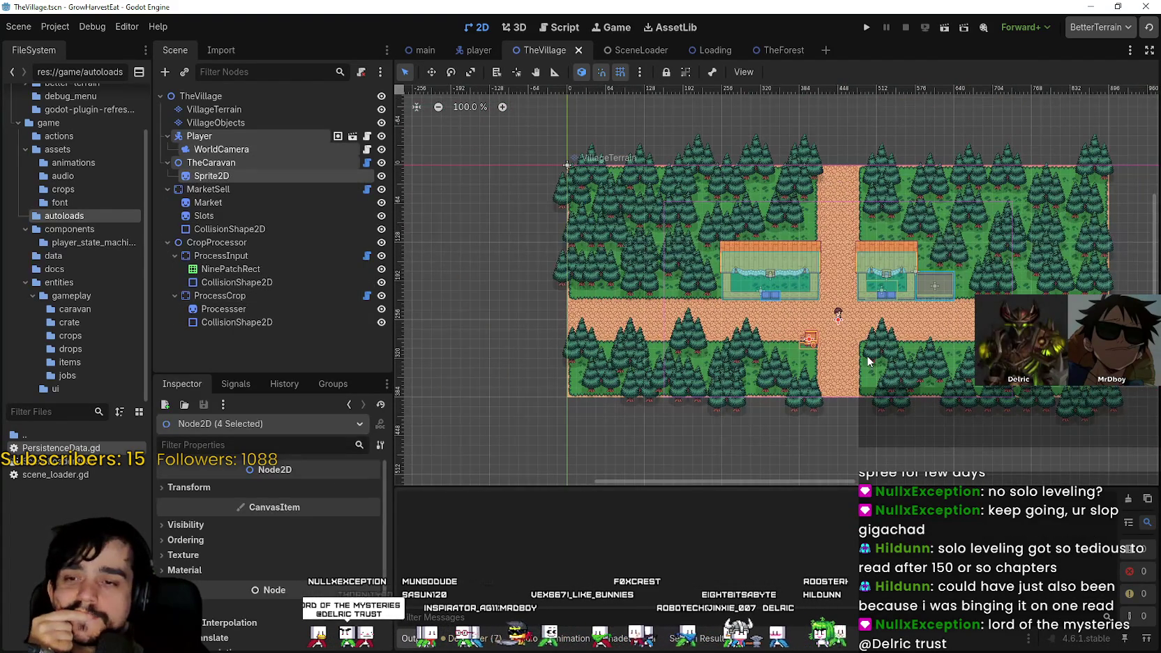
pyautogui.click(868, 360)
pyautogui.scroll(-2, 875, 249)
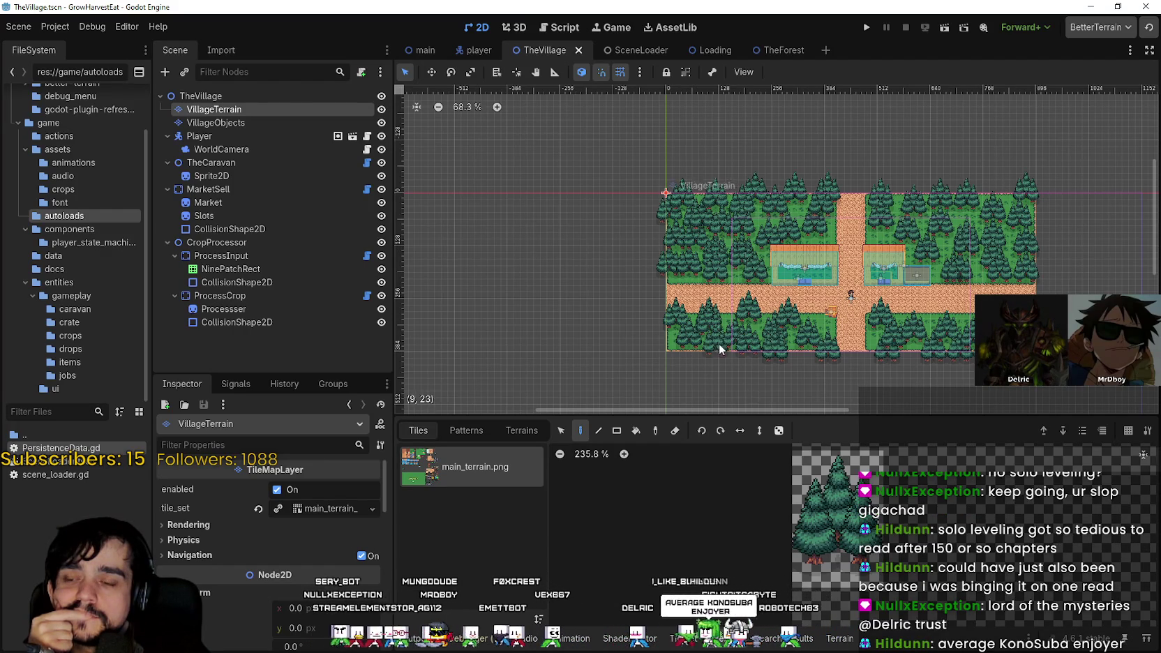
# - Inspect the CollisionShape2D, Slots, MarketSell, TheCaravan and Player nodes in turn
pyautogui.scroll(2, 1026, 195)
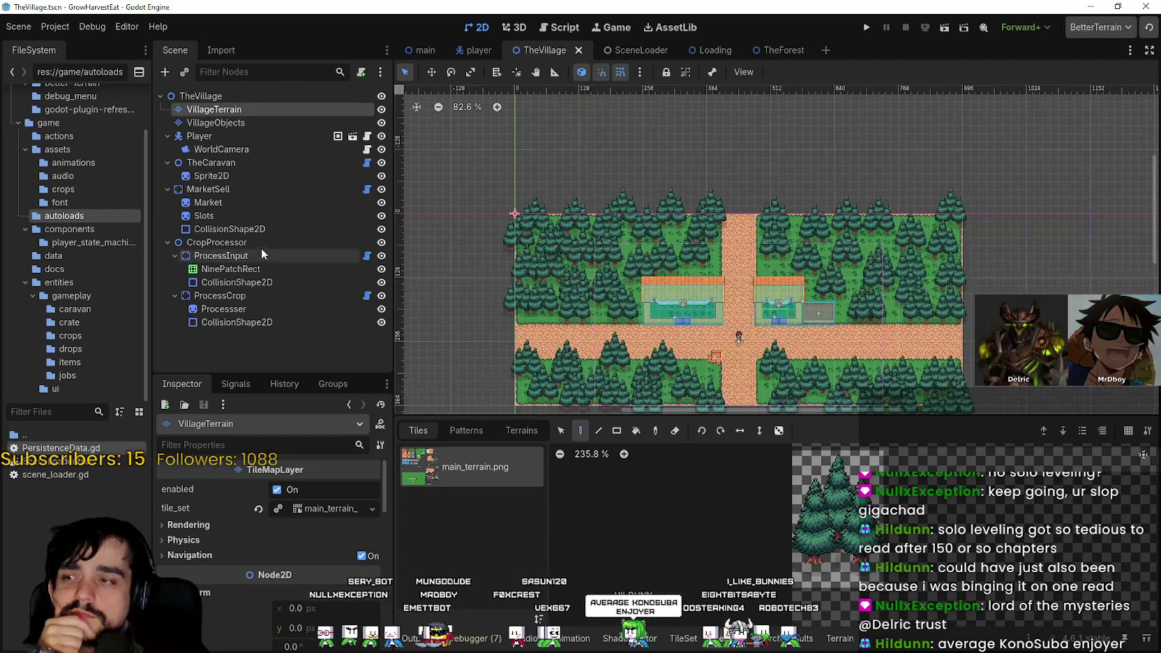
pyautogui.click(264, 230)
pyautogui.click(269, 215)
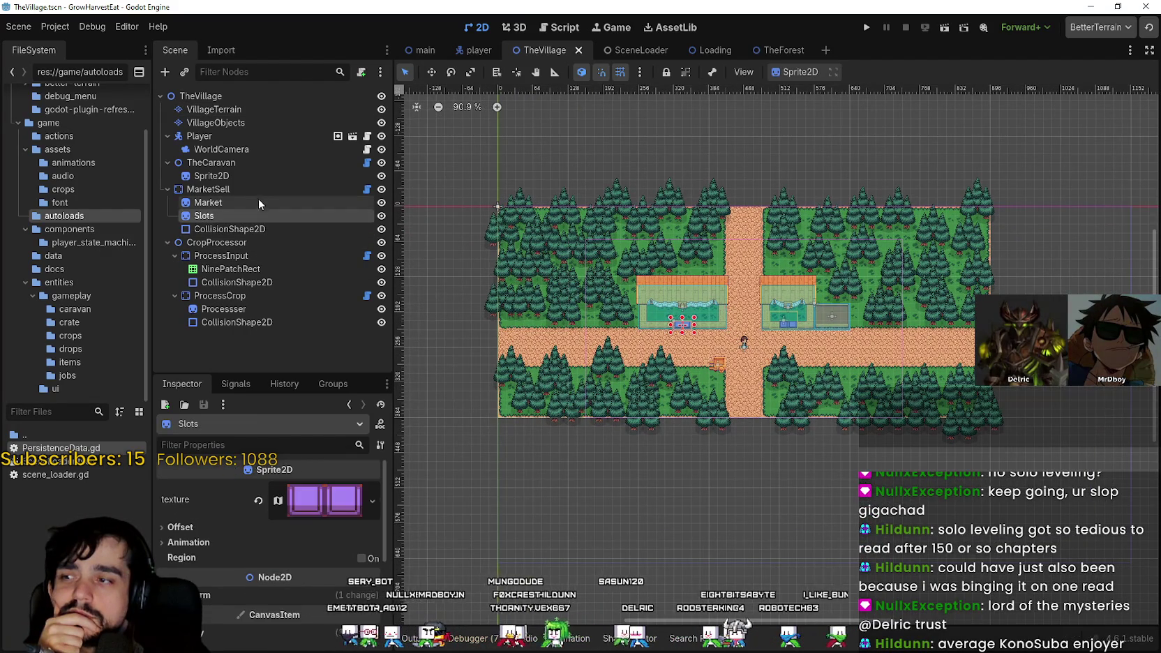
pyautogui.click(255, 187)
pyautogui.click(261, 162)
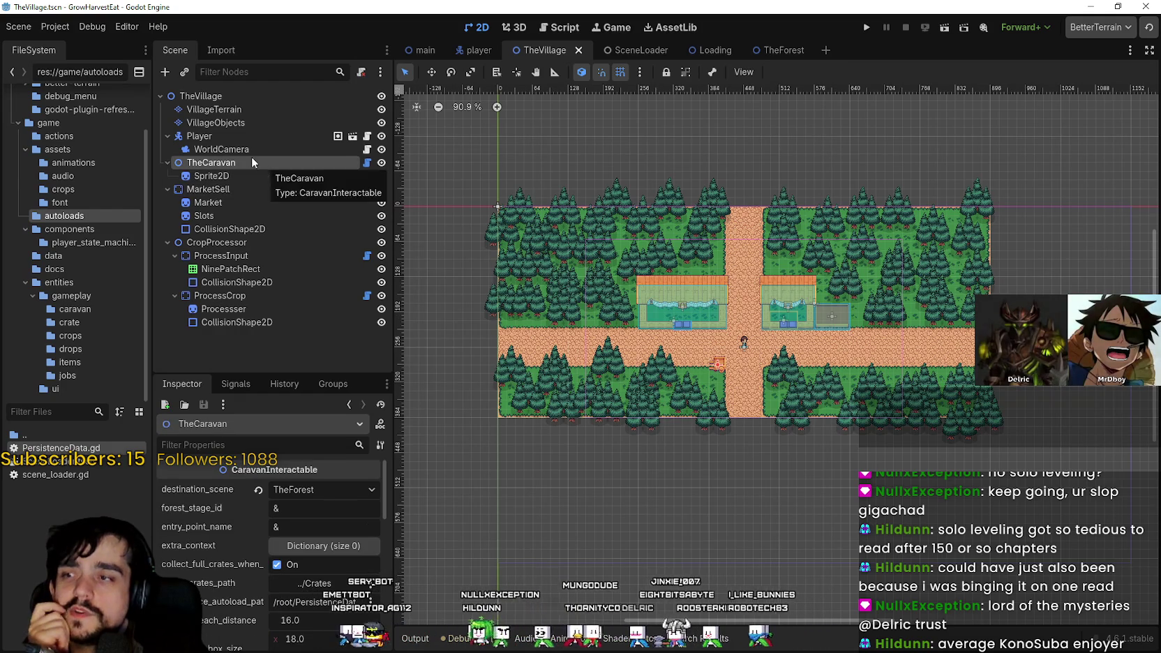
pyautogui.click(241, 136)
# - Open the VillageObjects tile layer and pick the tree tile from the main_terrain.png atlas
pyautogui.click(234, 123)
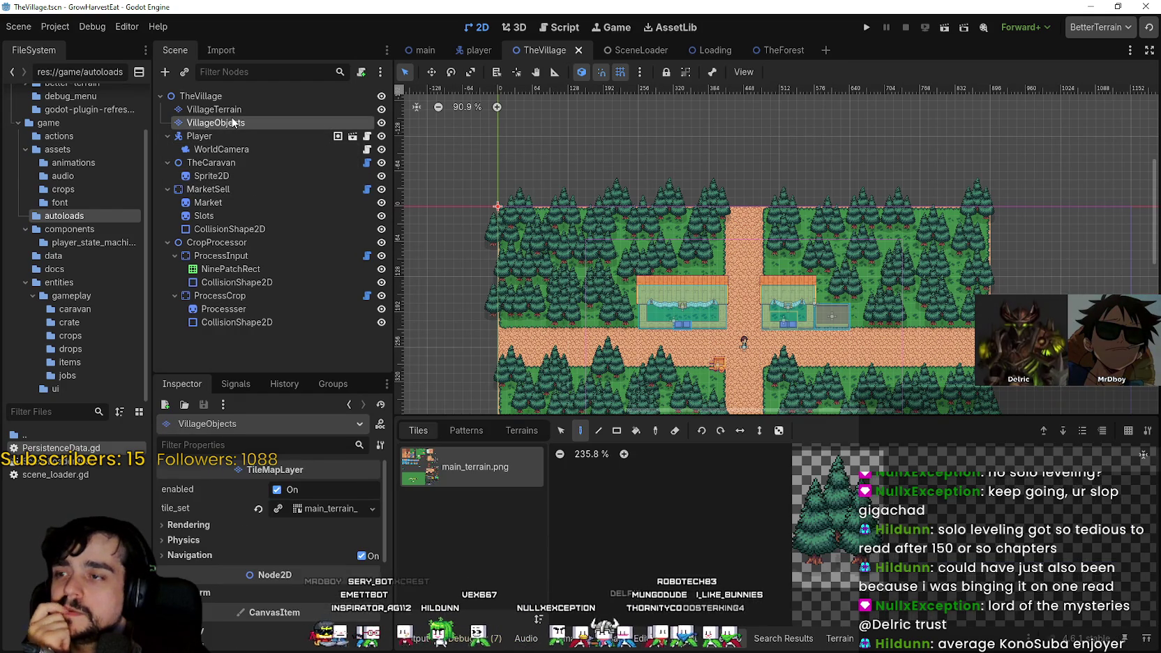
pyautogui.moveTo(875, 416)
pyautogui.mouseDown()
pyautogui.moveTo(875, 538)
pyautogui.moveTo(875, 372)
pyautogui.mouseUp()
pyautogui.click(858, 466)
pyautogui.scroll(2, 832, 478)
pyautogui.scroll(-3, 859, 300)
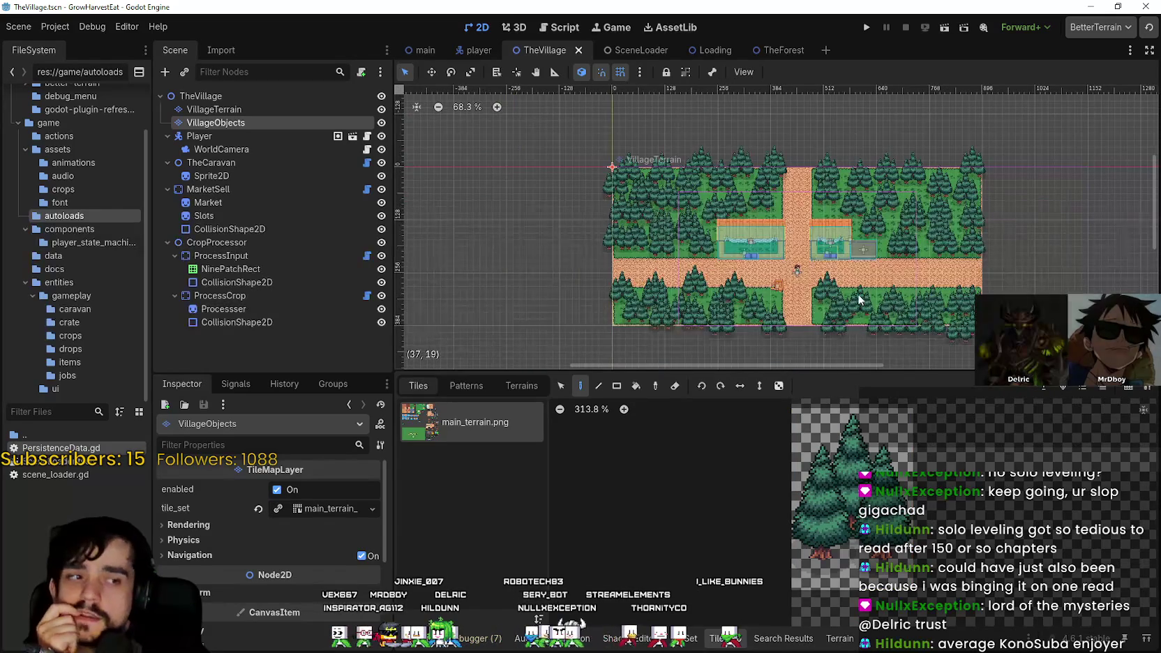
pyautogui.scroll(5, 858, 300)
pyautogui.scroll(-4, 855, 300)
pyautogui.scroll(2, 854, 307)
pyautogui.scroll(6, 853, 307)
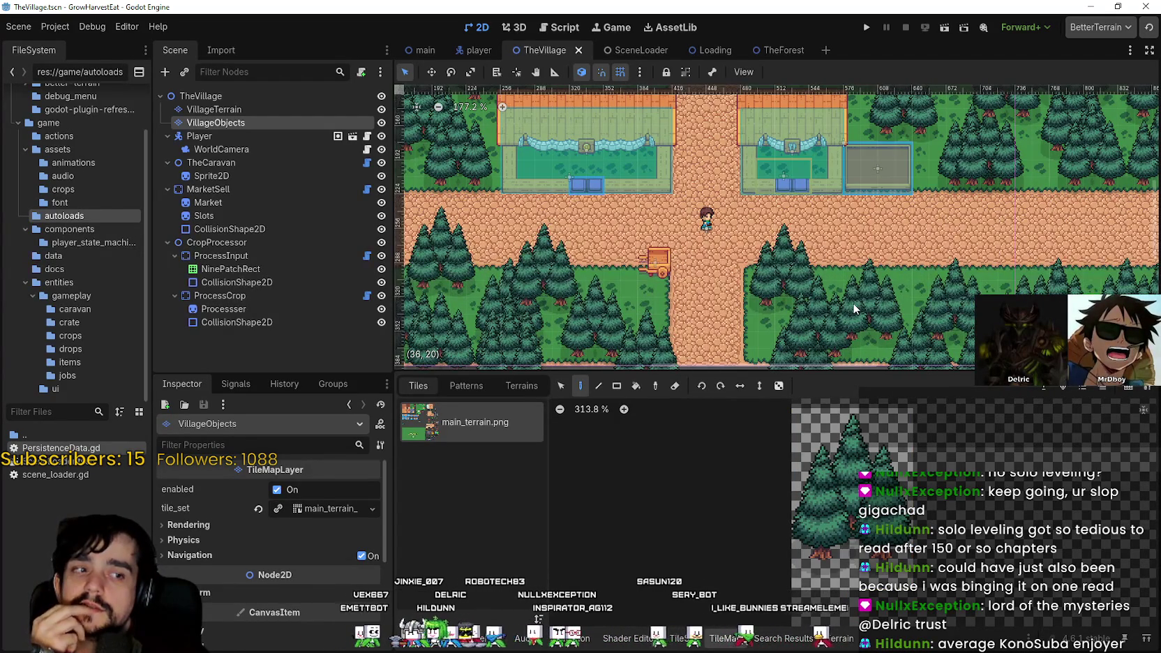
pyautogui.scroll(-1, 854, 307)
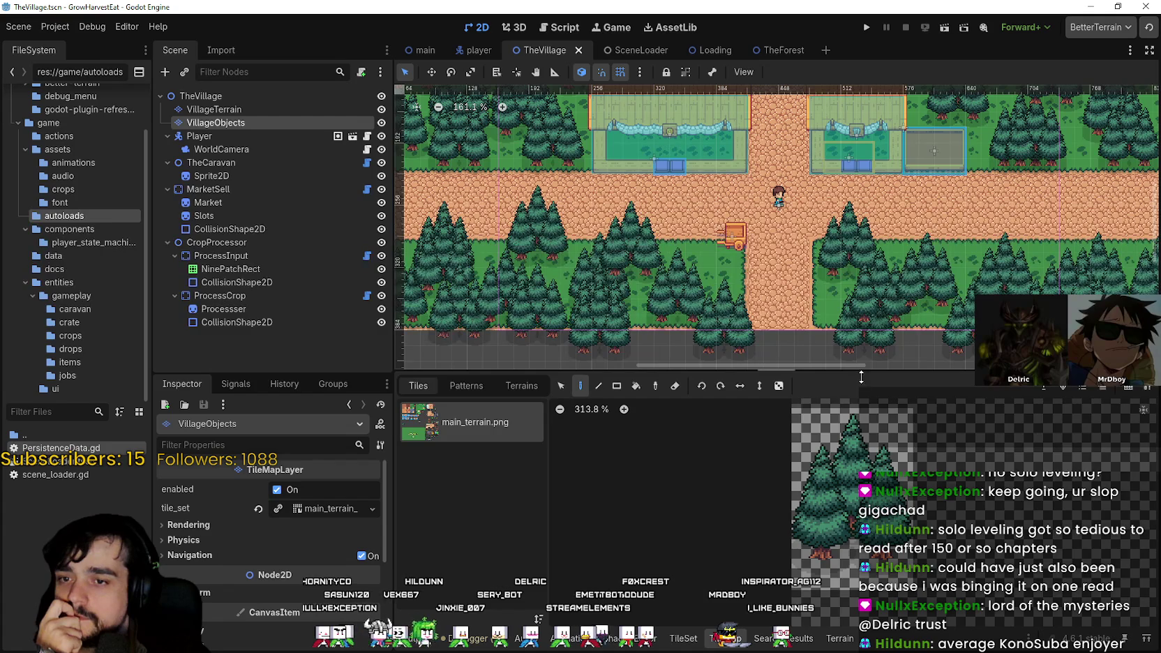
# - Shrink the tile panel to give the village map more room
pyautogui.moveTo(859, 377); pyautogui.dragTo(858, 431)
pyautogui.scroll(-3, 796, 299)
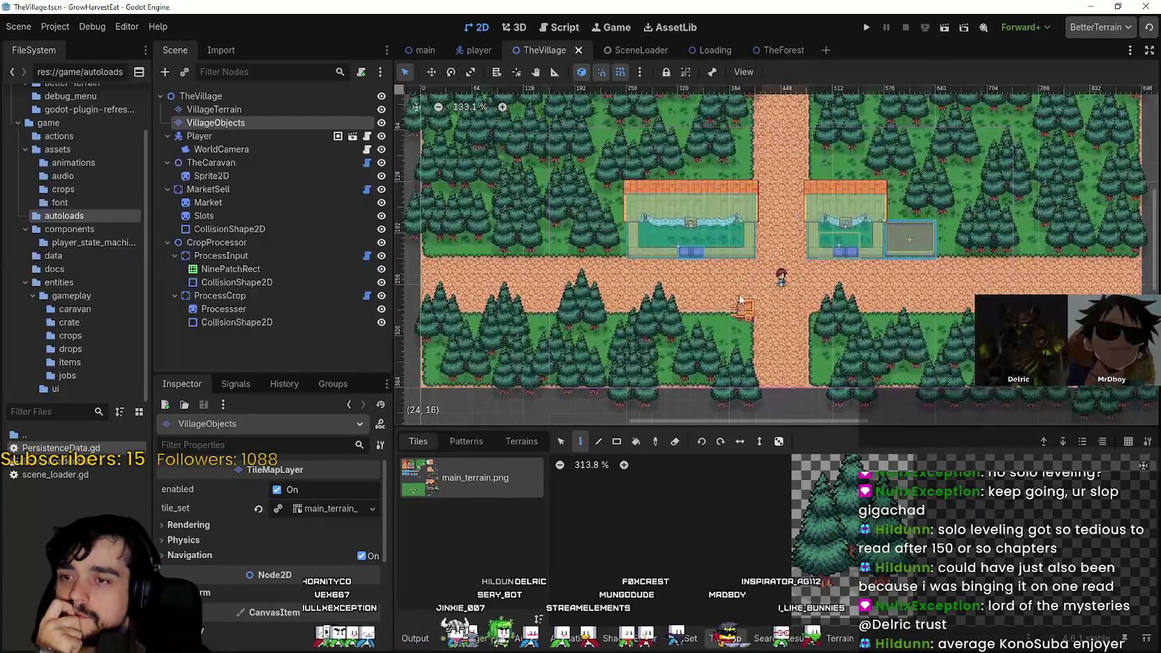
pyautogui.scroll(2, 772, 341)
pyautogui.scroll(-1, 777, 340)
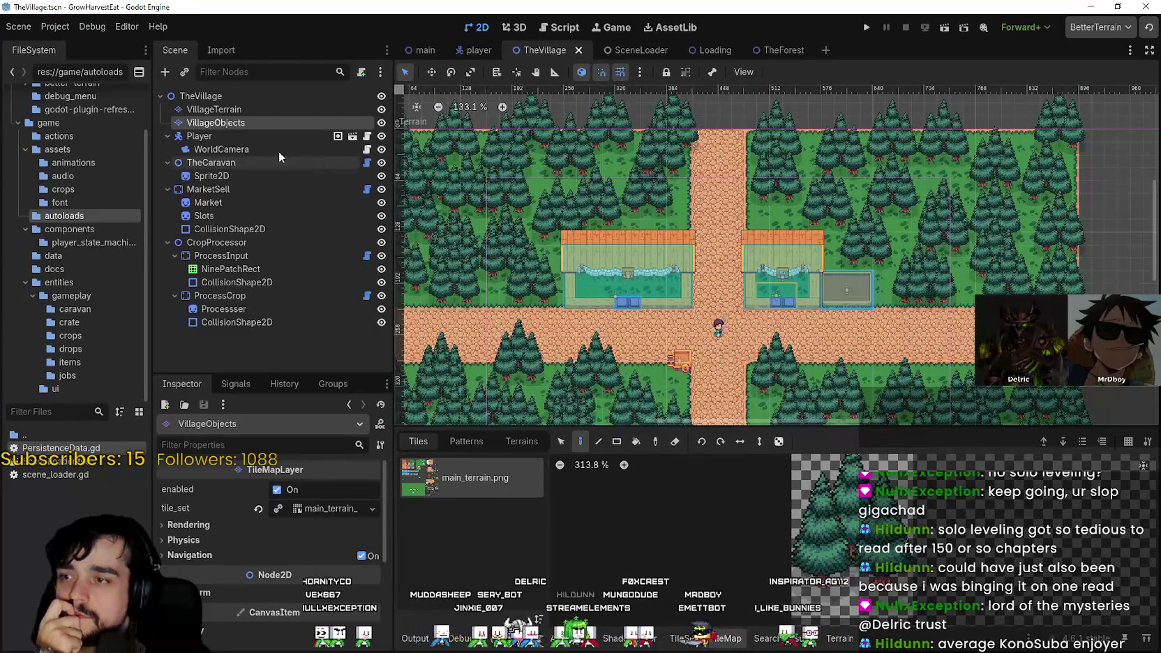
# - Select MarketSell to show its WheatDropField properties, then run the project with F5 and start the game
pyautogui.click(278, 189)
pyautogui.press('F5')
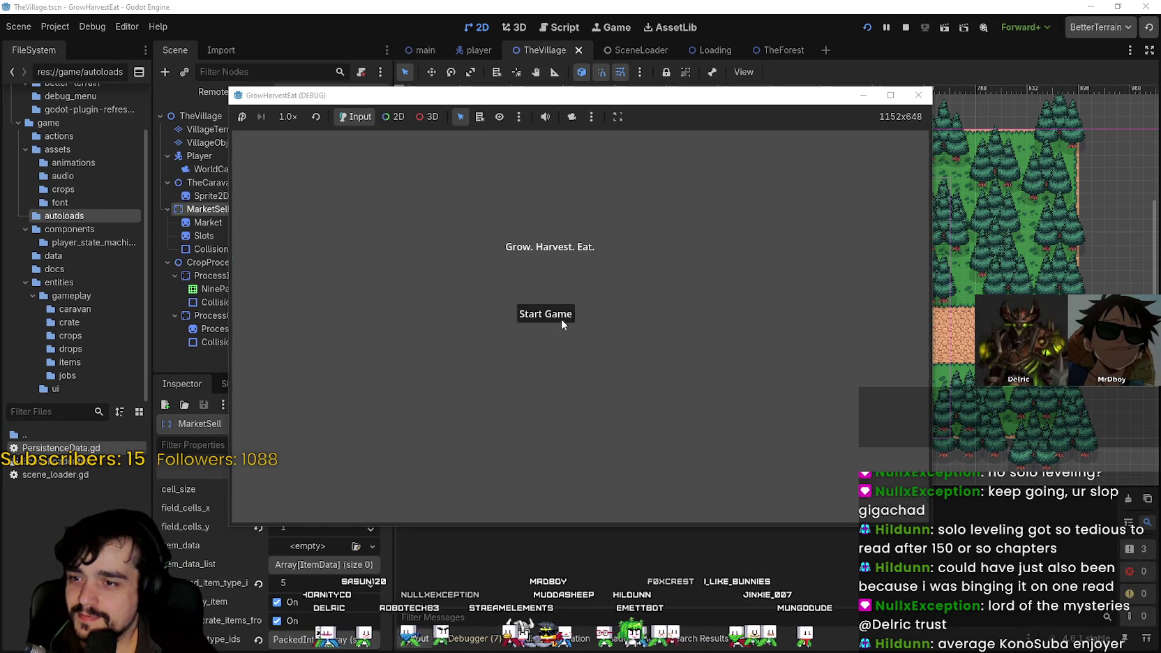
pyautogui.click(560, 317)
# - Walk the player along the road up to the market stall, then stop the game with F8
pyautogui.press('s')
pyautogui.press('a')
pyautogui.press('w')
pyautogui.press('a')
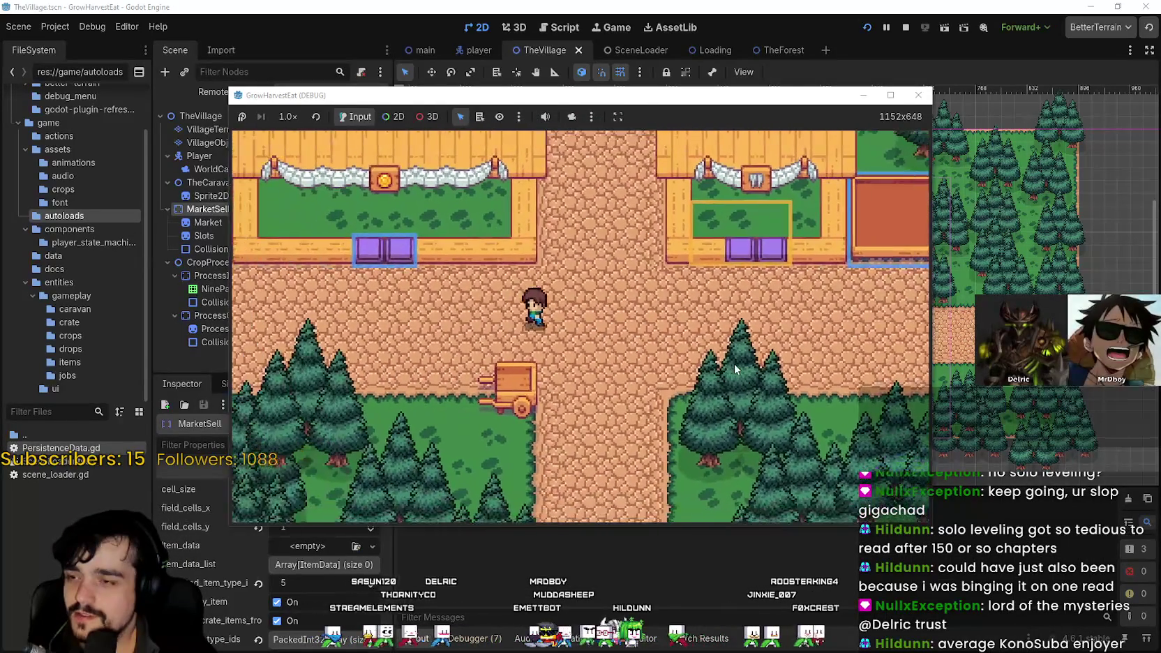
pyautogui.press('w')
pyautogui.press('a')
pyautogui.press('s')
pyautogui.press('F8')
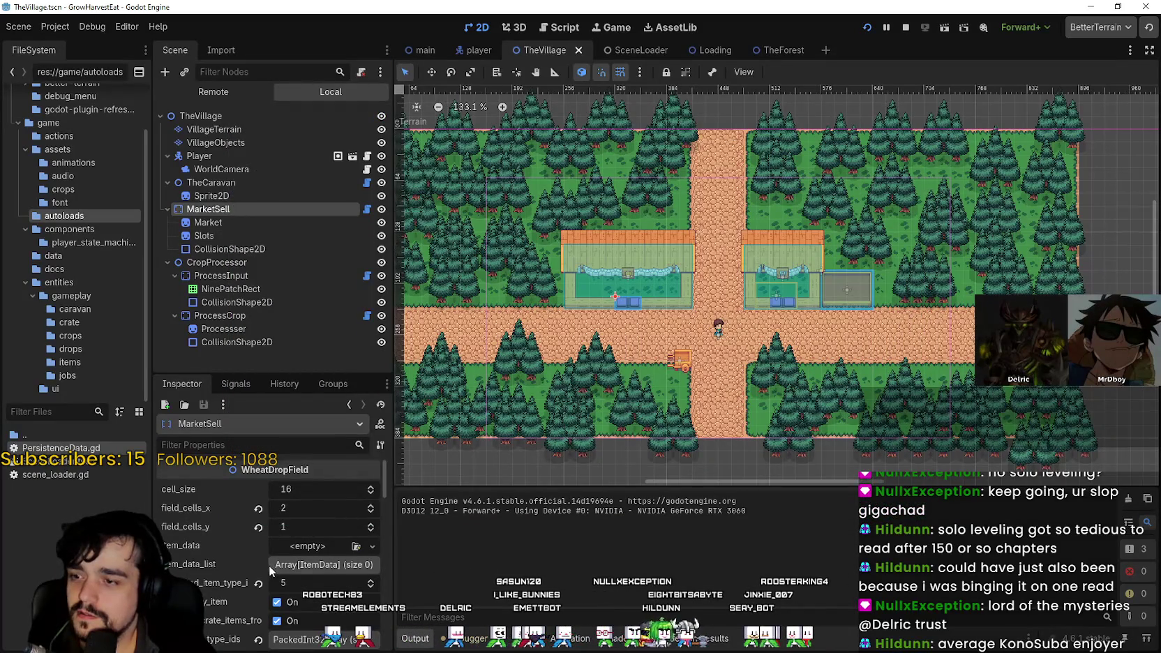
pyautogui.scroll(-3, 272, 567)
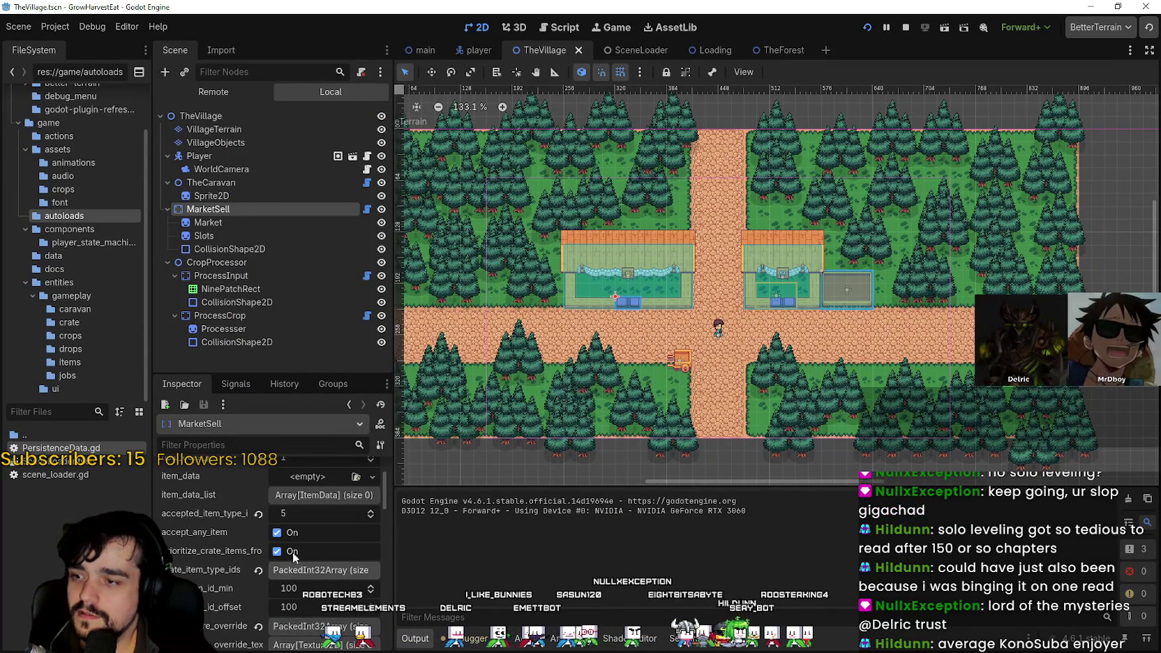
pyautogui.scroll(3, 761, 293)
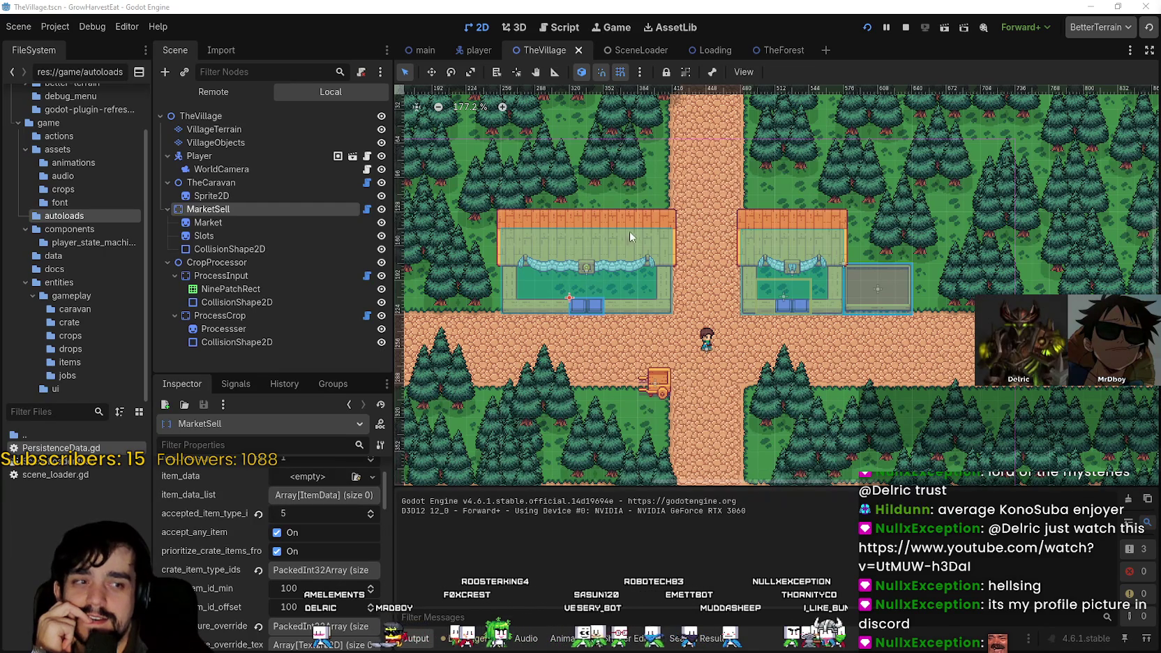
pyautogui.scroll(-1, 620, 279)
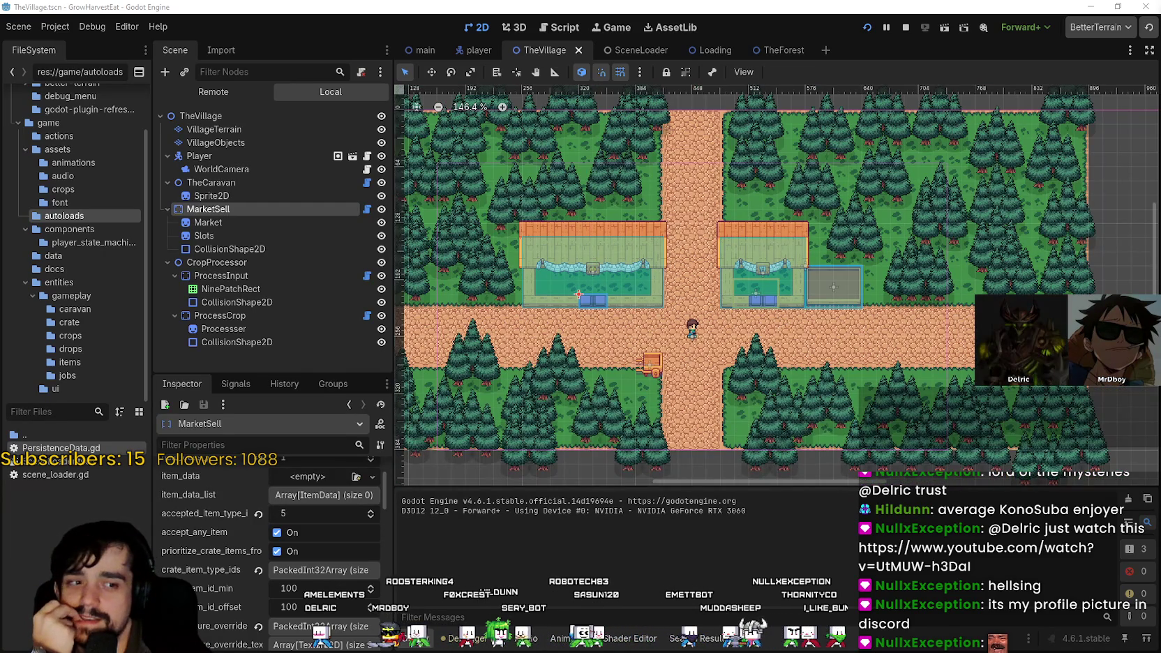
pyautogui.scroll(1, 799, 332)
pyautogui.scroll(5, 800, 334)
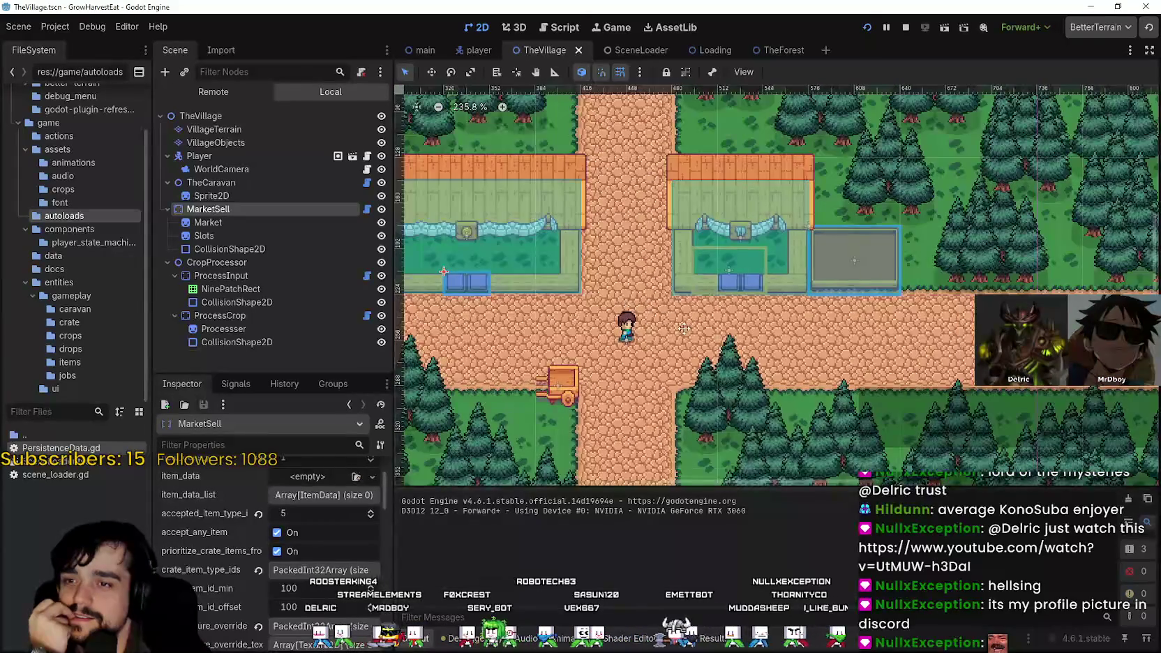
pyautogui.scroll(2, 791, 333)
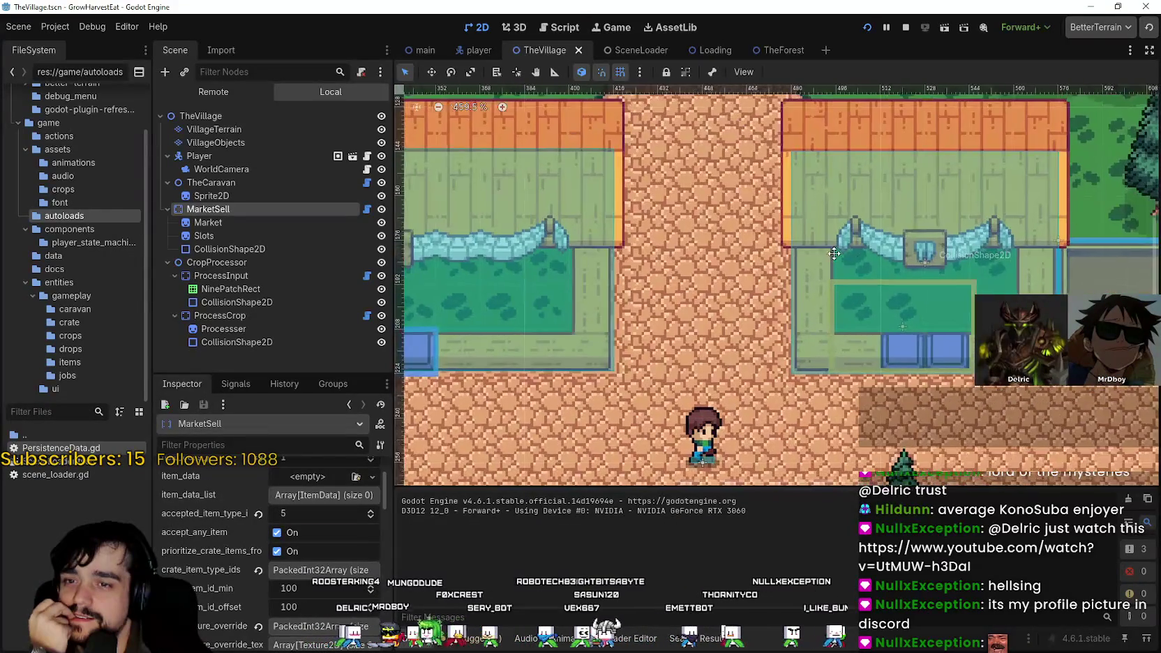
pyautogui.scroll(-2, 740, 225)
pyautogui.scroll(2, 745, 241)
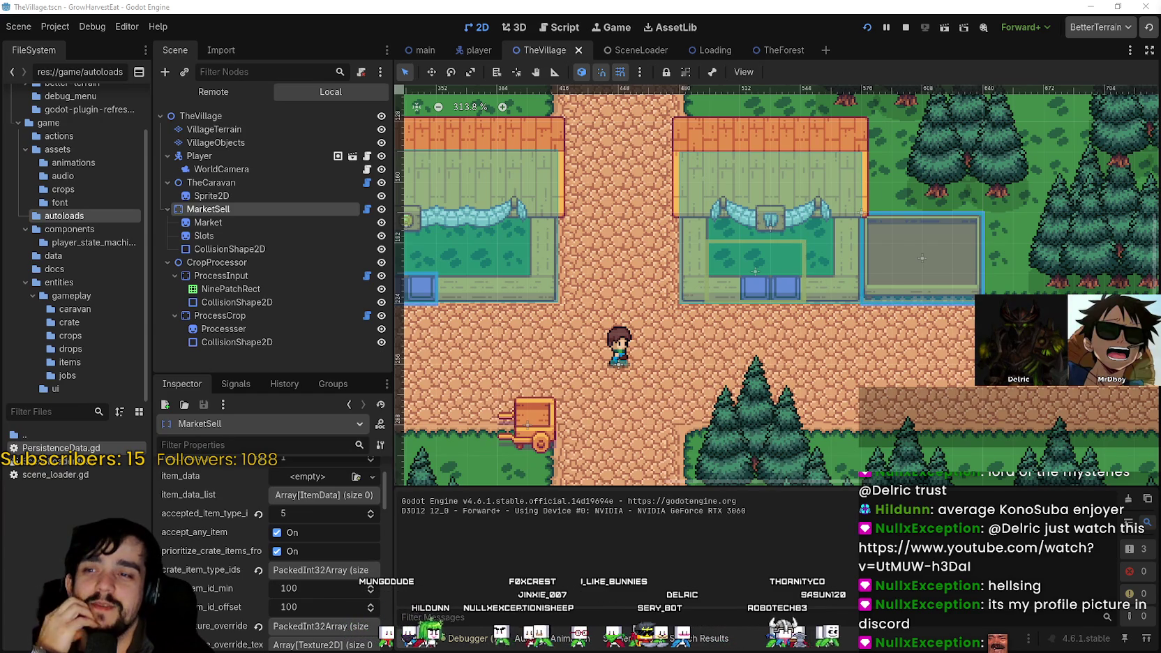
pyautogui.scroll(-10, 850, 368)
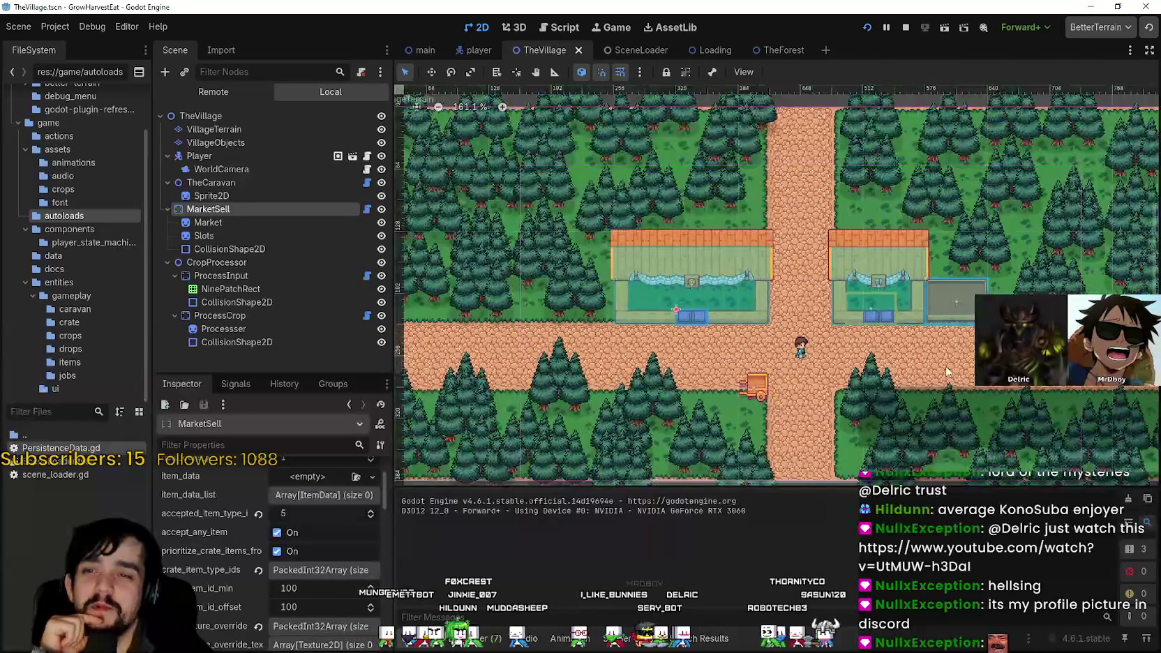
pyautogui.scroll(-2, 939, 375)
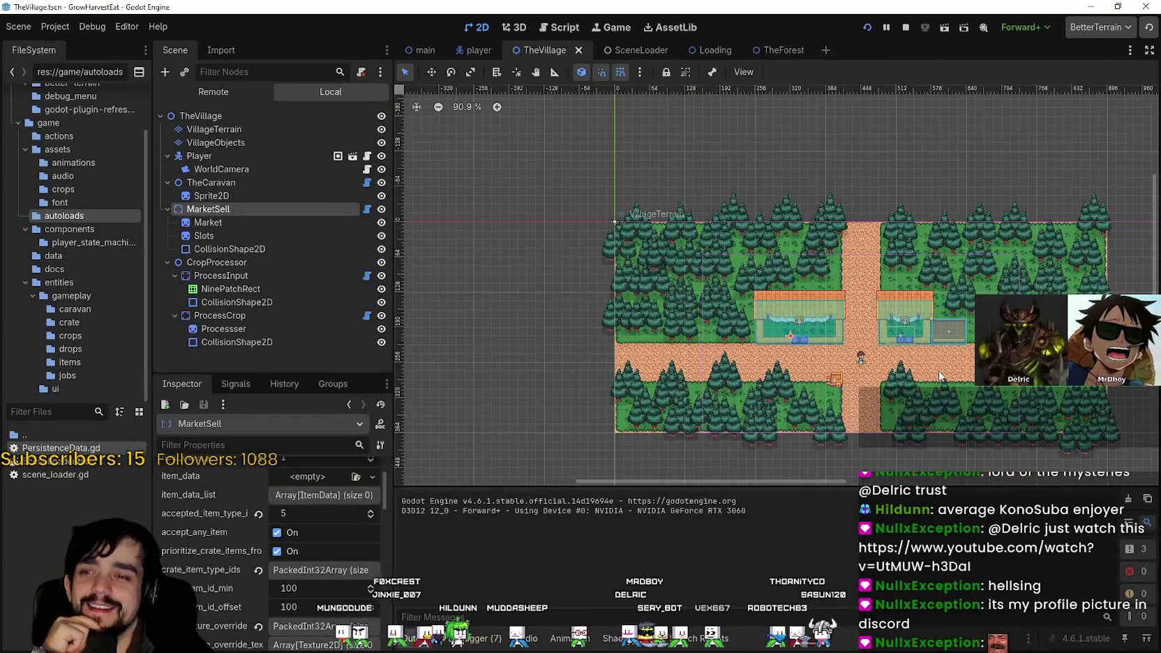
pyautogui.scroll(6, 939, 376)
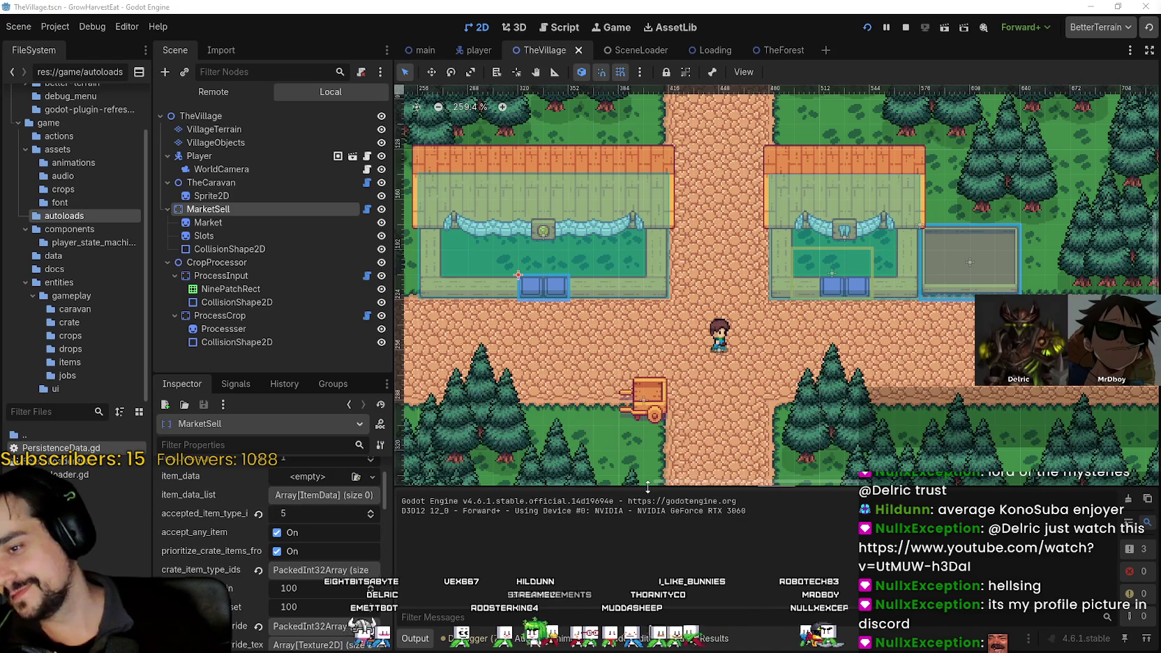
pyautogui.scroll(-4, 675, 343)
pyautogui.scroll(3, 701, 350)
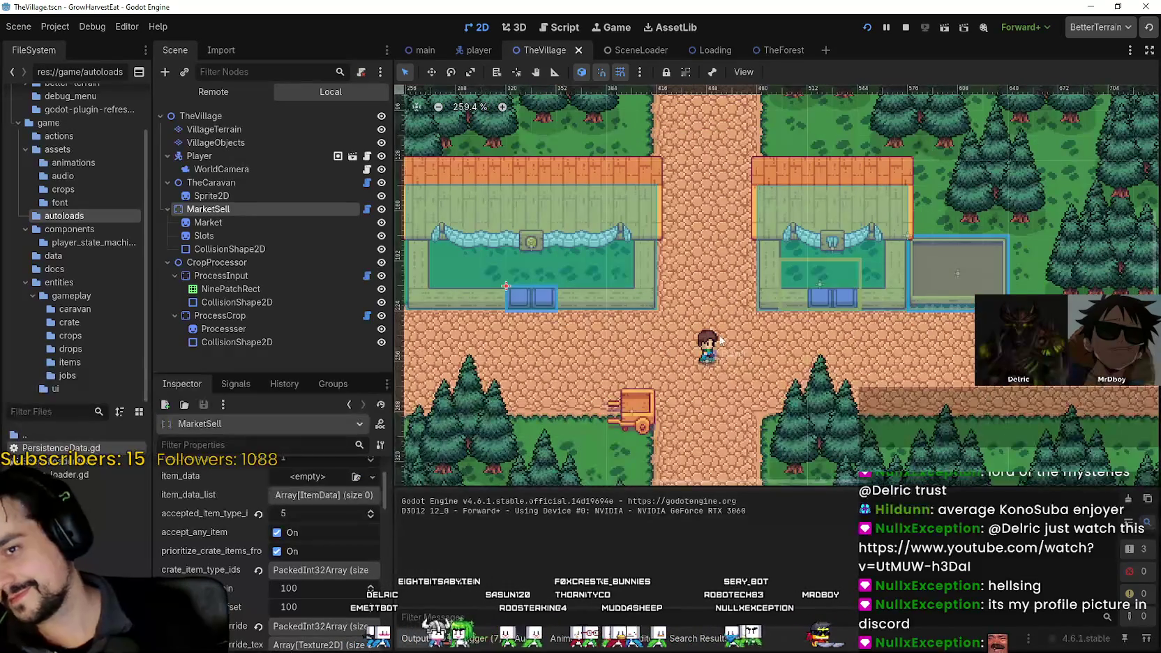
pyautogui.scroll(1, 734, 283)
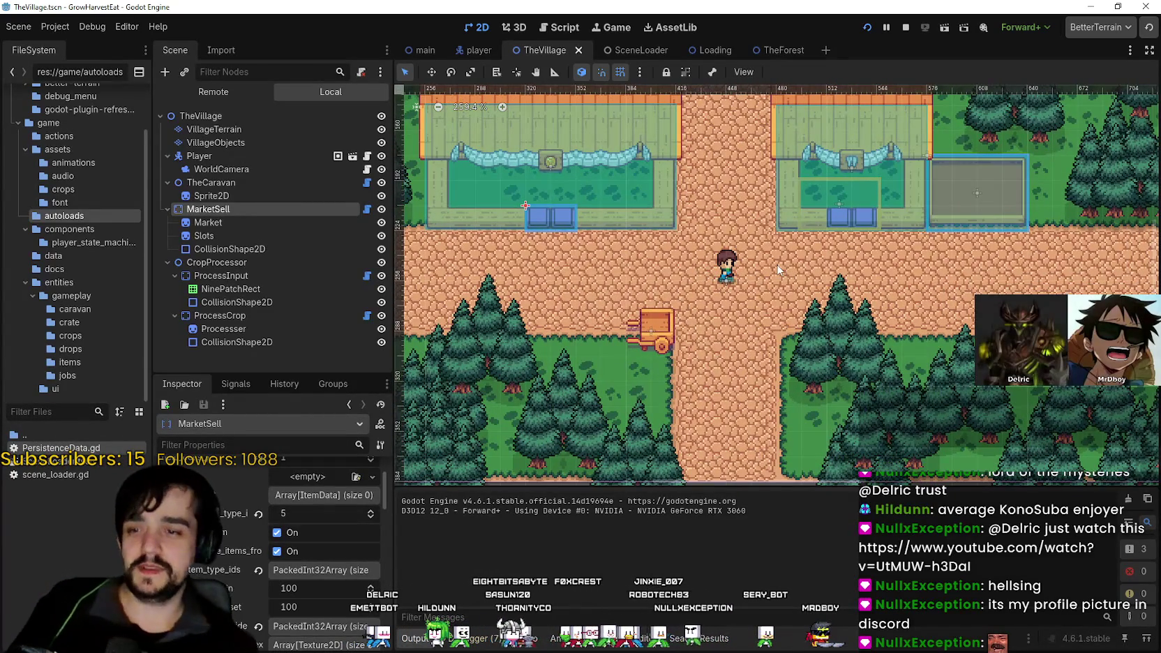